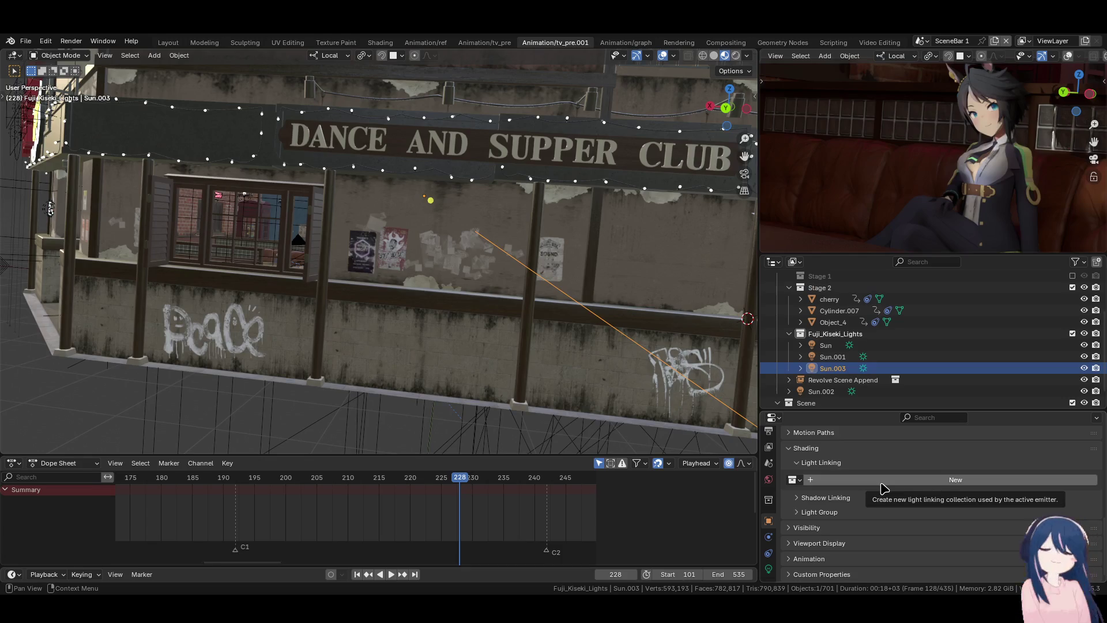
- Create a new light linking collection for Sun.003 and rename it
left_click(884, 484)
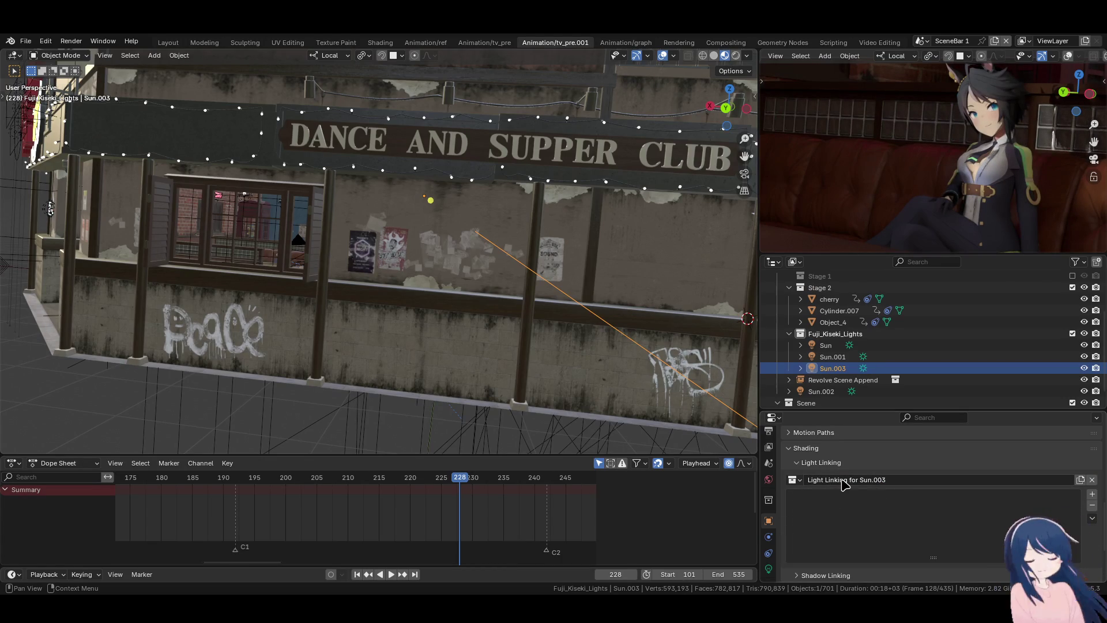
left_click(843, 479)
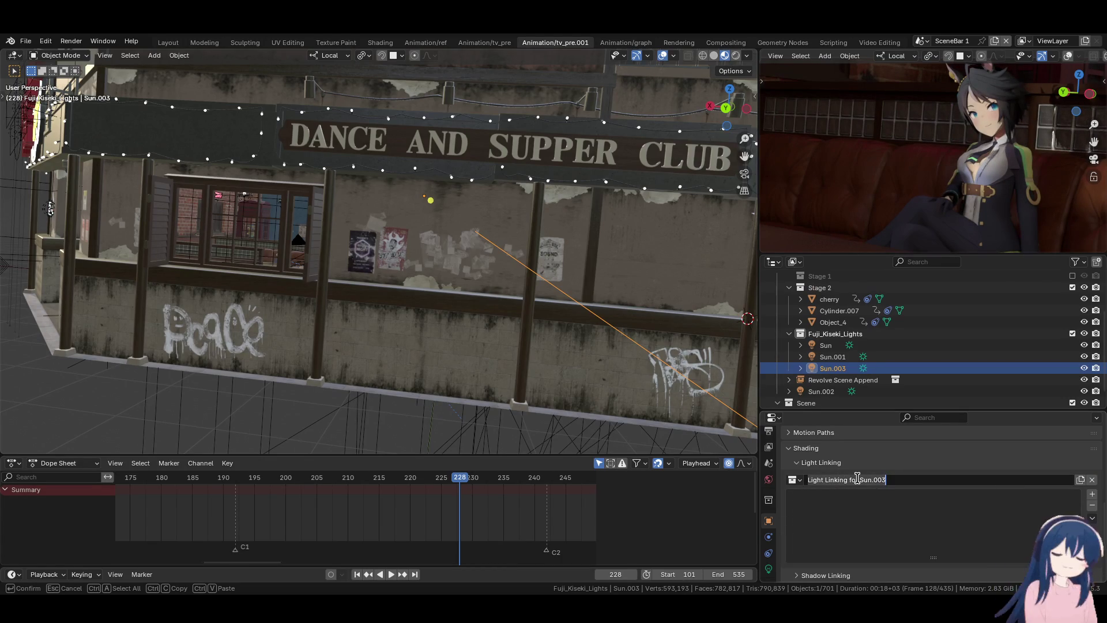
type("Fuji_Kise")
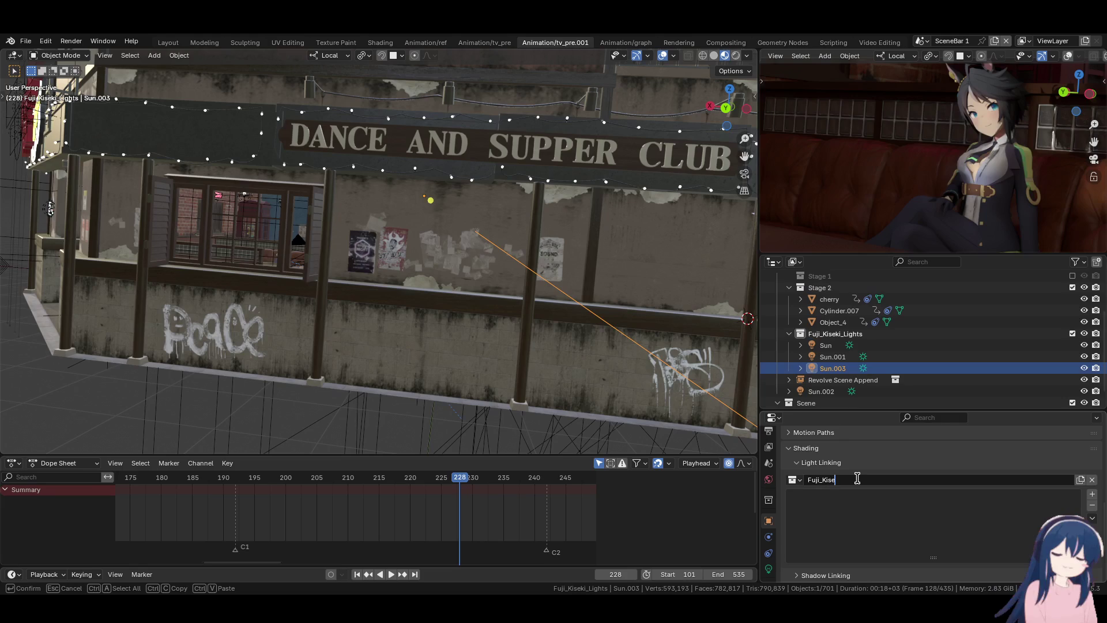
key("Return")
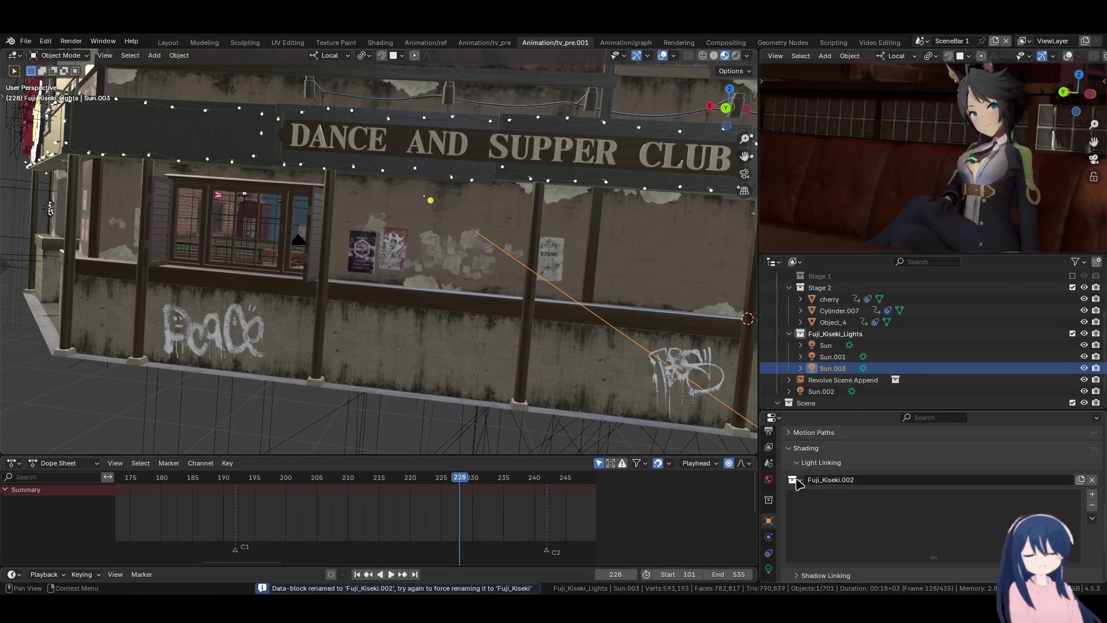
- Add the Fuji_Kiseki collection from the Outliner to Sun.003's light linking list
left_click(795, 480)
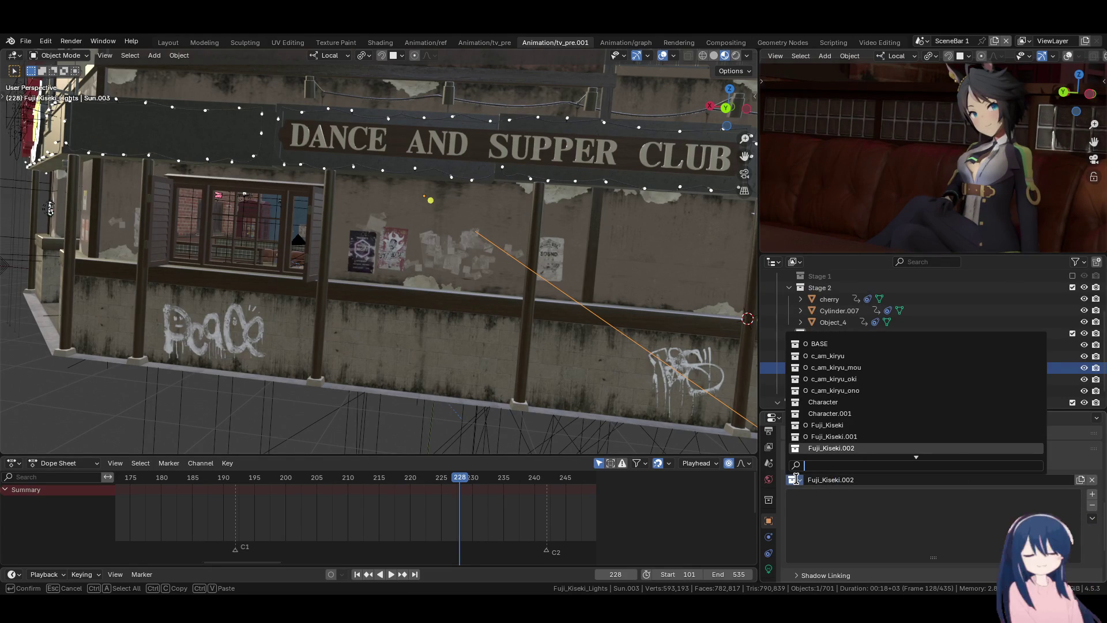
left_click(832, 425)
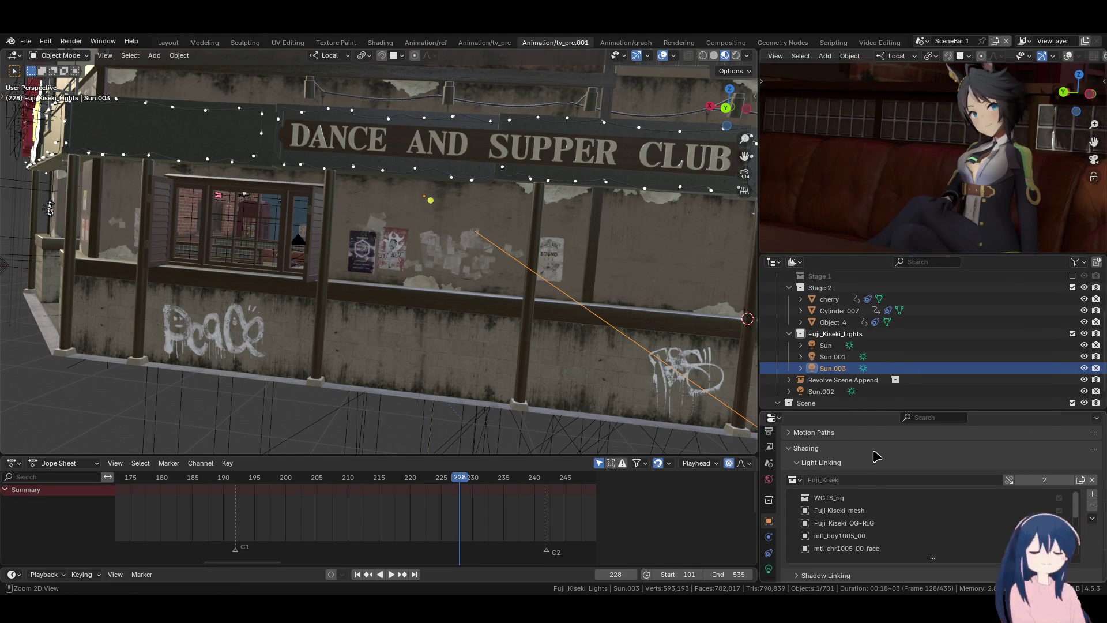
key("ctrl+z")
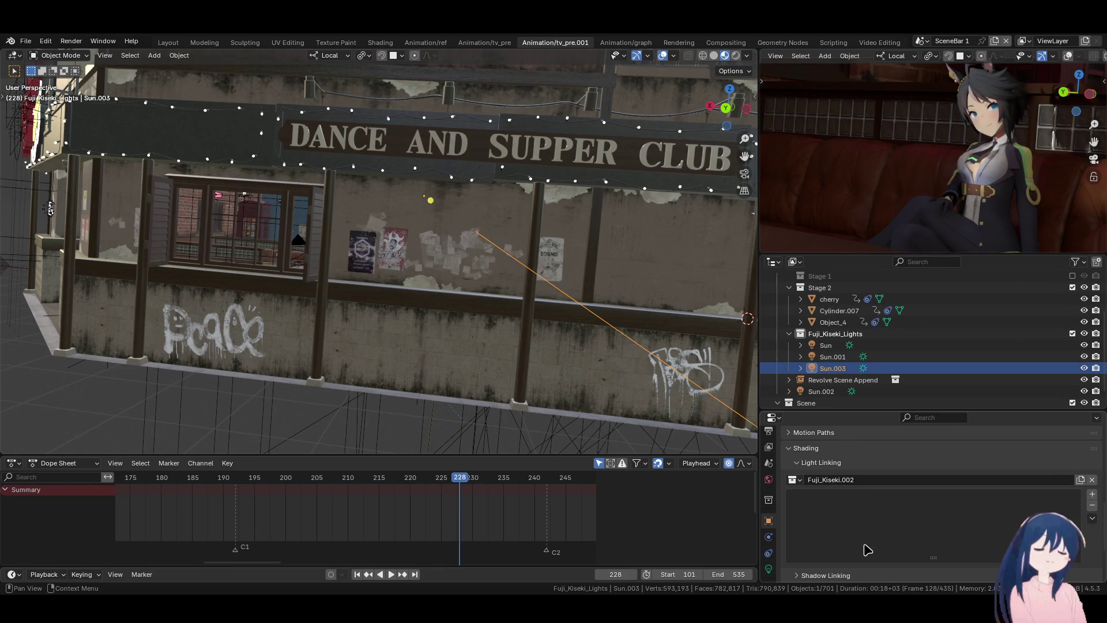
scroll(834, 382, "up", 5)
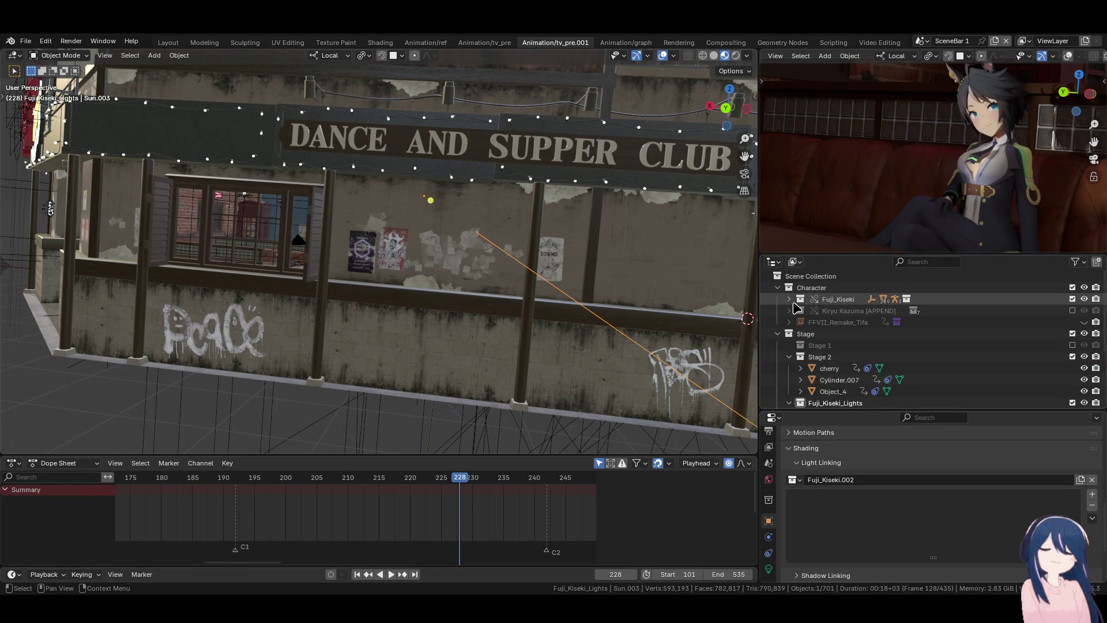
left_click_drag(844, 300, 853, 510)
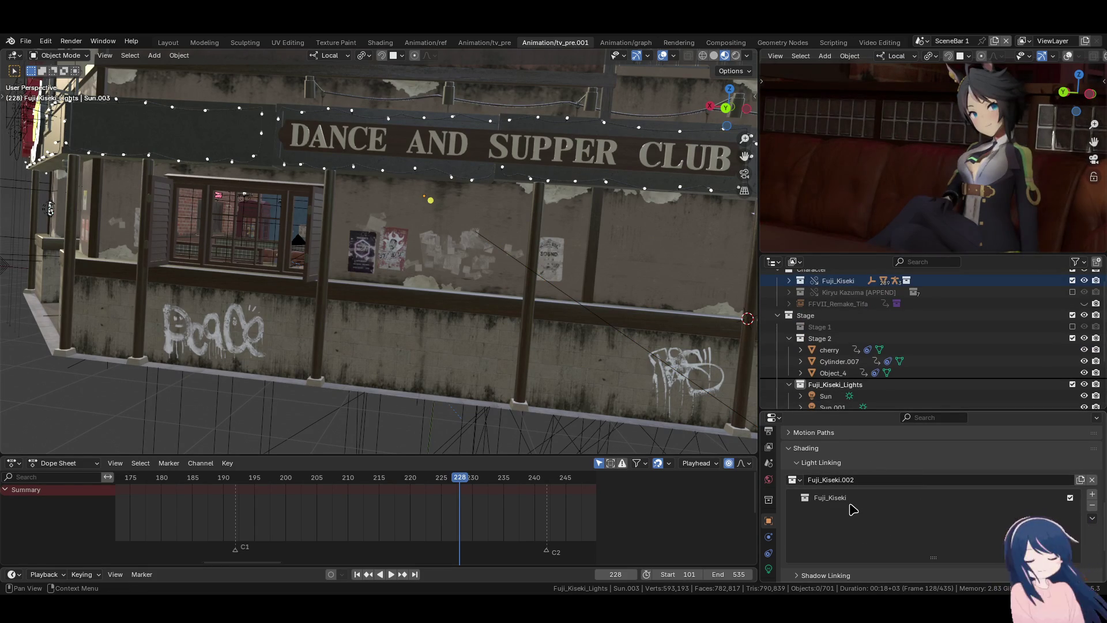
scroll(852, 507, "up", 4)
scroll(852, 507, "down", 3)
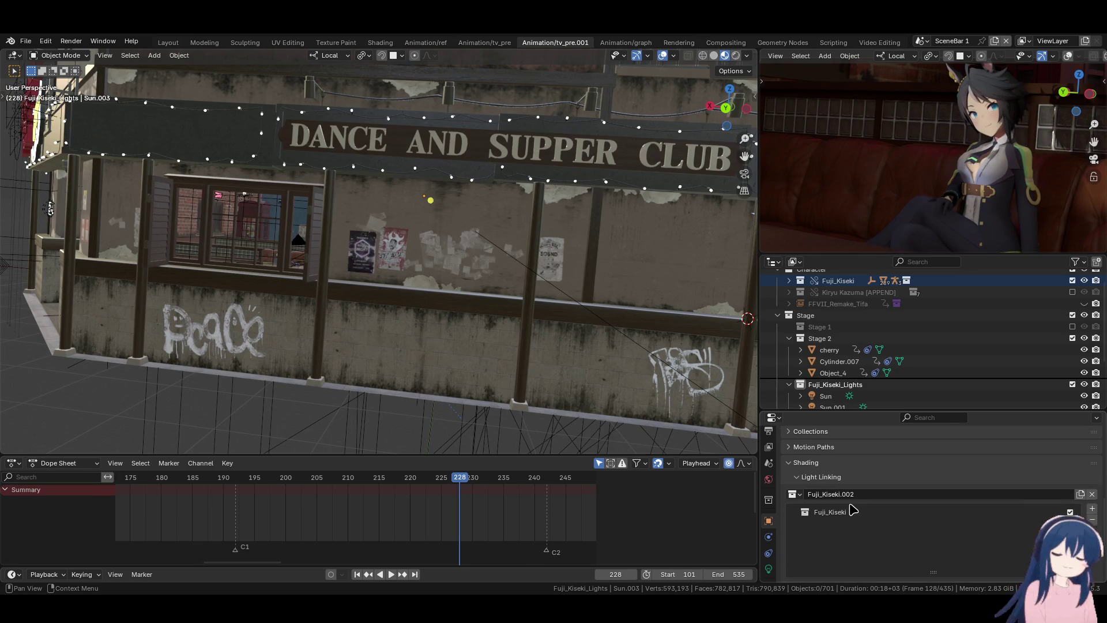
scroll(867, 389, "down", 3)
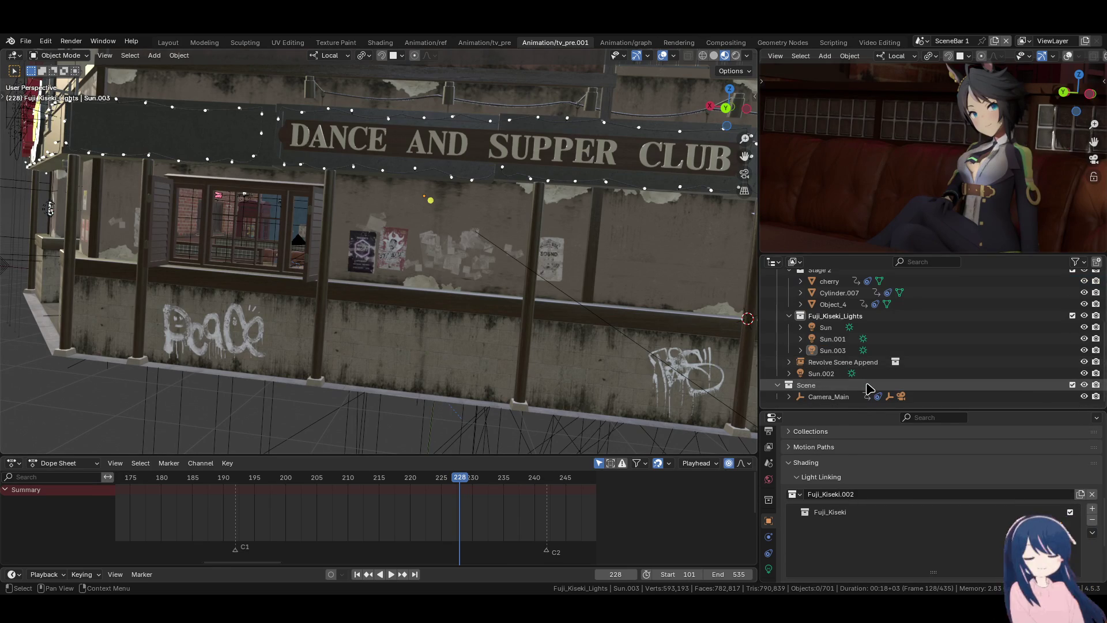
- Select Sun.003 and rotate it to a new direction
left_click(837, 352)
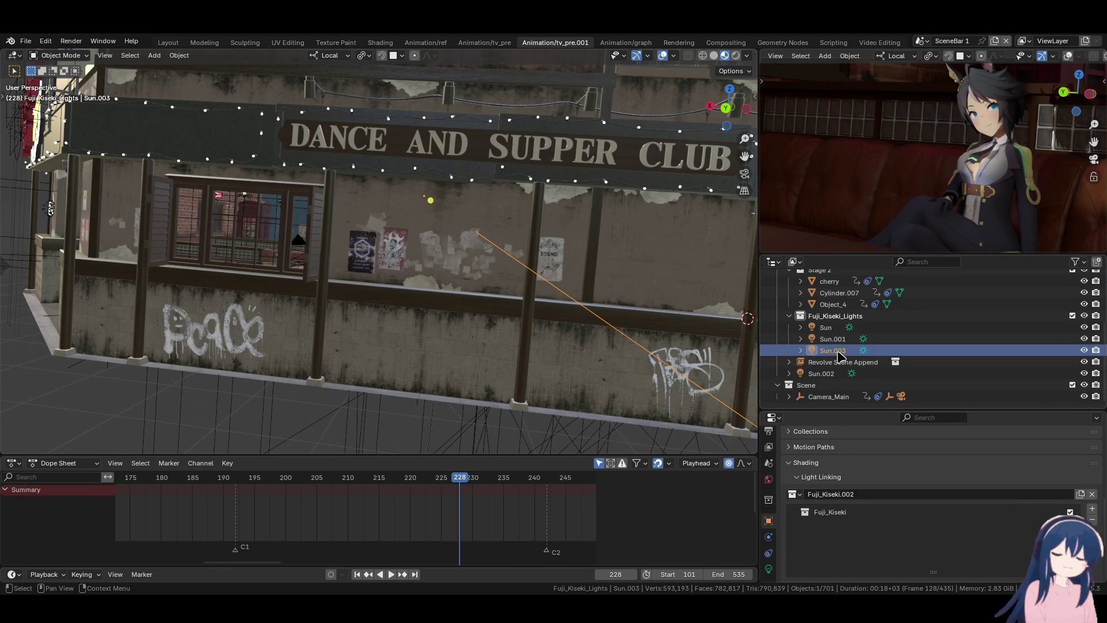
key("r")
key("r")
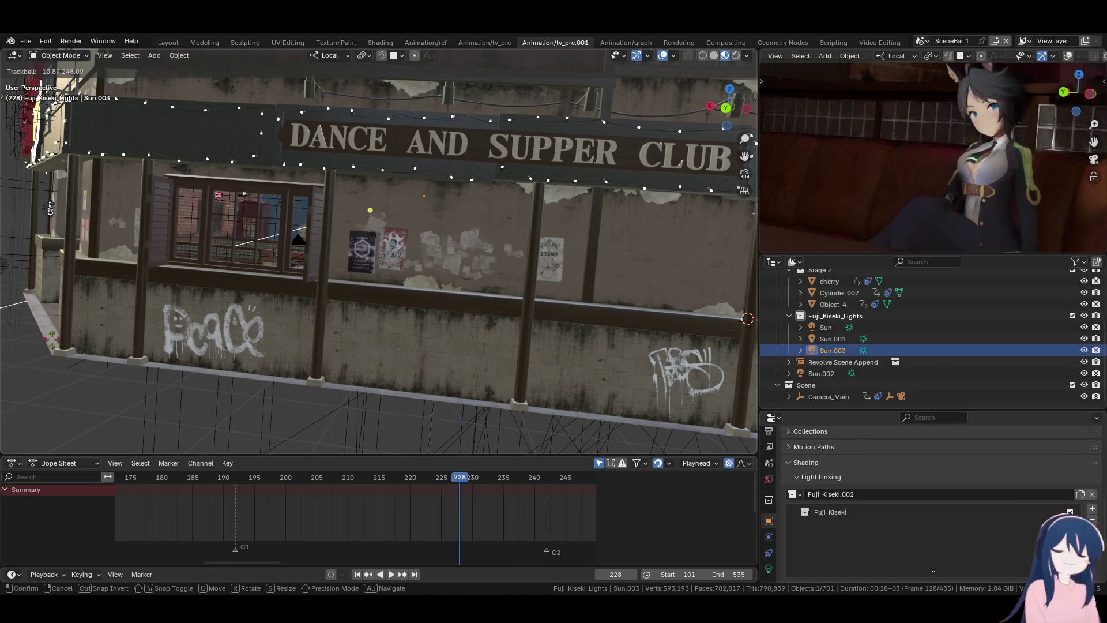
left_click(706, 343)
- Expand Shadow Linking and create a new shadow linking collection for Sun.003
scroll(886, 501, "down", 3)
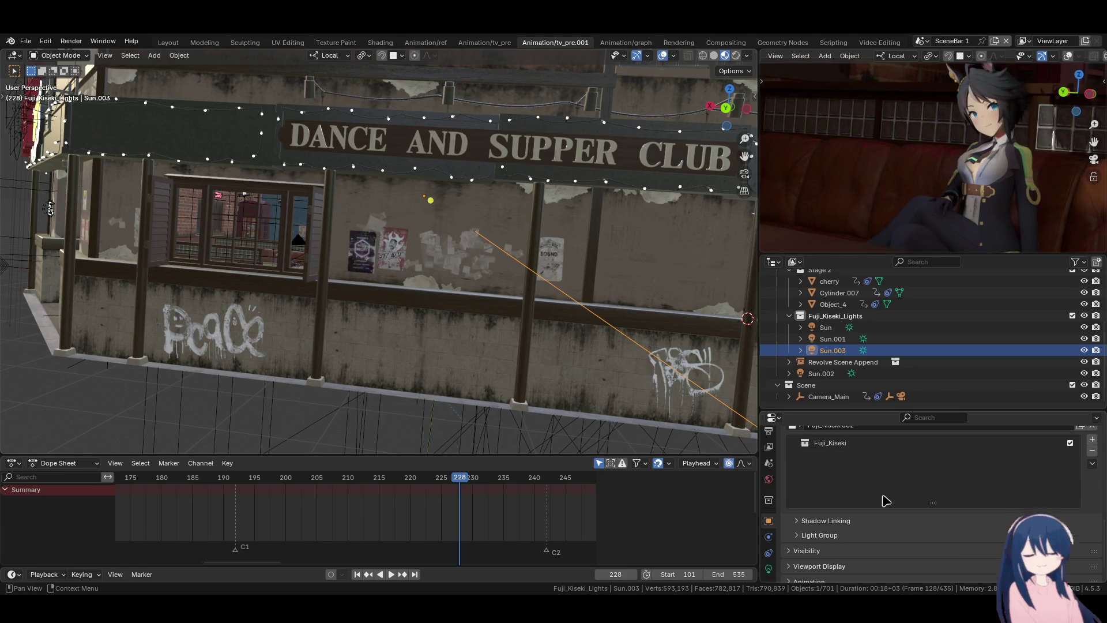
left_click(816, 521)
scroll(847, 524, "down", 2)
left_click(841, 495)
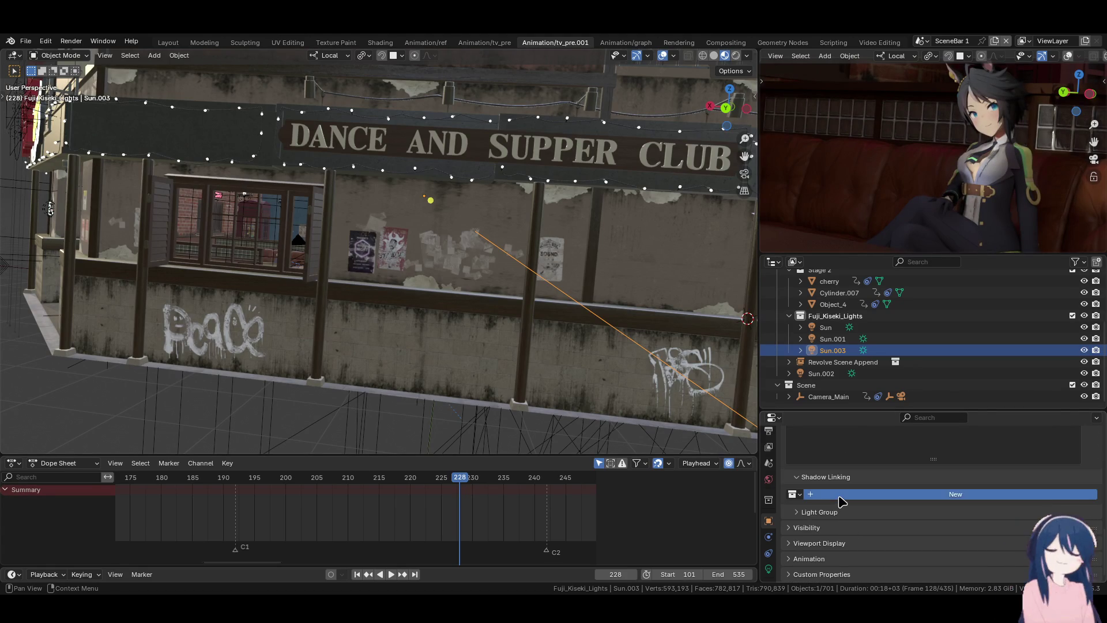
- Pick Fuji_Kiseki.002 from the browse list as Sun.003's shadow linking collection
scroll(857, 498, "up", 3)
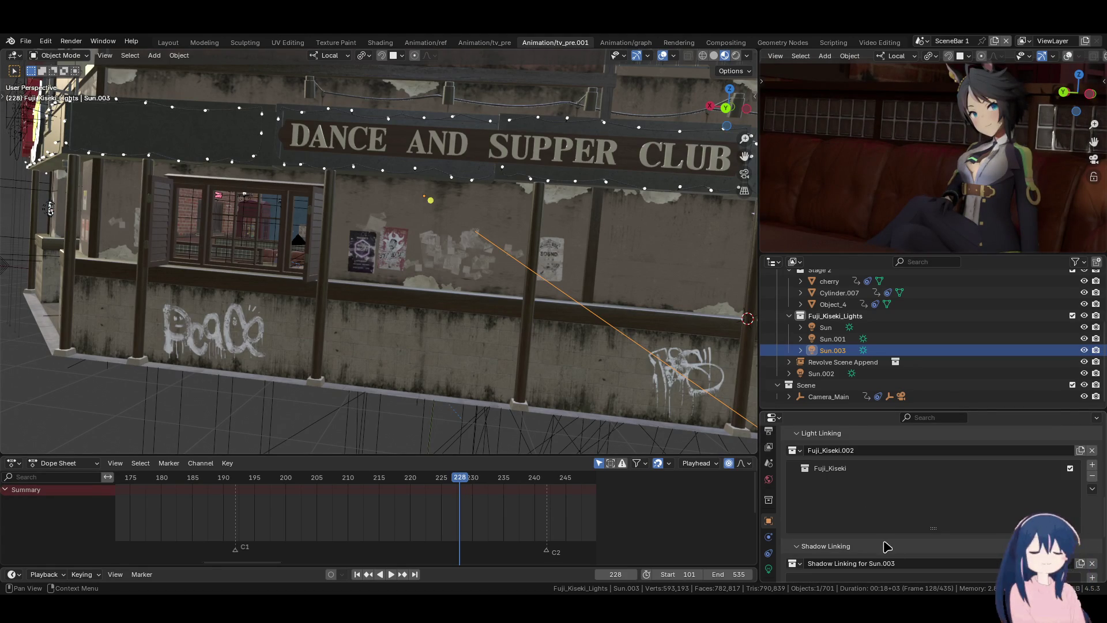
double_click(903, 563)
type("Fuji")
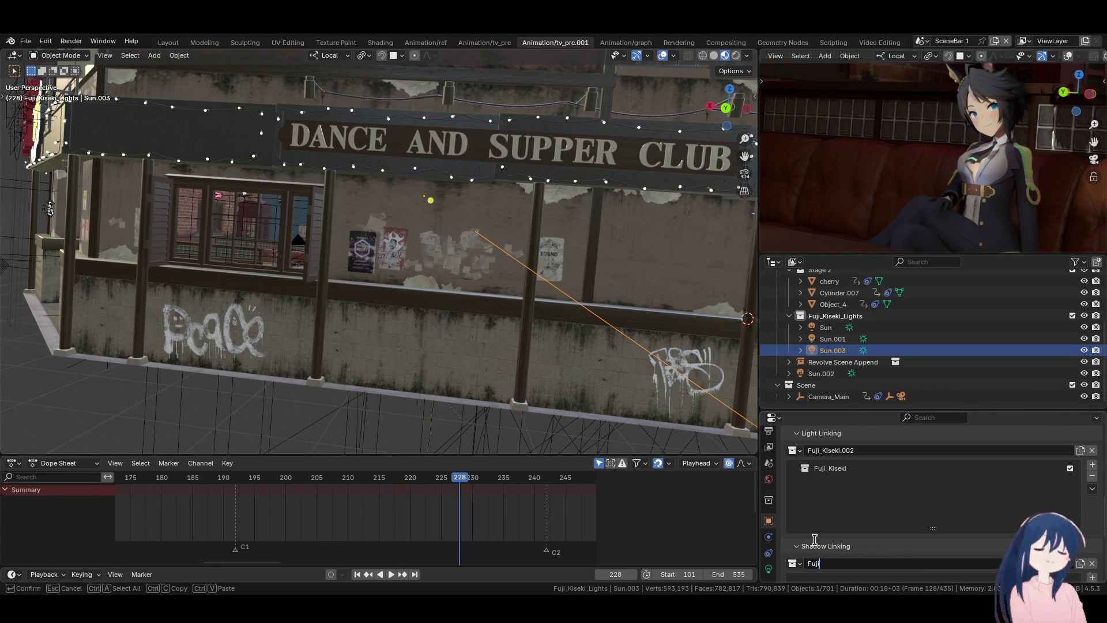
key("Escape")
left_click(794, 563)
scroll(859, 490, "down", 5)
scroll(859, 490, "up", 14)
scroll(859, 490, "up", 5)
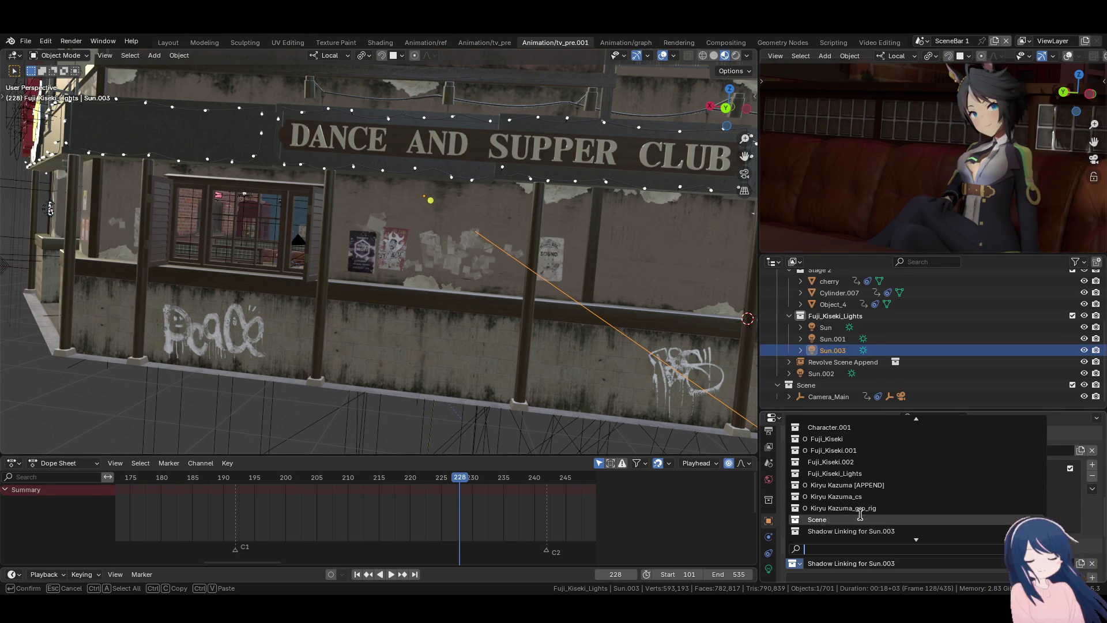
left_click(874, 462)
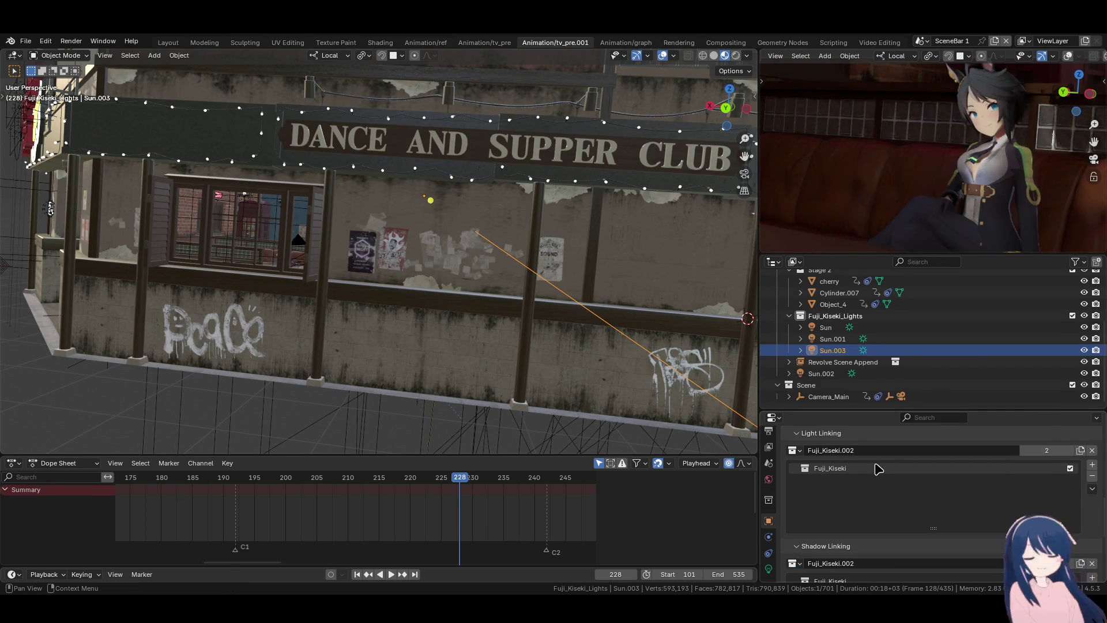
scroll(872, 485, "down", 1)
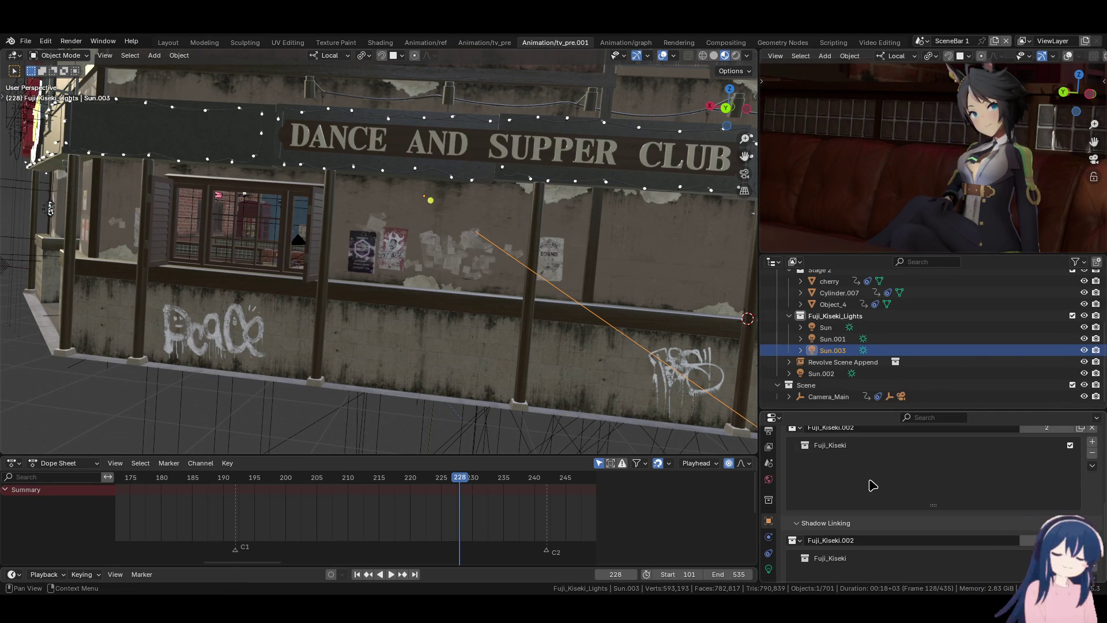
key("r")
key("r")
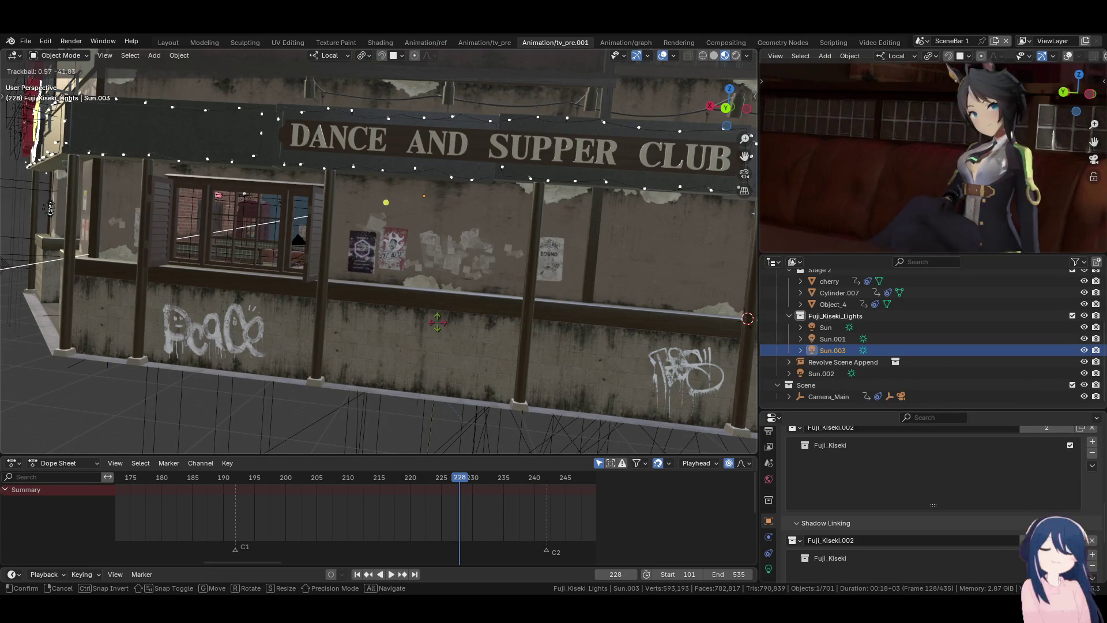
- Re-aim Sun.003 toward the character over several rotations, then show its light properties
left_click(432, 323)
key("r")
key("r")
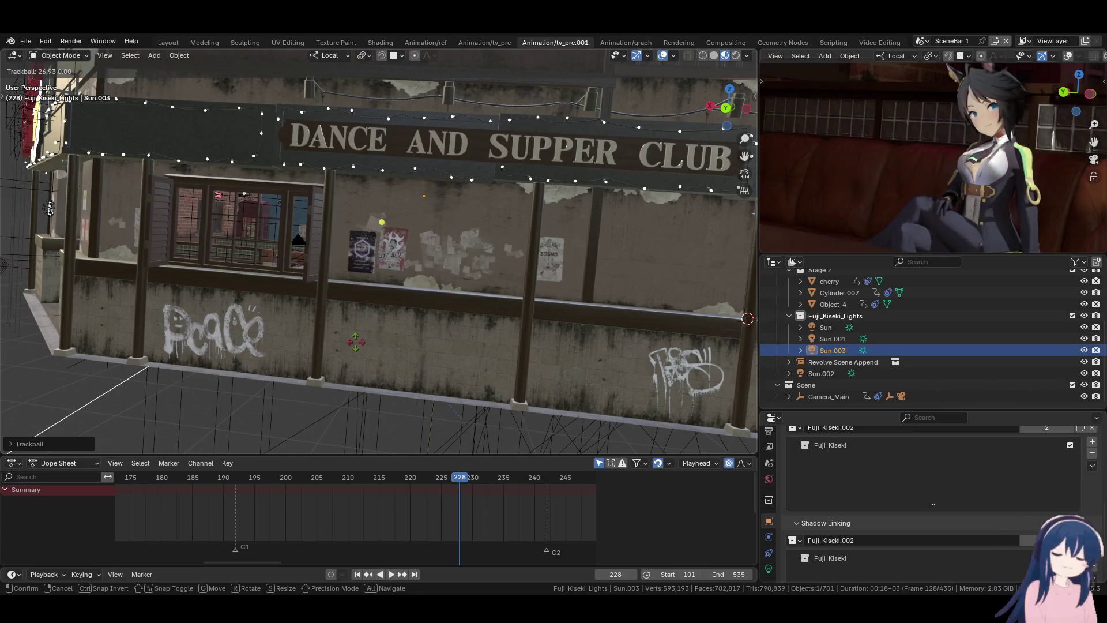
left_click(356, 341)
key("r")
key("r")
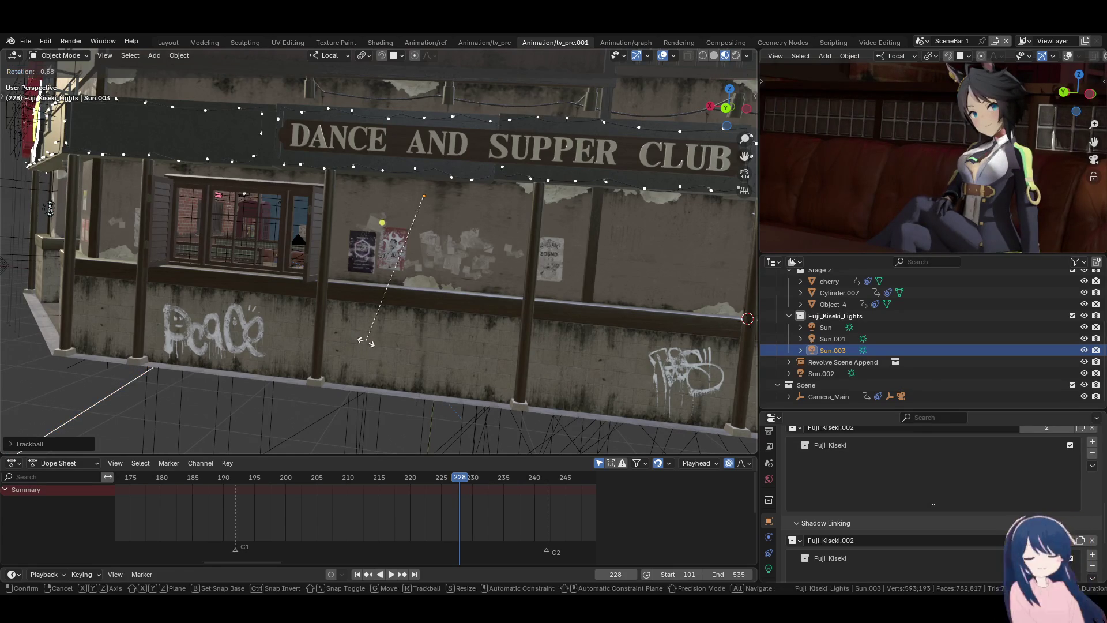
left_click(381, 341)
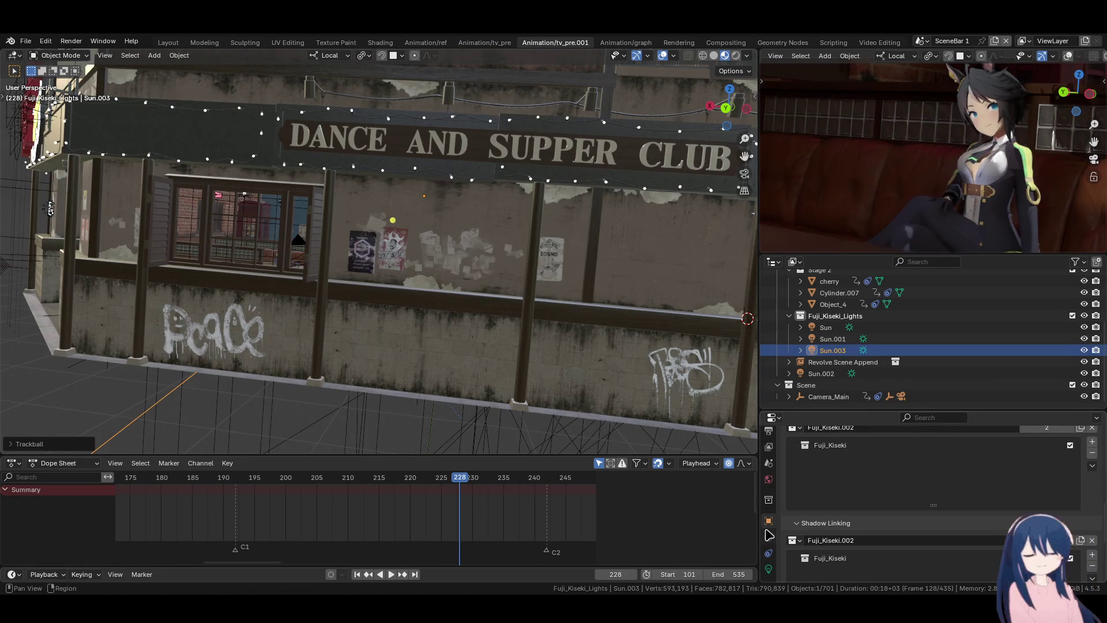
left_click(768, 569)
- Turn on Scene Lights and Scene World in the viewport shading options
scroll(394, 334, "up", 10)
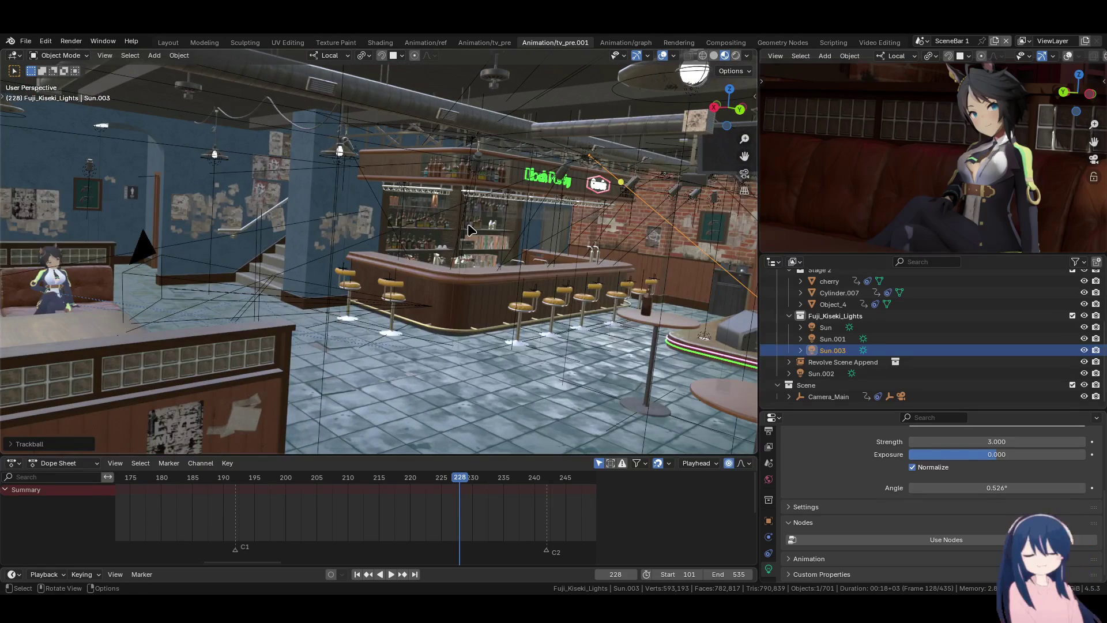
left_click(747, 55)
left_click(702, 115)
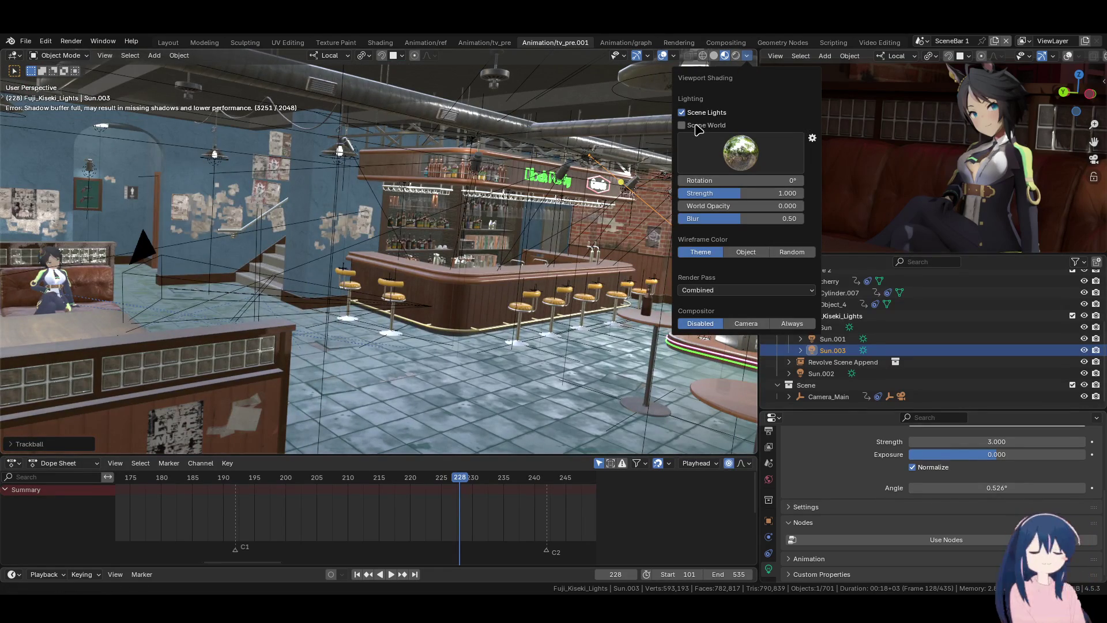
left_click(696, 126)
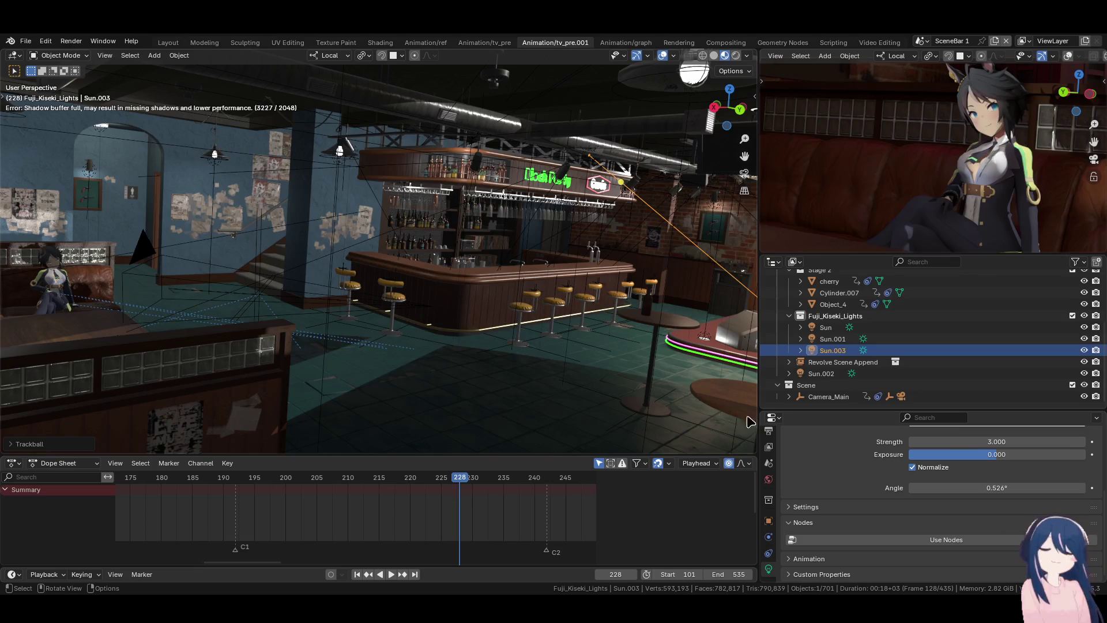
- Go to Render properties and open the Render Engine list
scroll(769, 450, "up", 2)
left_click(771, 460)
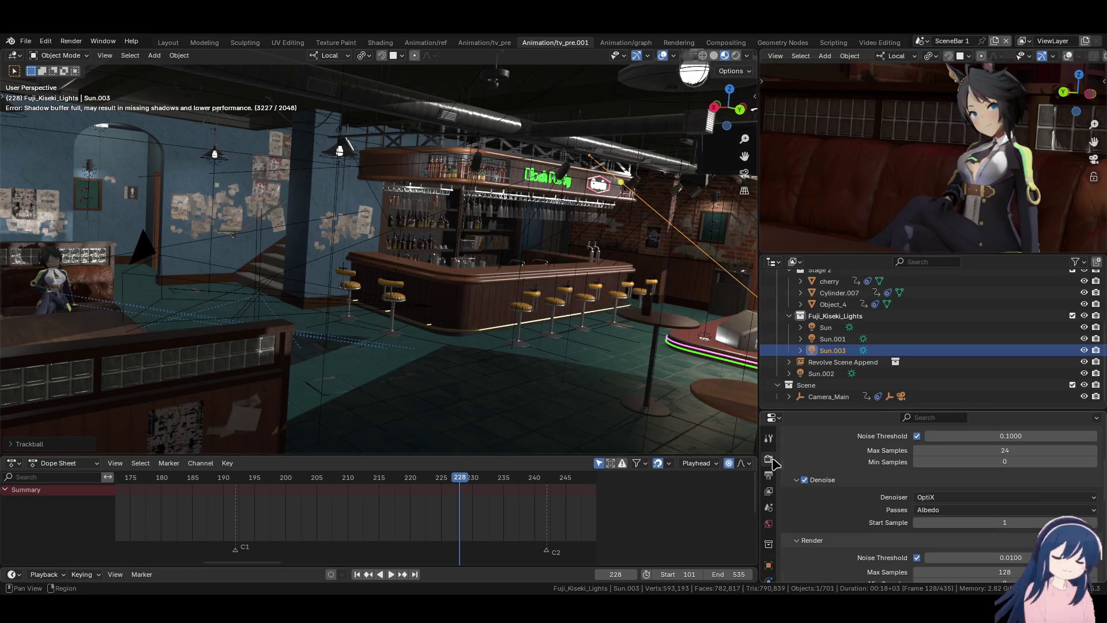
scroll(934, 438, "up", 5)
left_click(968, 456)
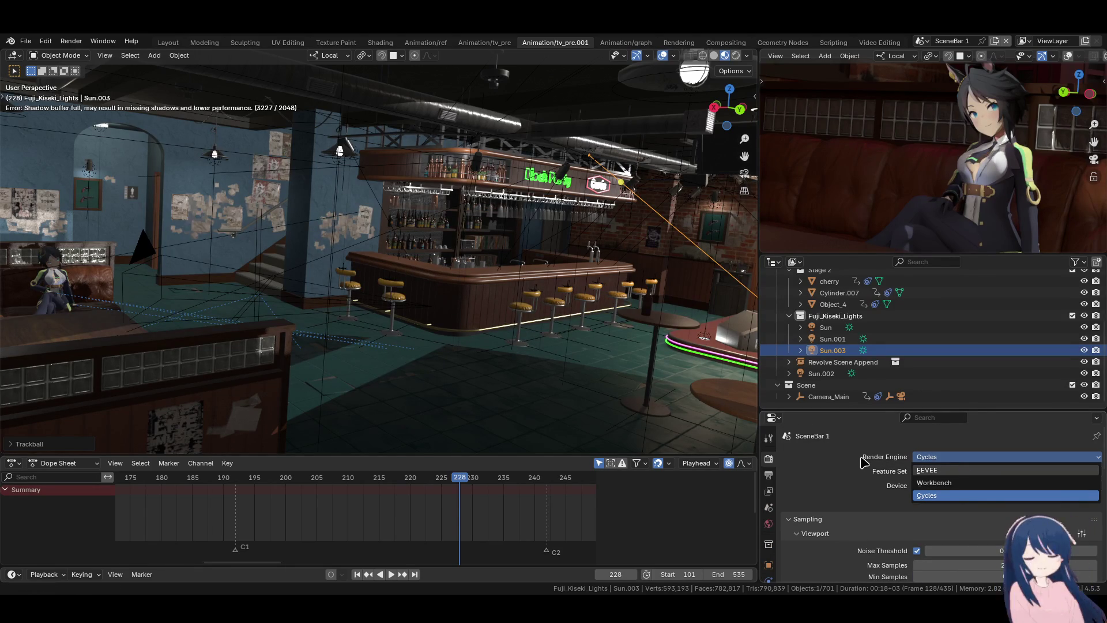
- Switch the render engine to EEVEE and look through its Shadows, Curves and Motion Blur panels
key("Return")
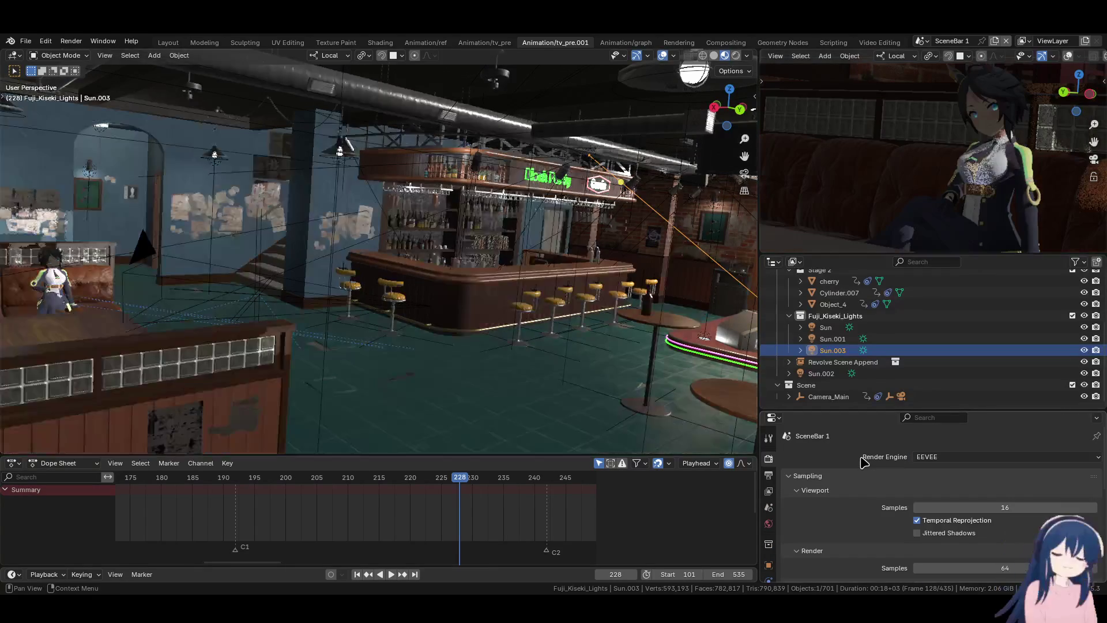
scroll(863, 462, "down", 5)
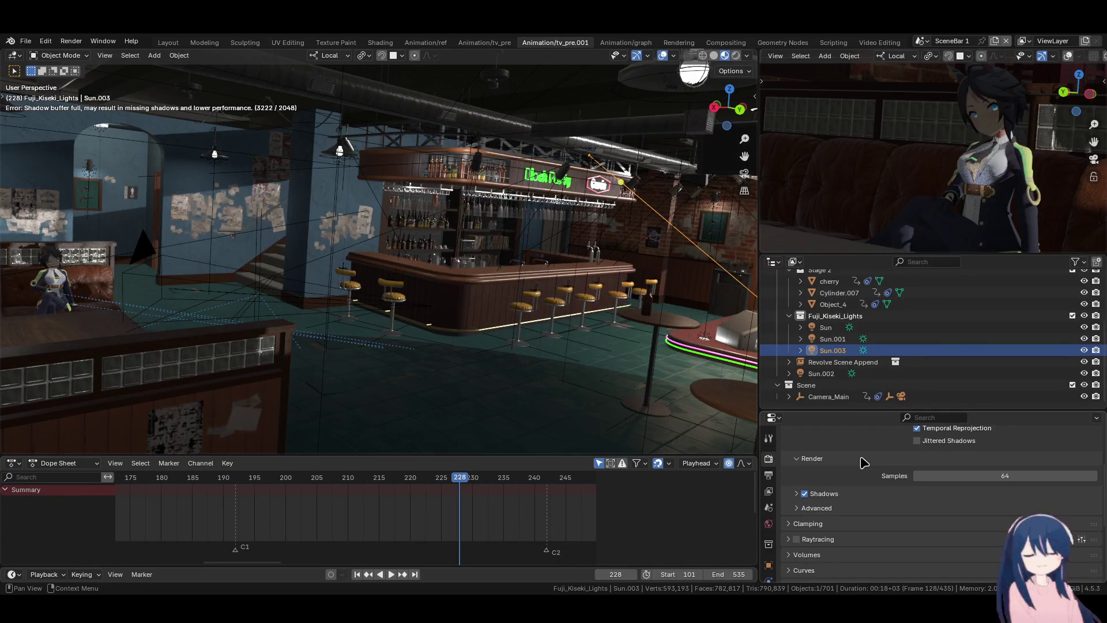
scroll(863, 462, "down", 3)
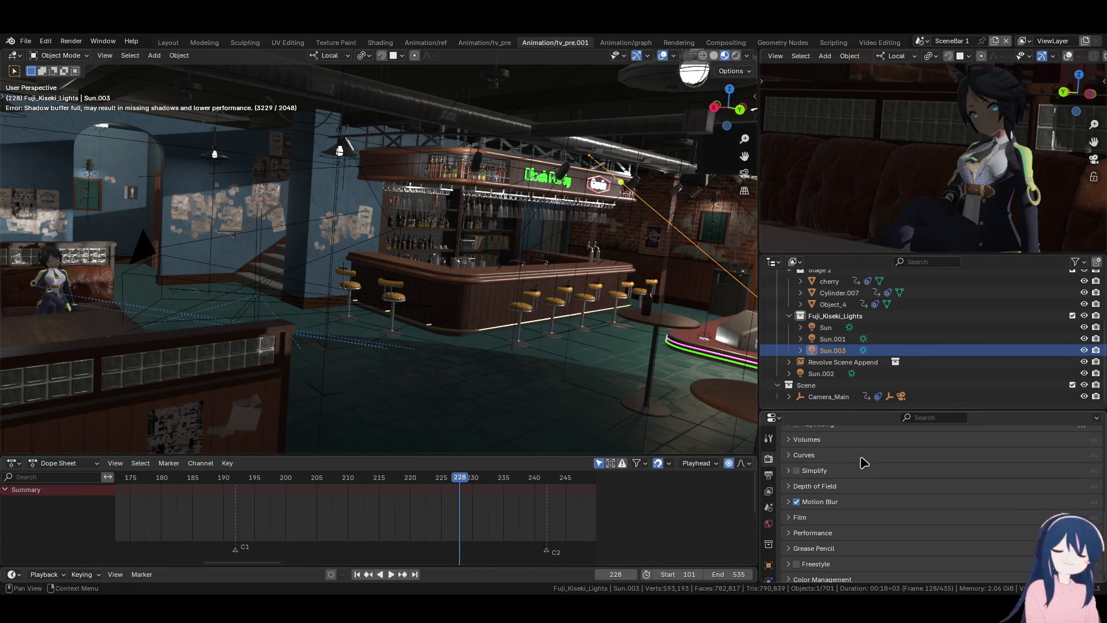
scroll(863, 463, "up", 5)
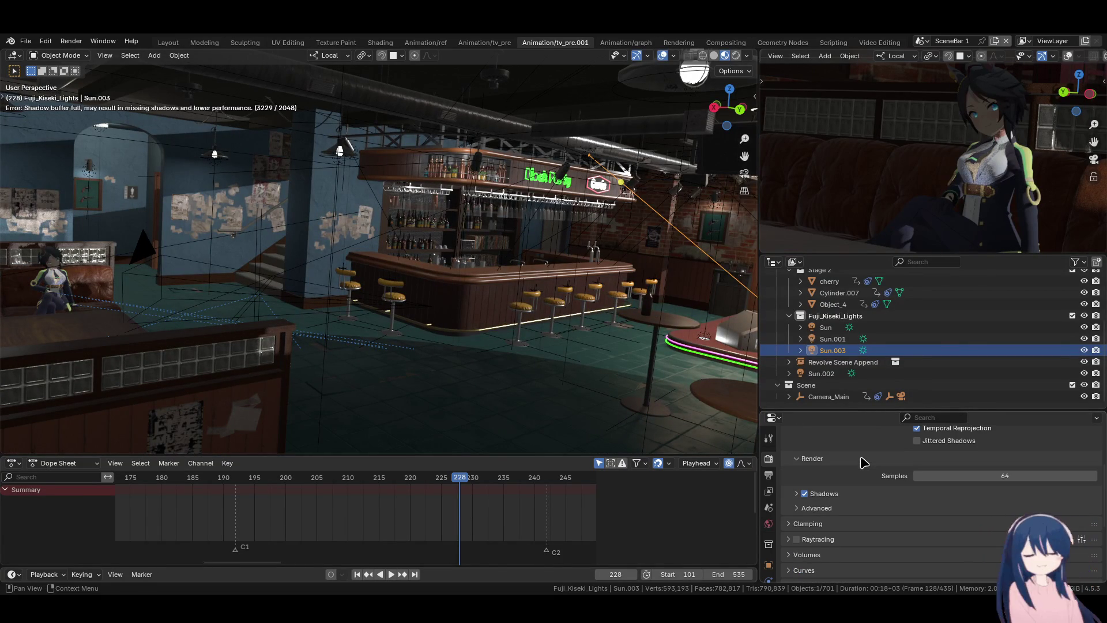
left_click(797, 496)
scroll(903, 502, "down", 5)
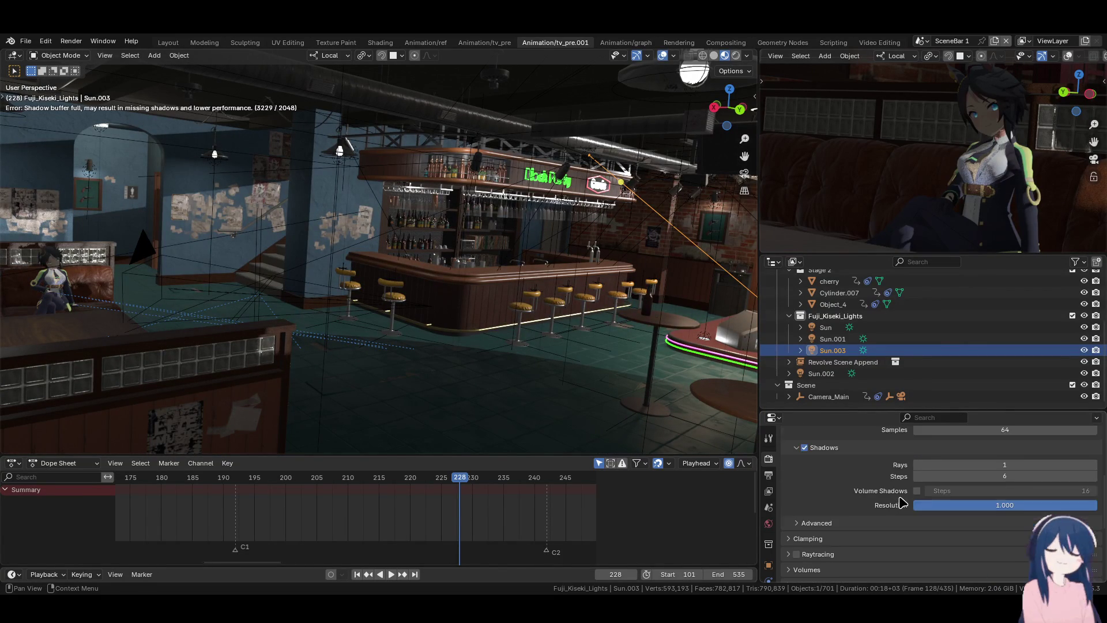
left_click(806, 492)
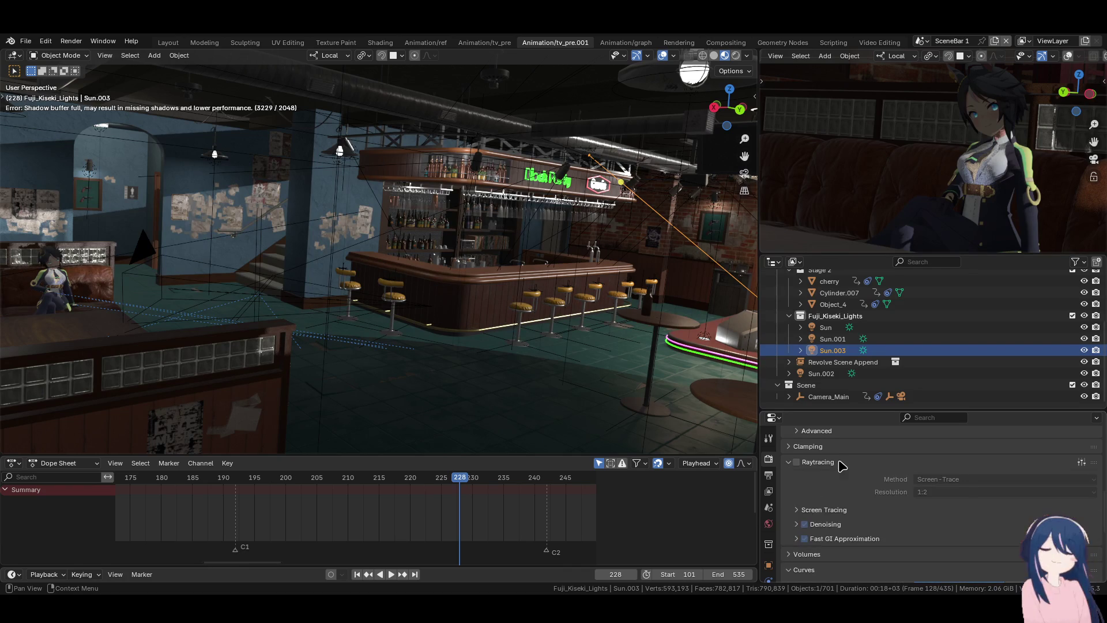
scroll(847, 505, "down", 3)
left_click(843, 498)
left_click(833, 498)
- Expand the Performance panel with its Viewport and Compositor options
left_click(834, 528)
scroll(834, 528, "down", 2)
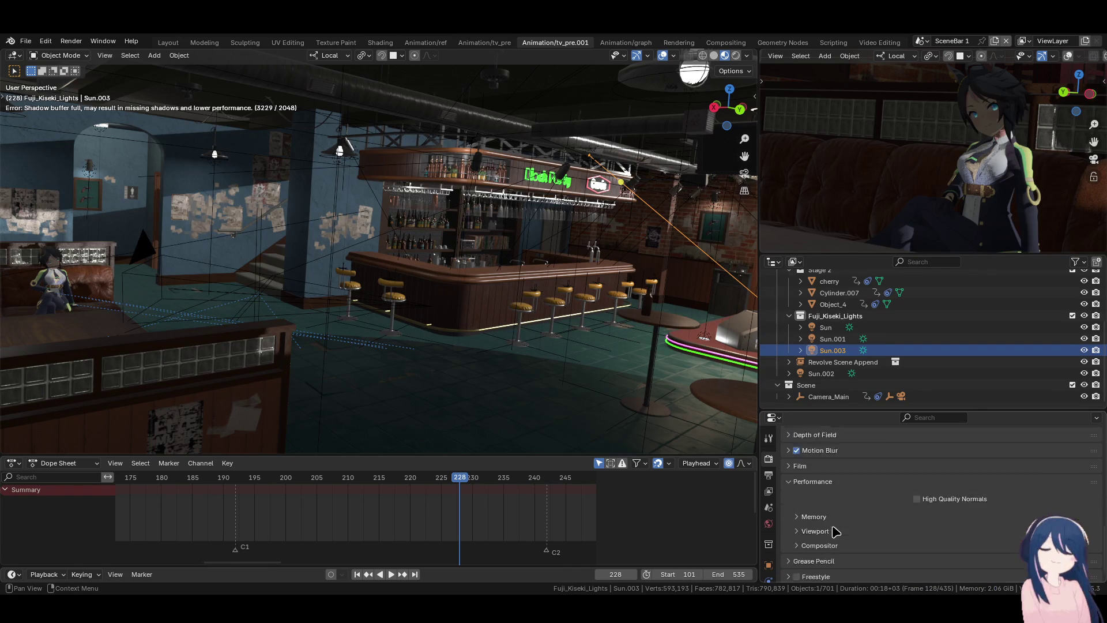
left_click(834, 514)
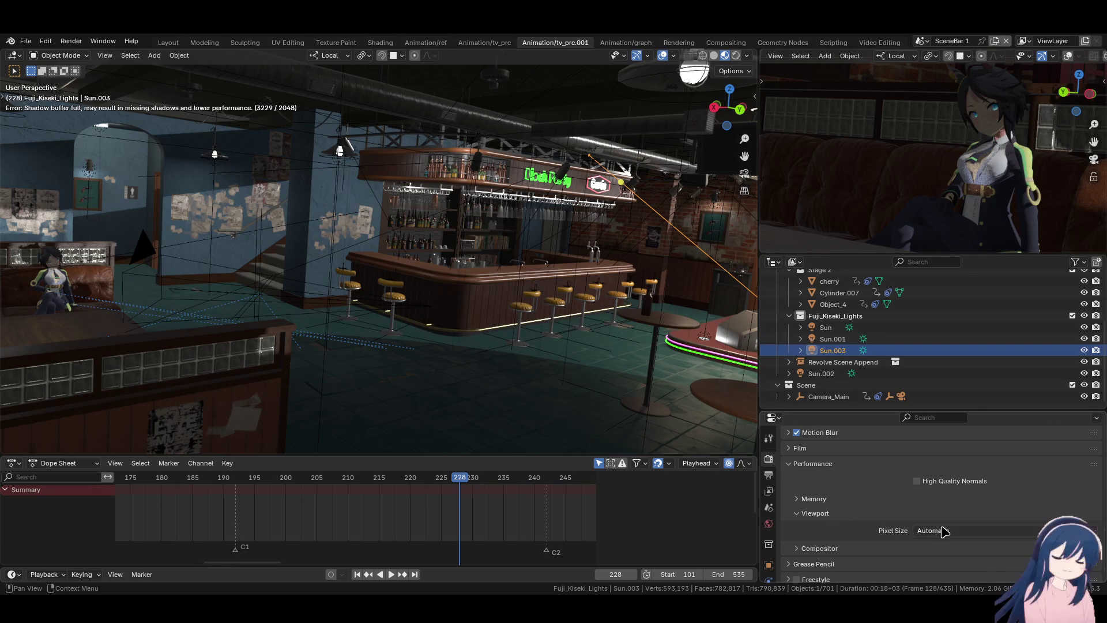
left_click(820, 548)
scroll(842, 539, "down", 2)
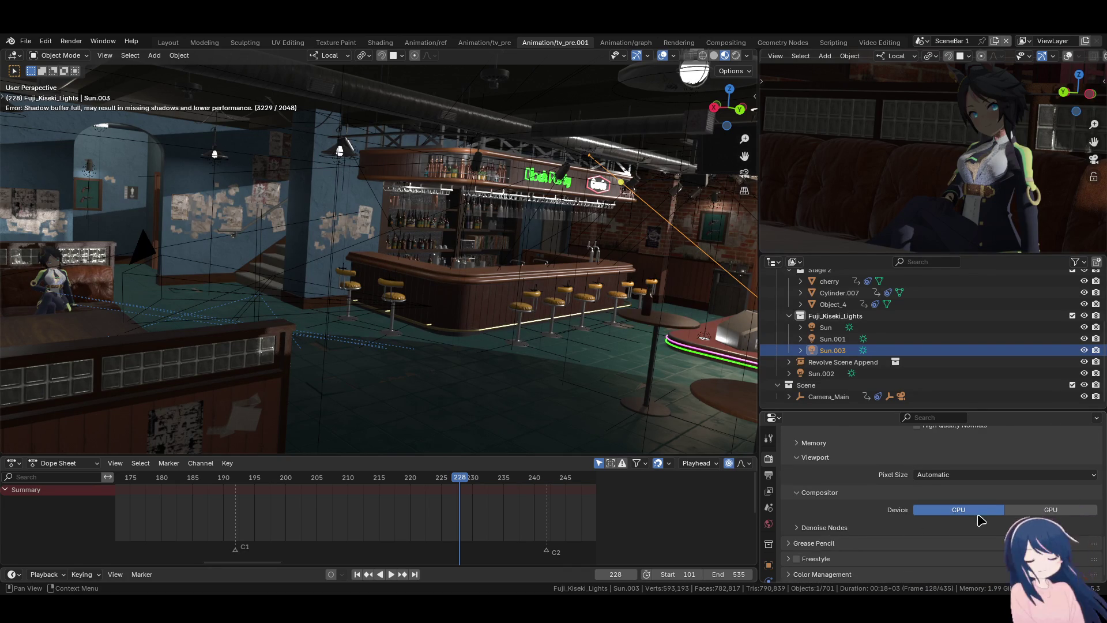
scroll(806, 503, "up", 1)
- Set Shadow Pool and Light Probes Volume Pool both to 1 GB in Memory settings
left_click(819, 469)
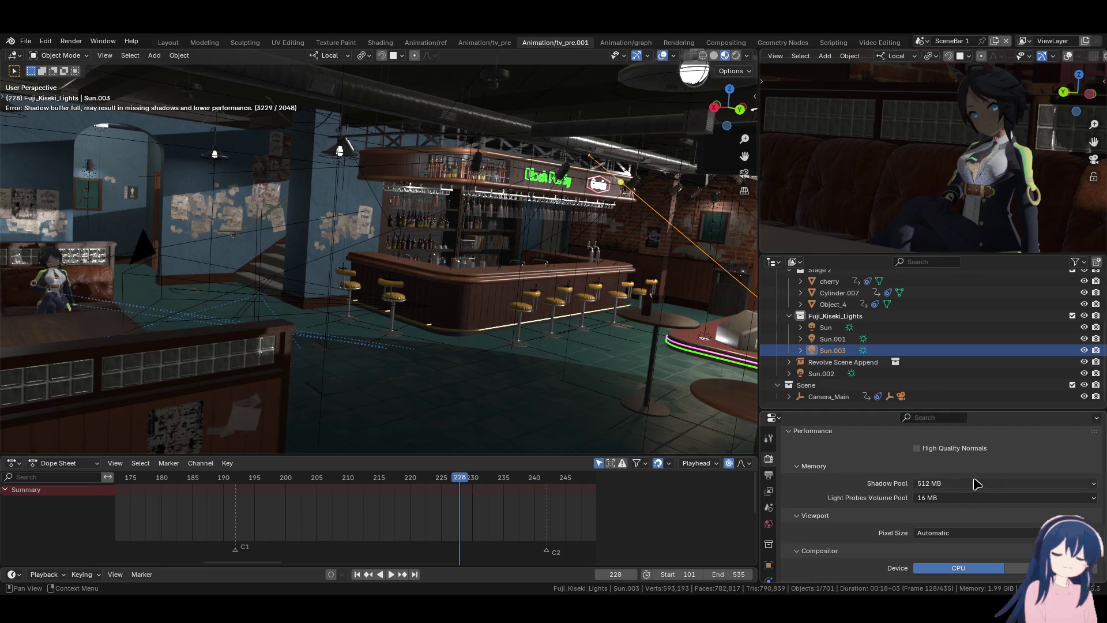
left_click(945, 484)
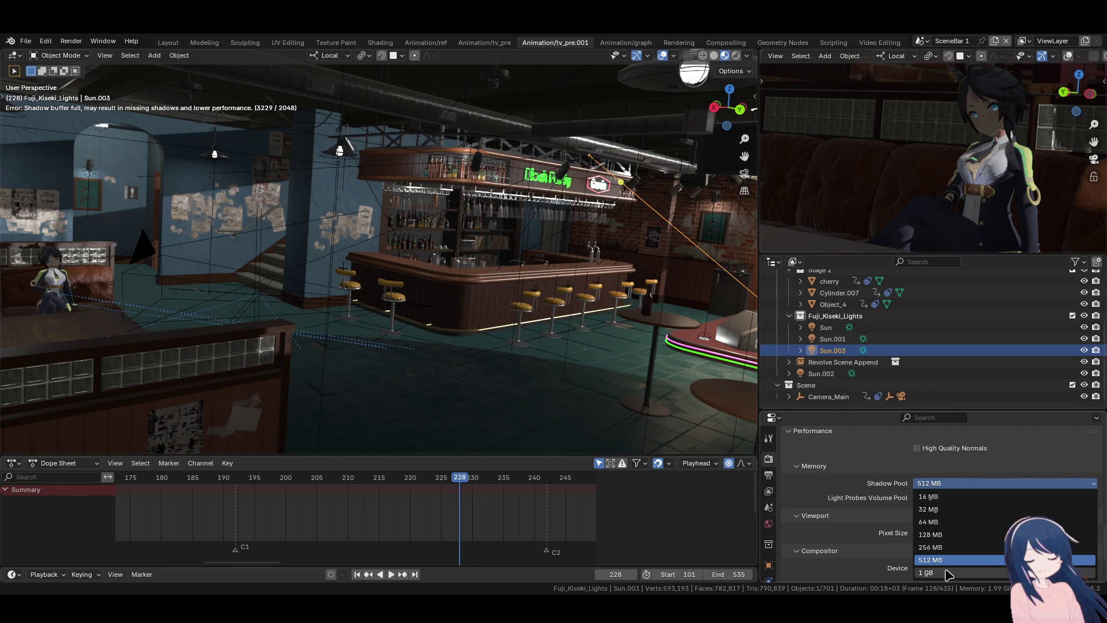
left_click(948, 573)
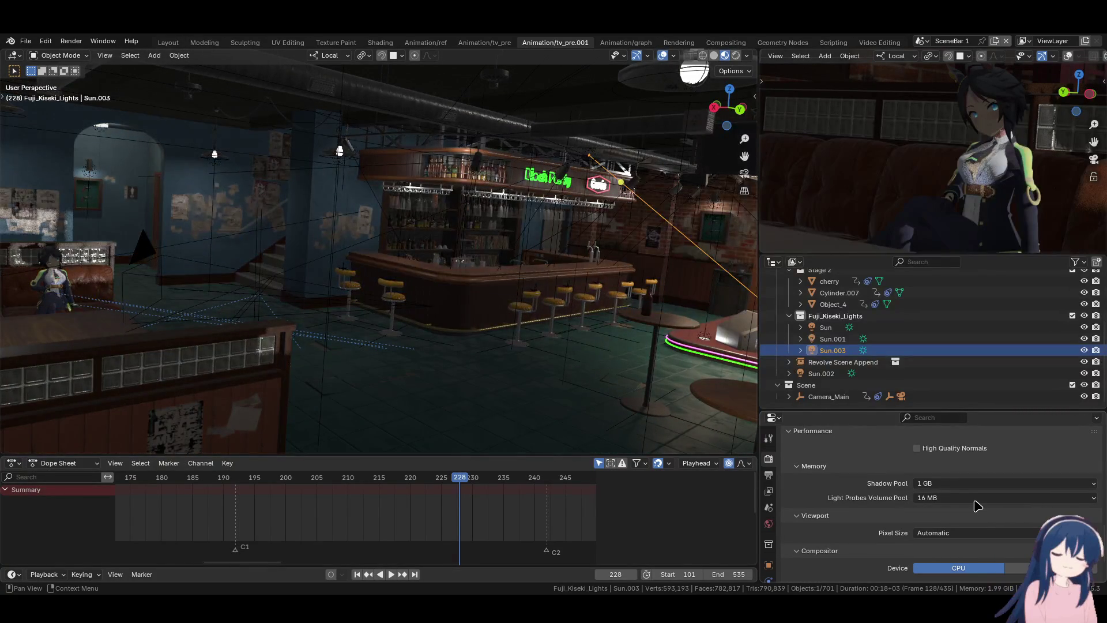
left_click(978, 499)
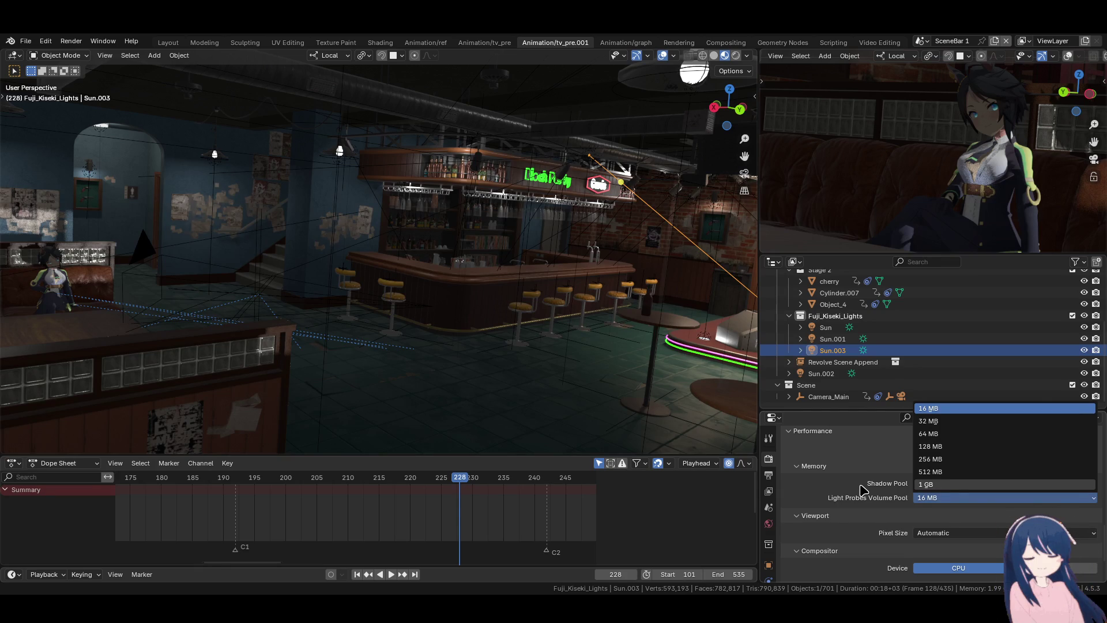
key("Return")
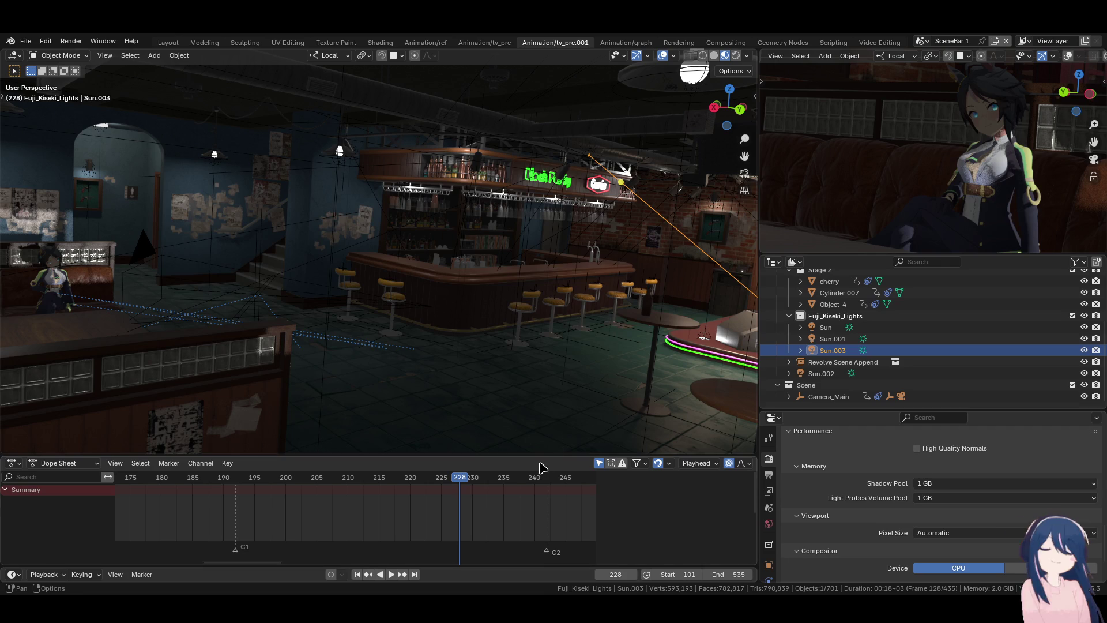
left_click(769, 475)
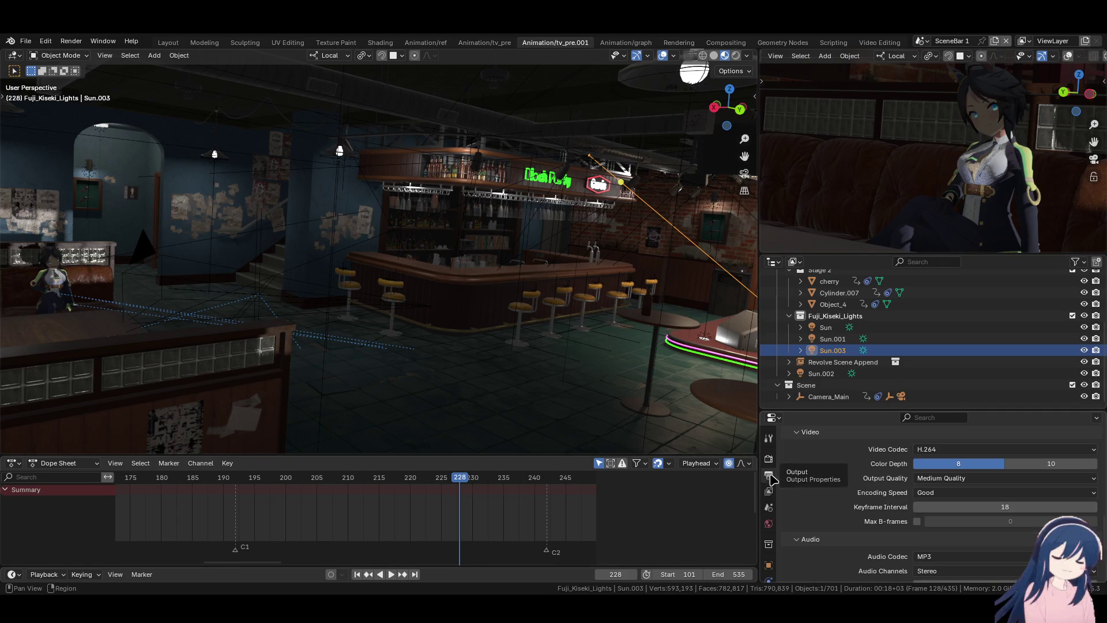
scroll(845, 499, "up", 10)
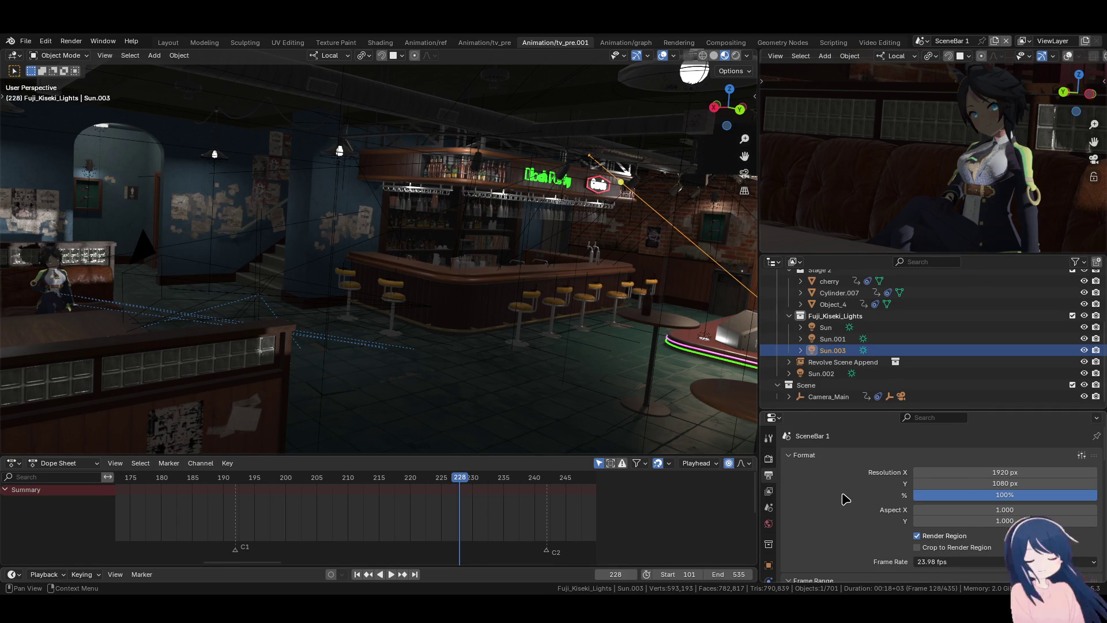
- Change the render engine from EEVEE to Cycles in Render properties
left_click(768, 458)
left_click(978, 458)
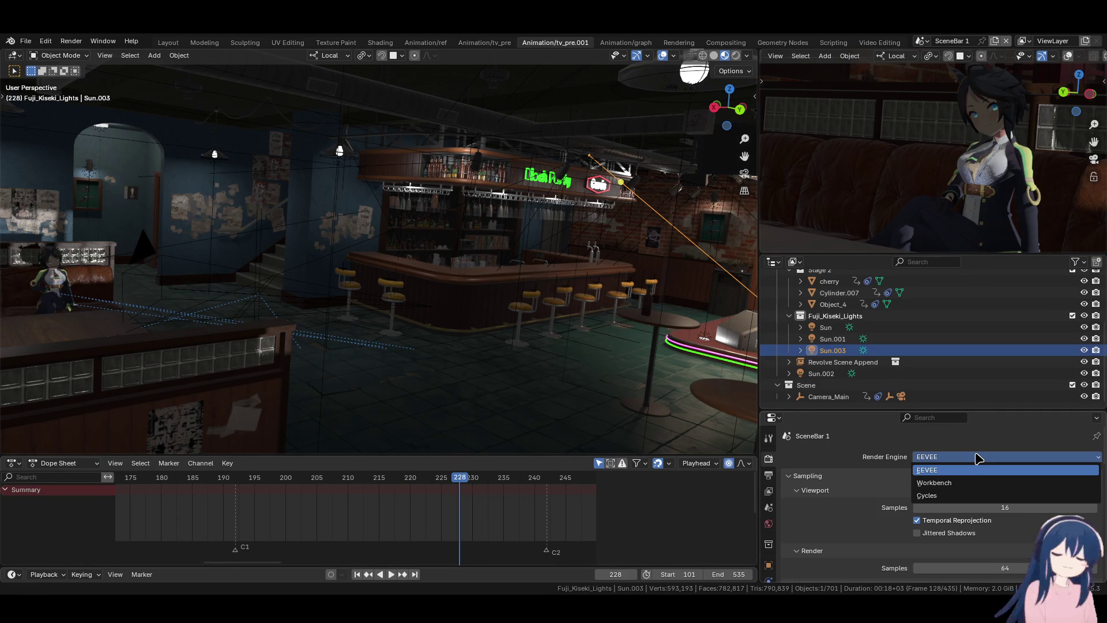
left_click(959, 498)
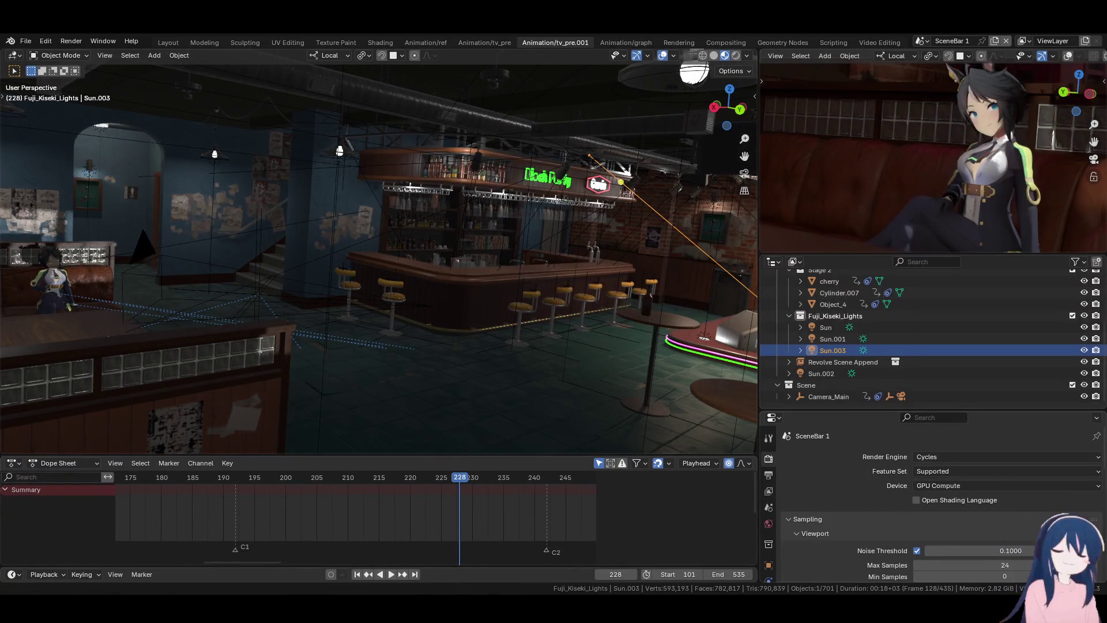
key("r")
key("r")
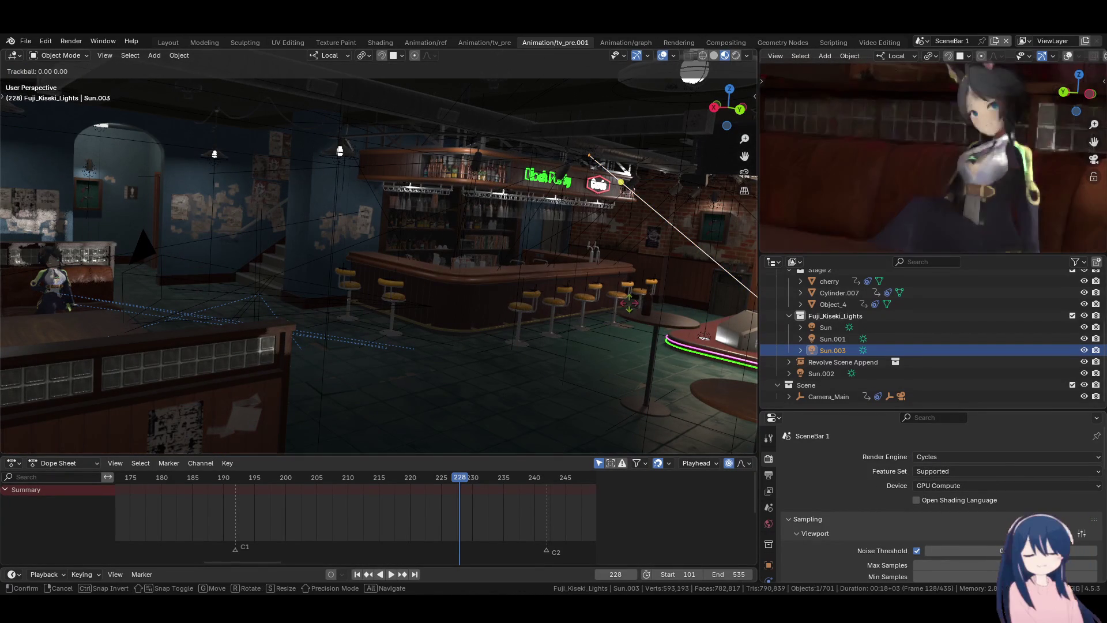
- Cancel the pending rotation and sample Sun.003's colour from the bright lamp with the eyedropper
right_click(600, 309)
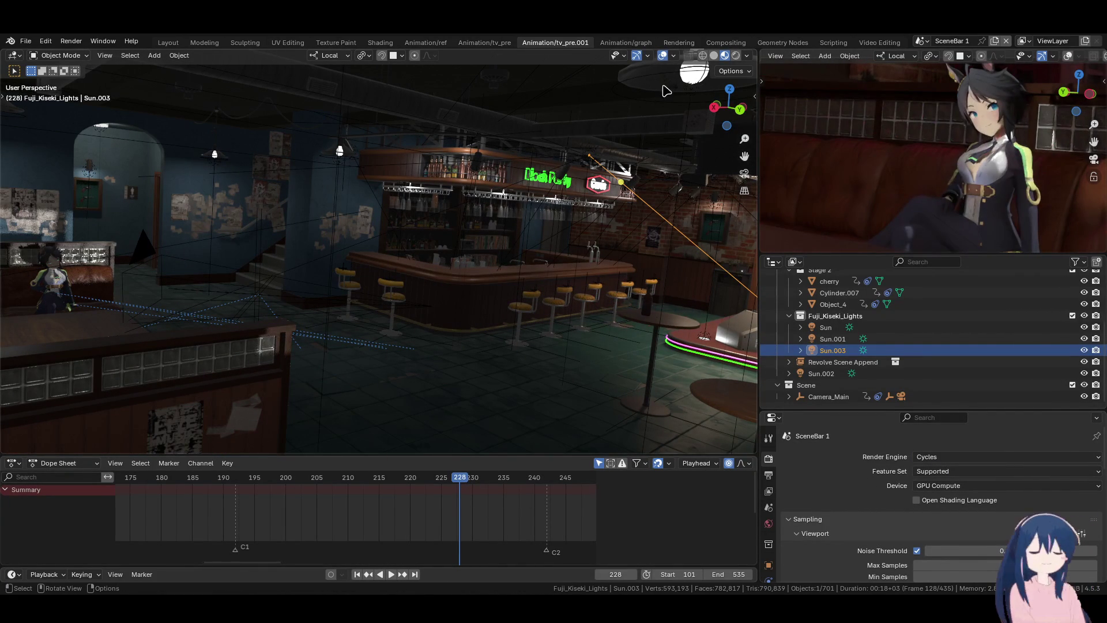
scroll(768, 493, "down", 2)
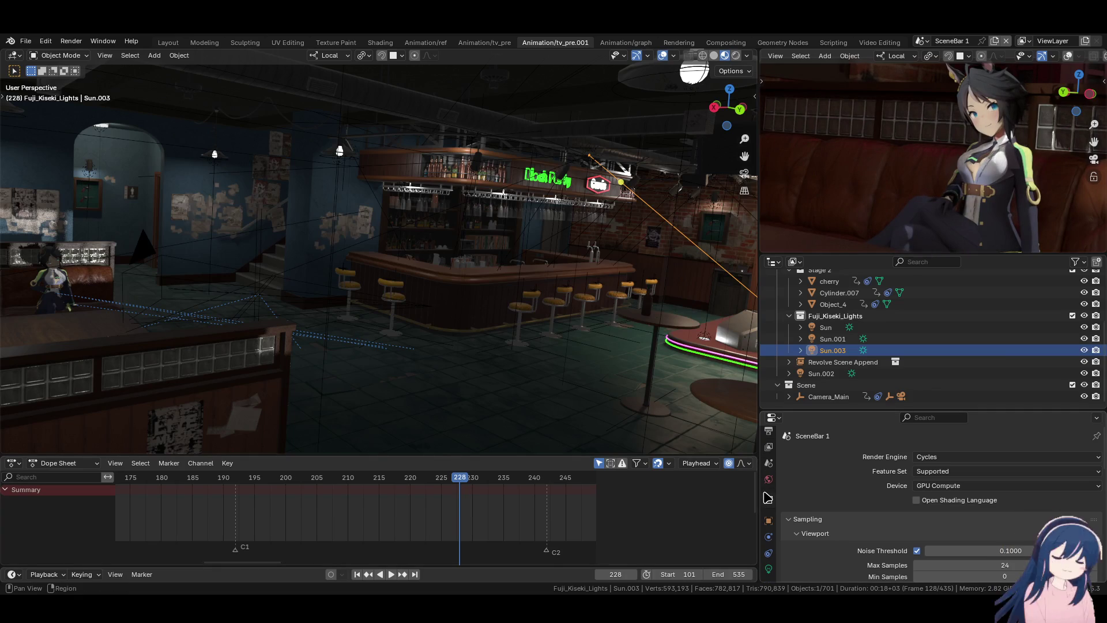
left_click(769, 569)
left_click(1026, 536)
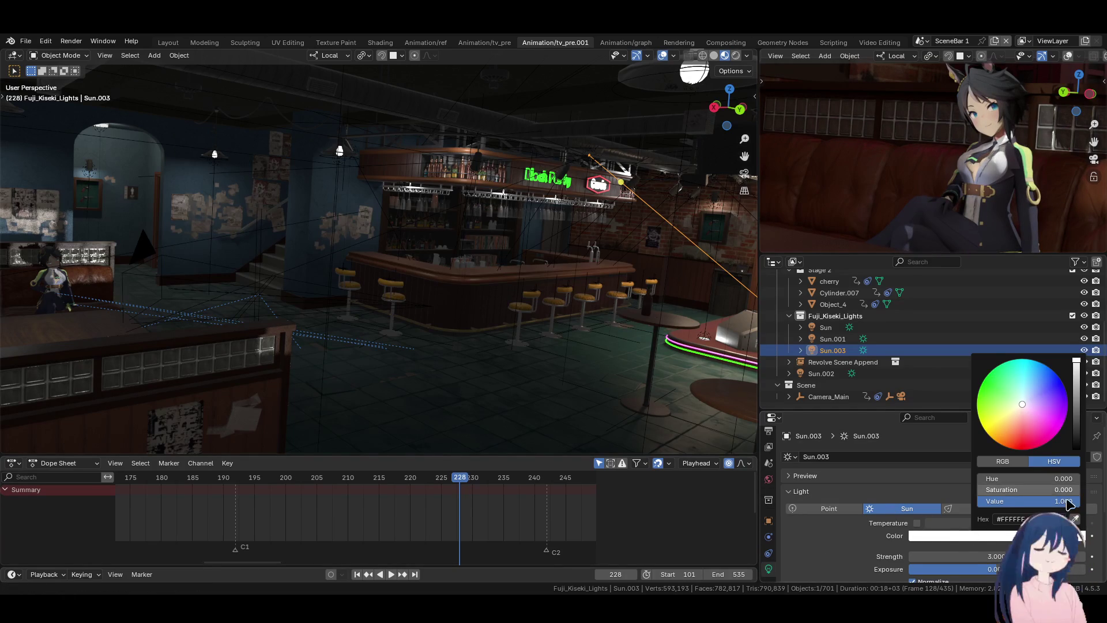
left_click(1074, 518)
left_click(695, 75)
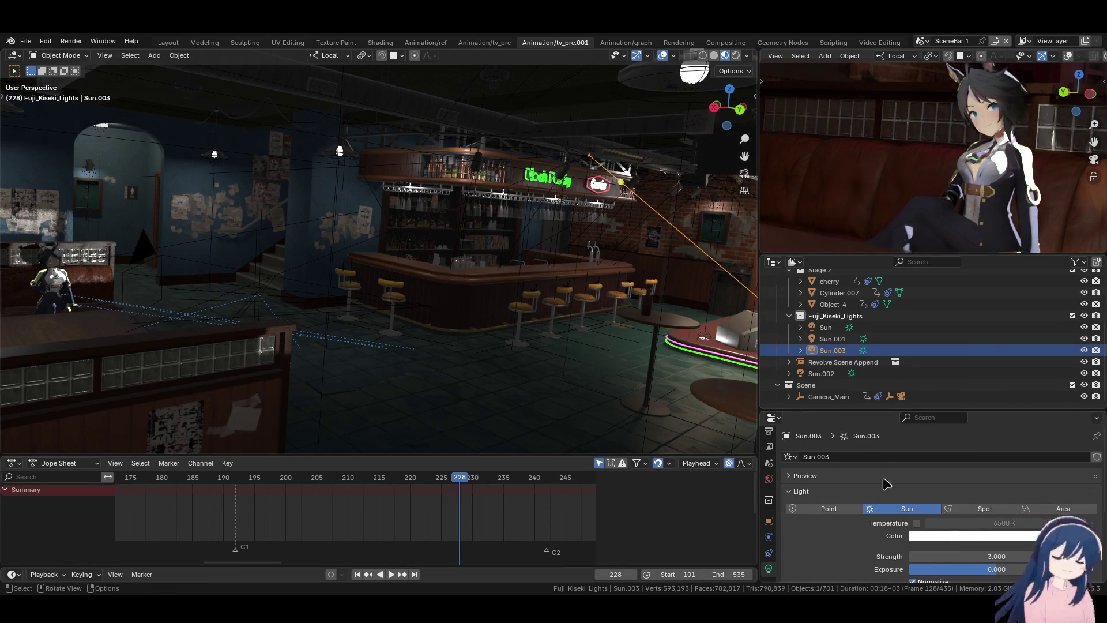
- Warm Sun.003's colour toward orange on the HSV wheel
scroll(882, 487, "down", 1)
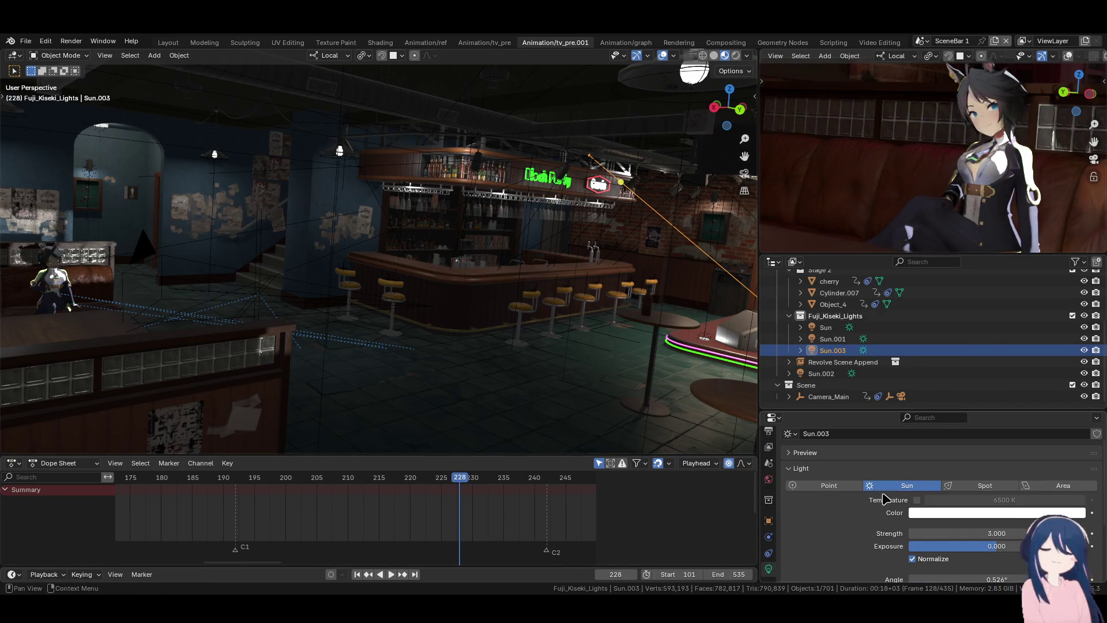
left_click(972, 515)
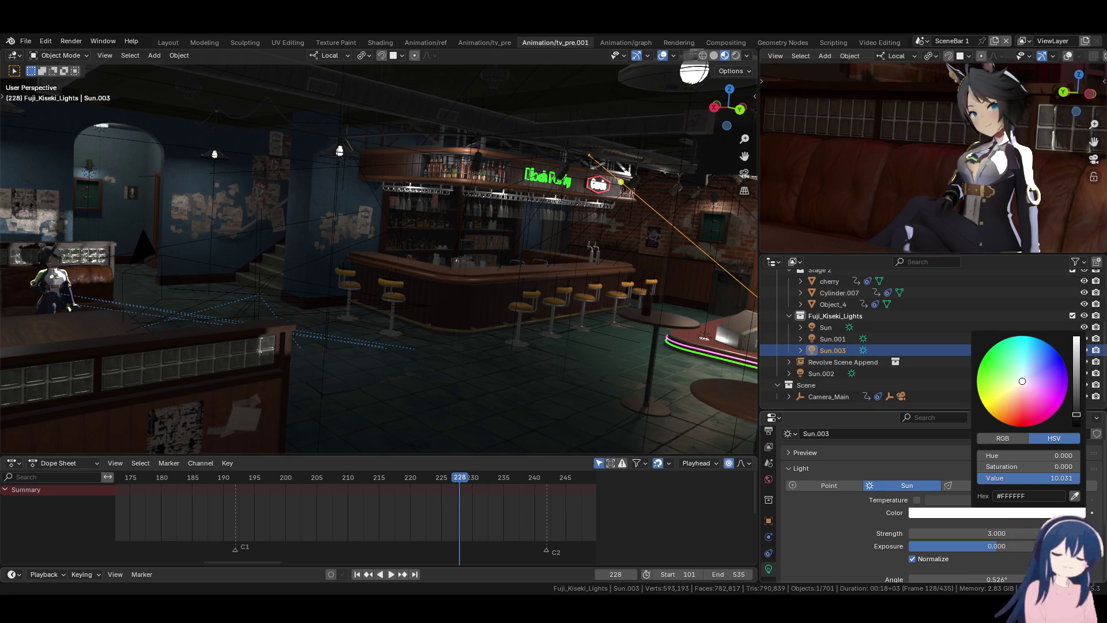
left_click(1018, 386)
left_click(1018, 389)
left_click(1015, 389)
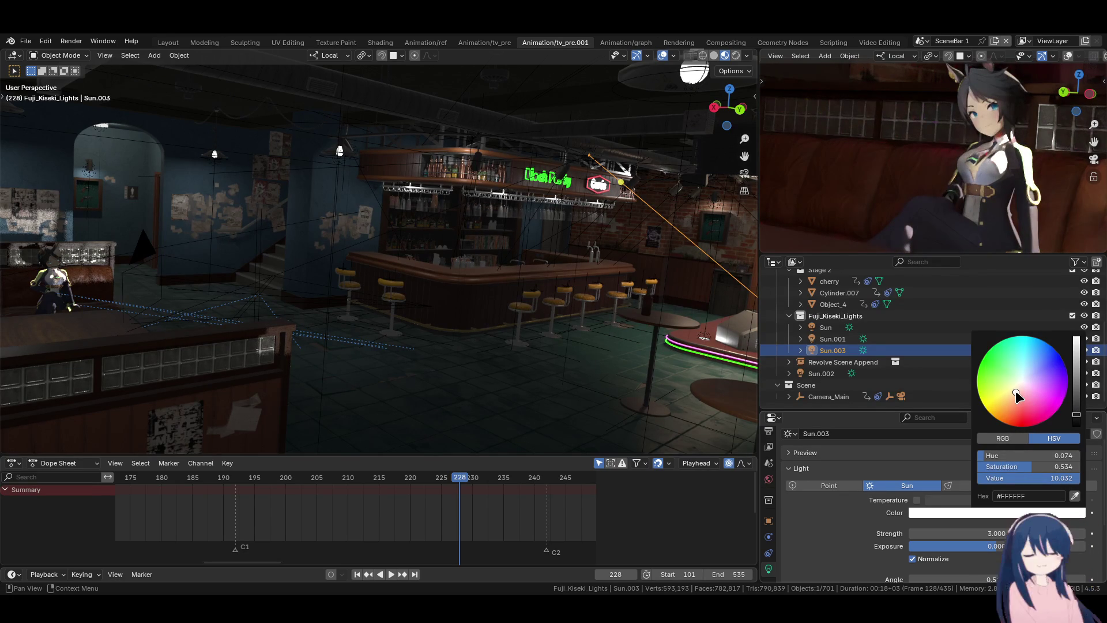
left_click(1015, 392)
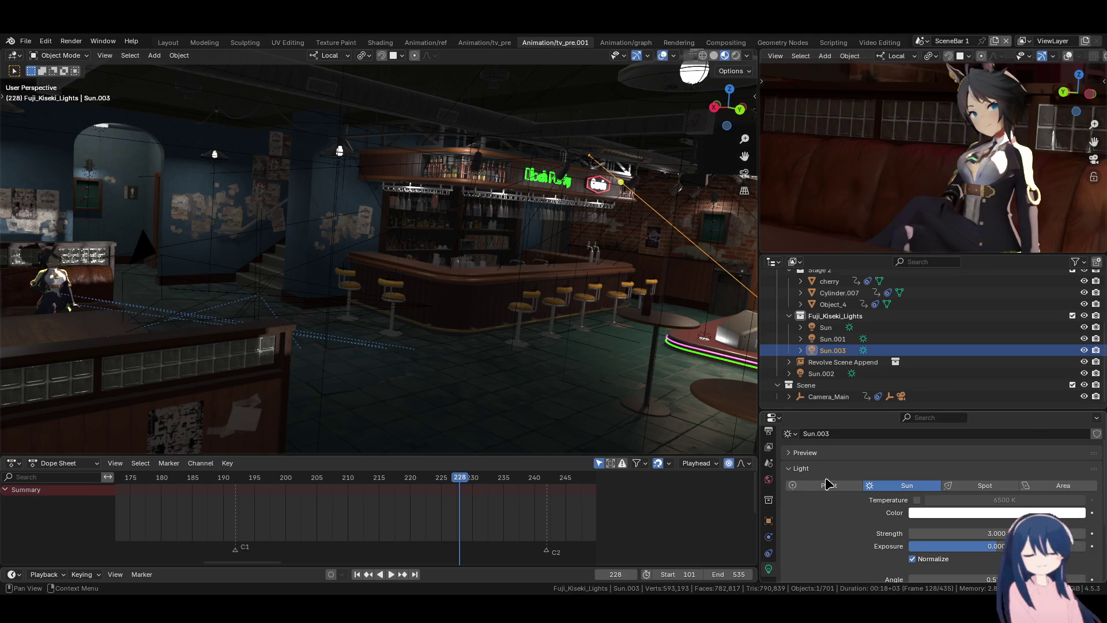
- Rotate Sun.003 to a new direction, then select Sun.001
key("r")
key("r")
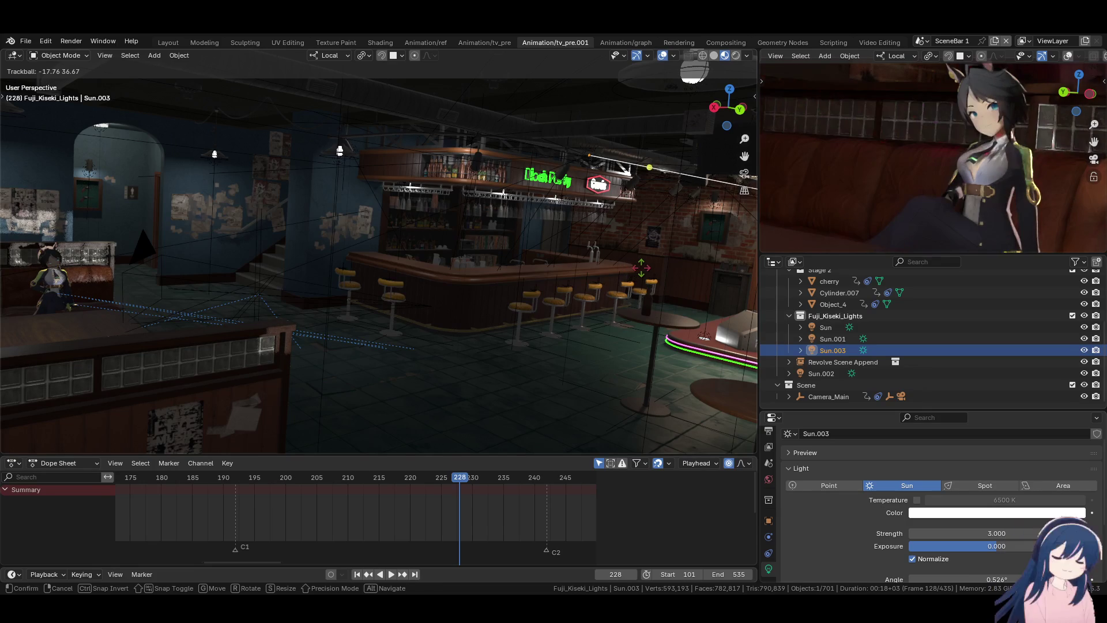
left_click(644, 273)
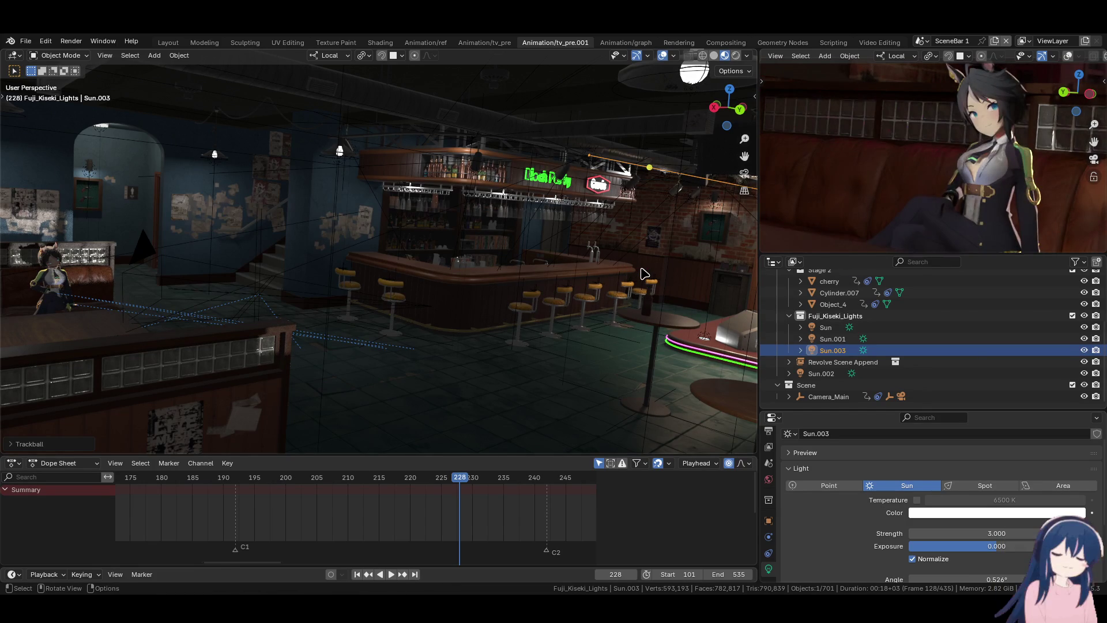
left_click(833, 339)
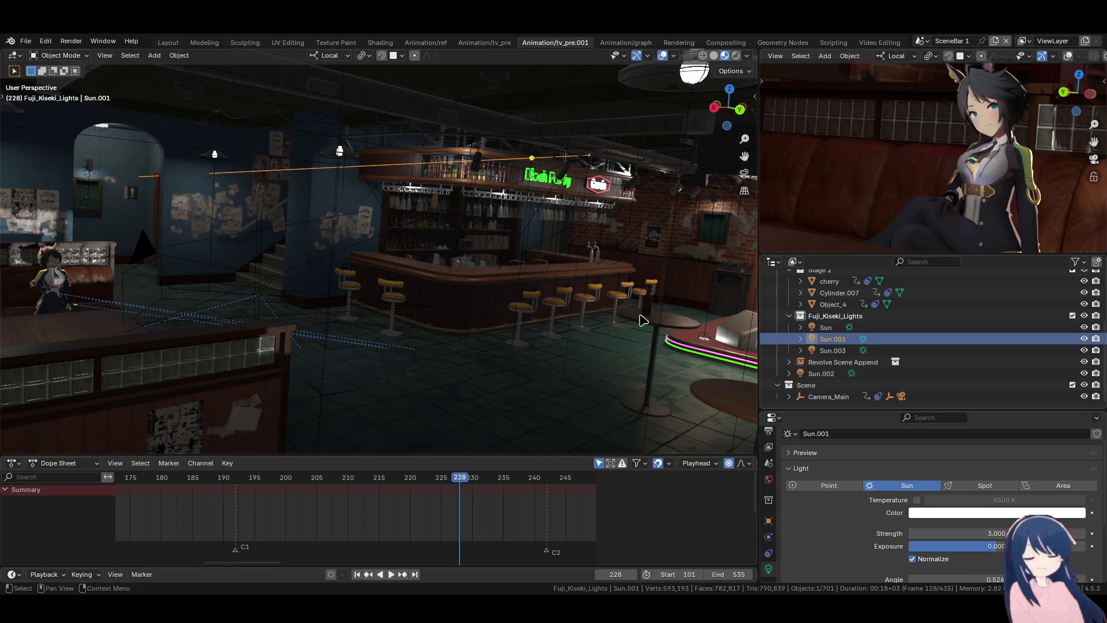
- Trackball-rotate Sun.001 three times to re-aim it, then orbit the view to check the bar
key("r")
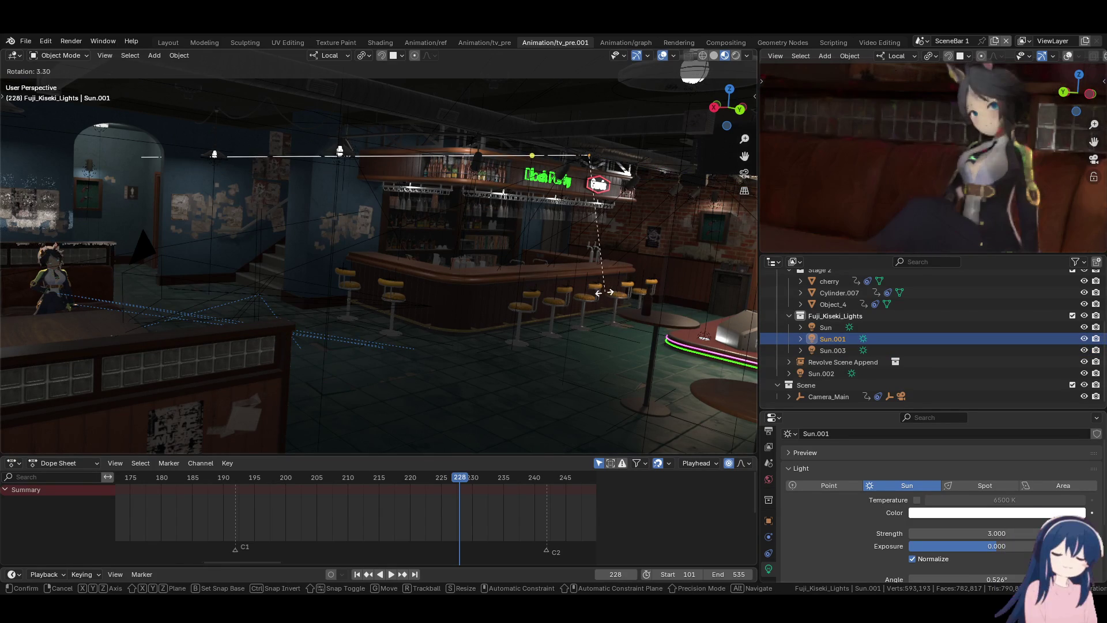
key("r")
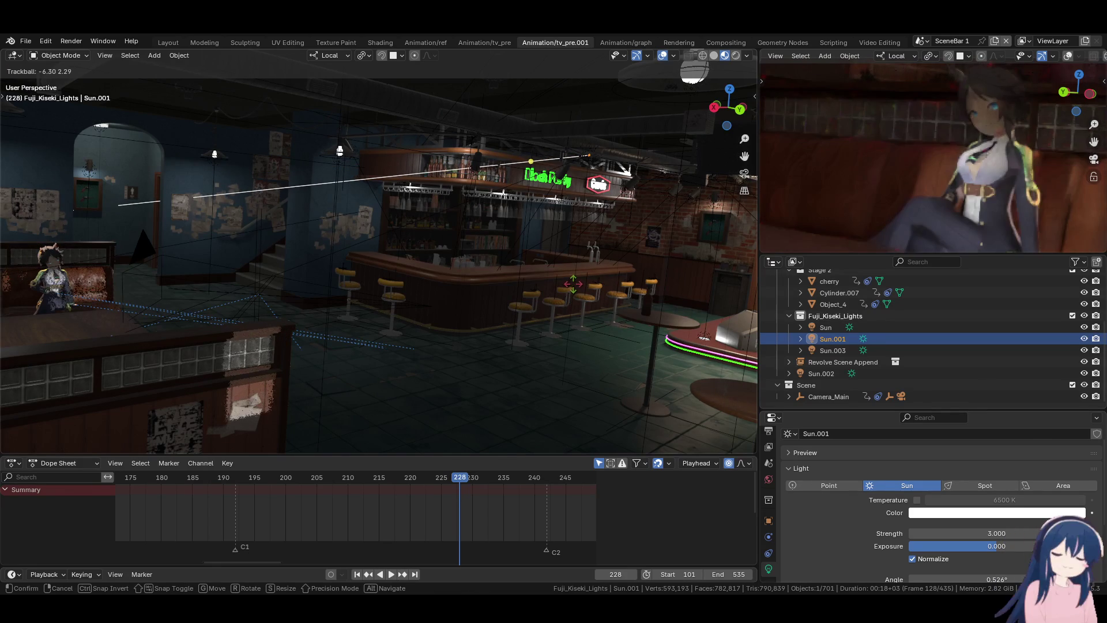
left_click(572, 284)
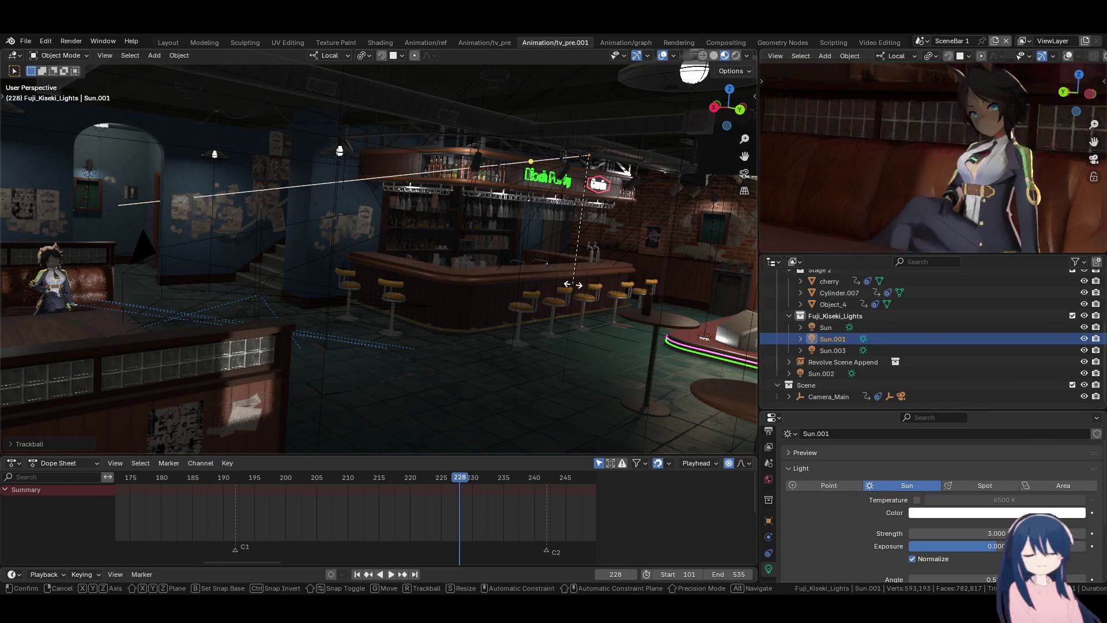
key("r")
key("r")
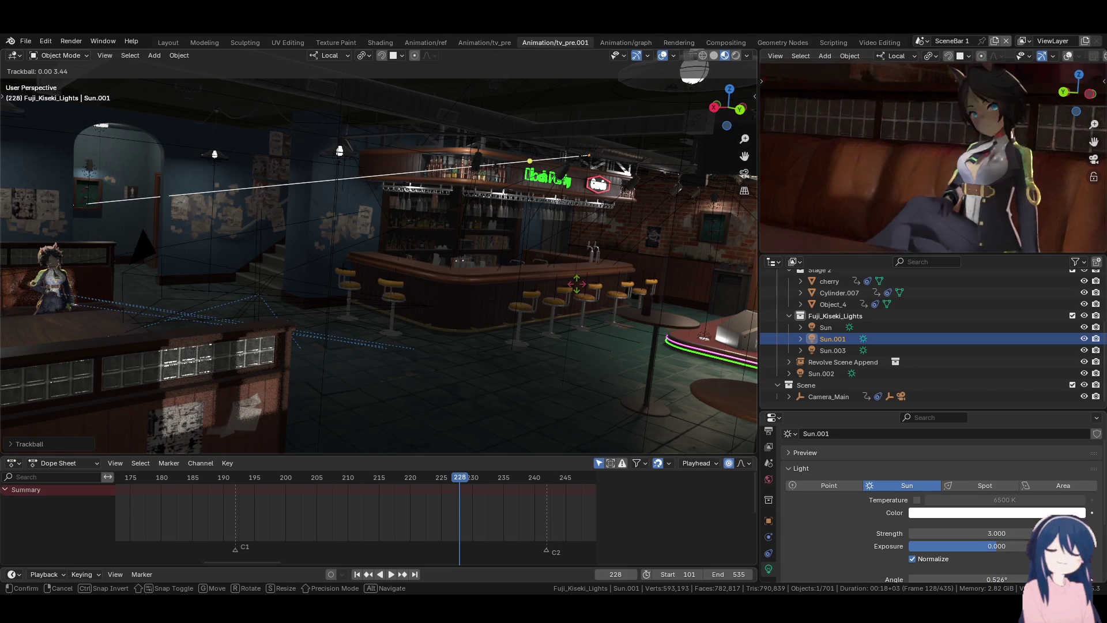
left_click(576, 284)
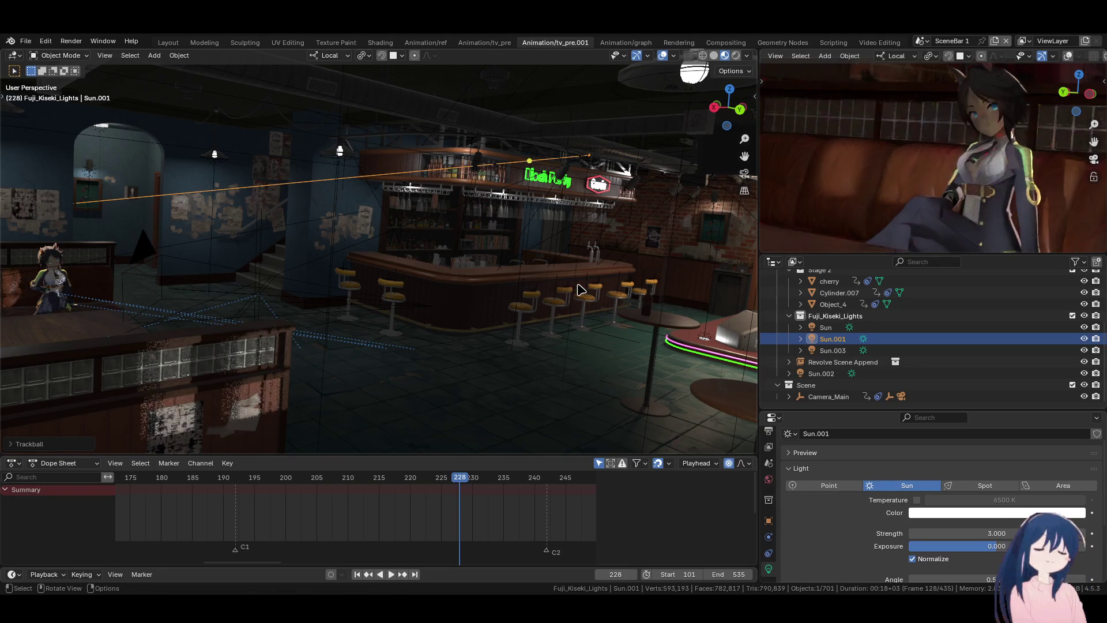
key("r")
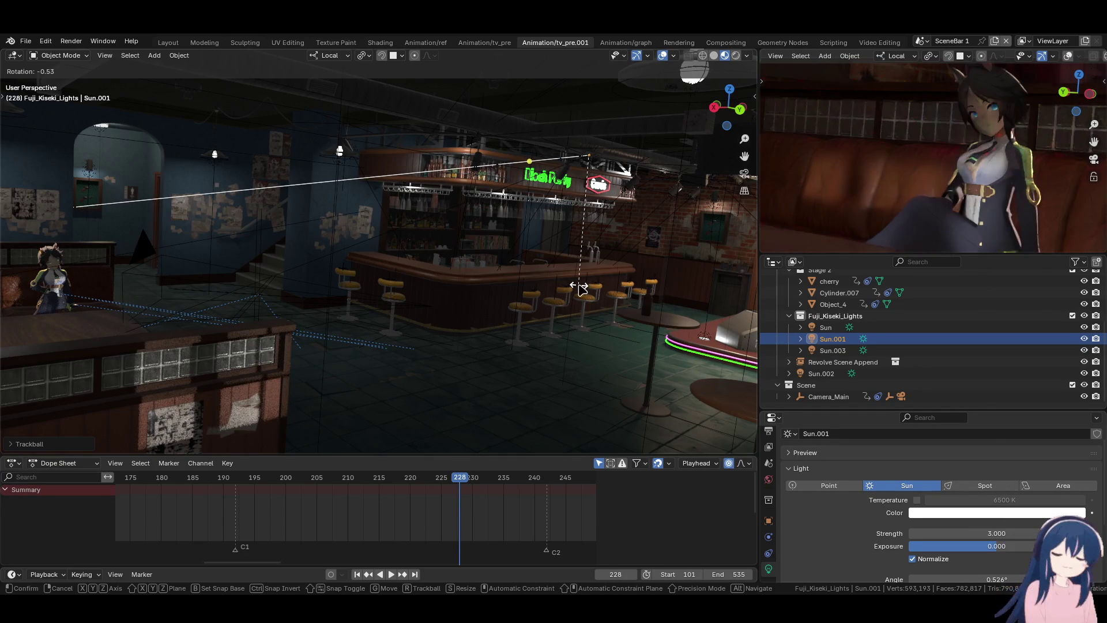
left_click(580, 288)
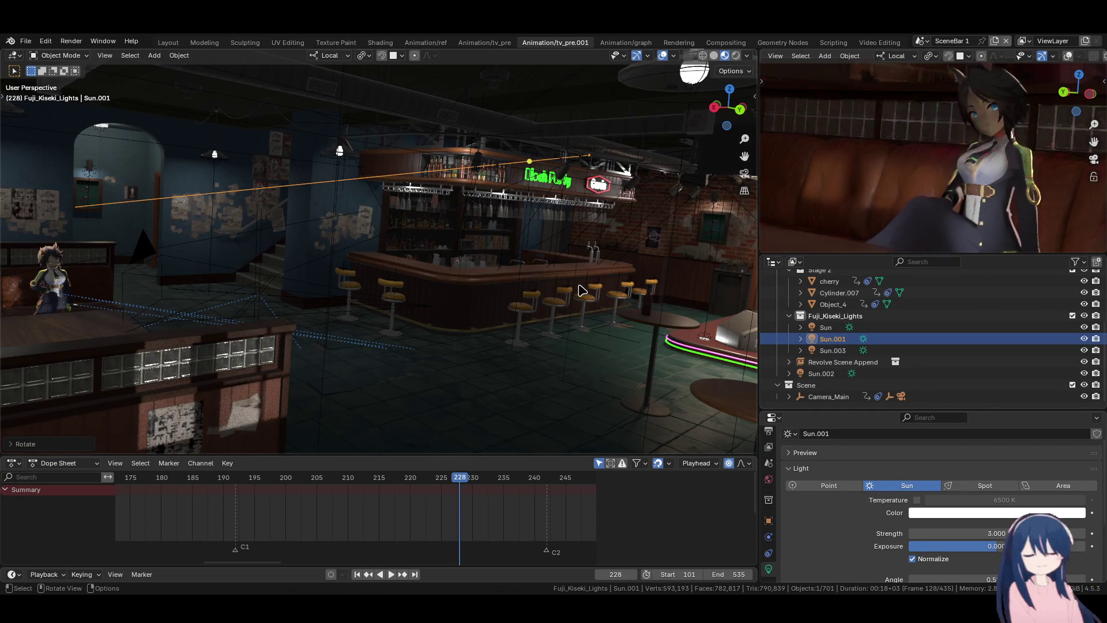
mouse_move(569, 313)
middle_mouse_down()
mouse_move(383, 304)
mouse_move(412, 318)
mouse_move(442, 311)
middle_mouse_up()
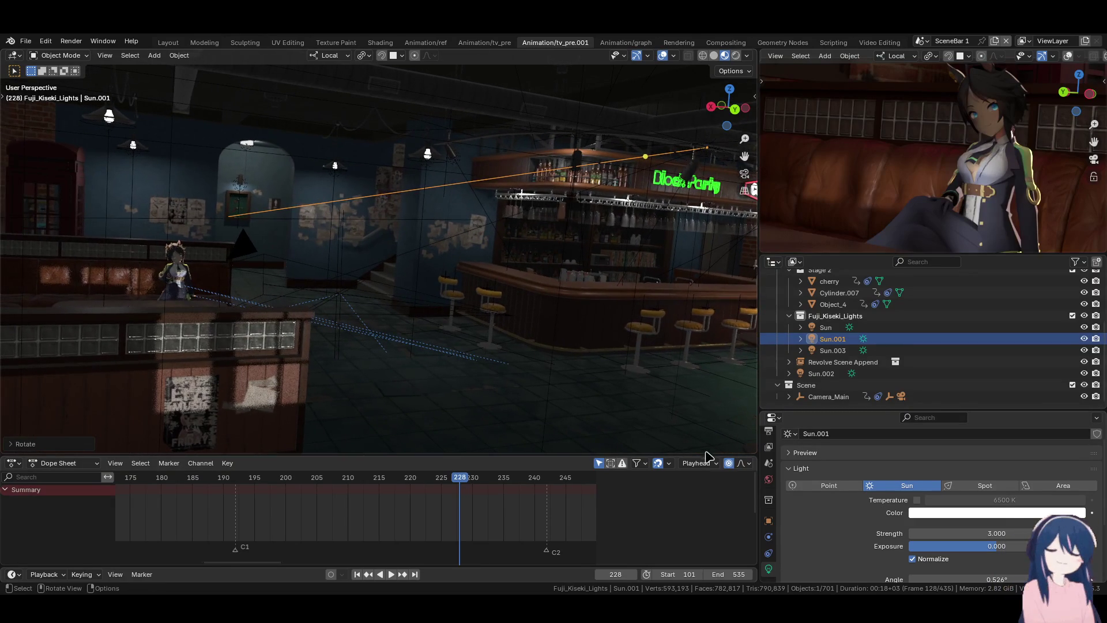
- Set Sun.001's colour to warm orange #FFA371 on the colour wheel, then select Sun
left_click(951, 516)
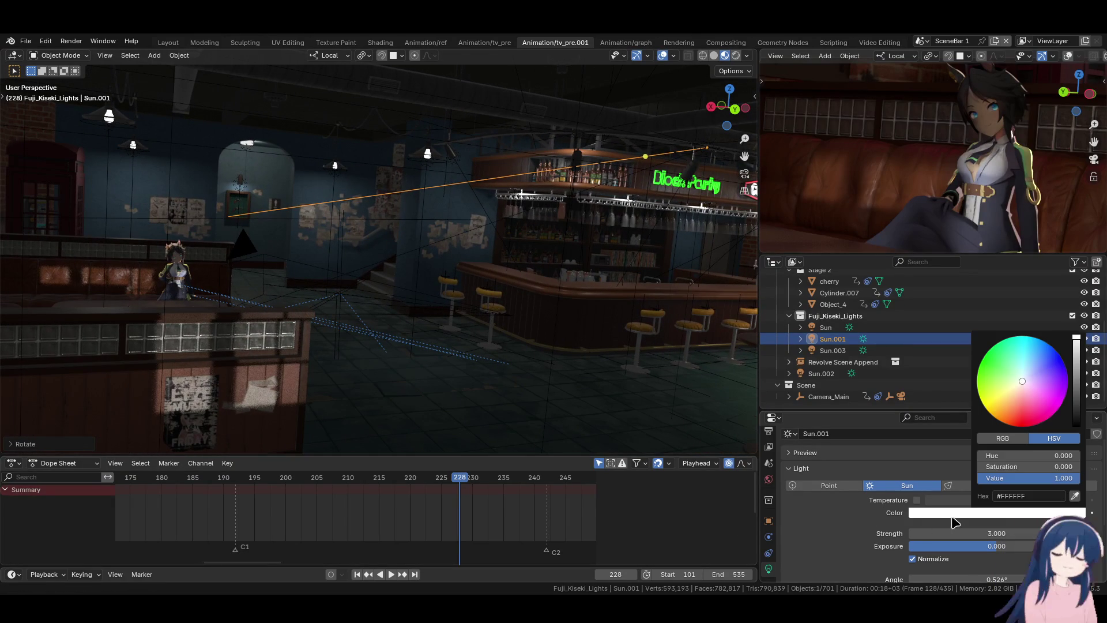
left_click(1023, 370)
left_click(1023, 369)
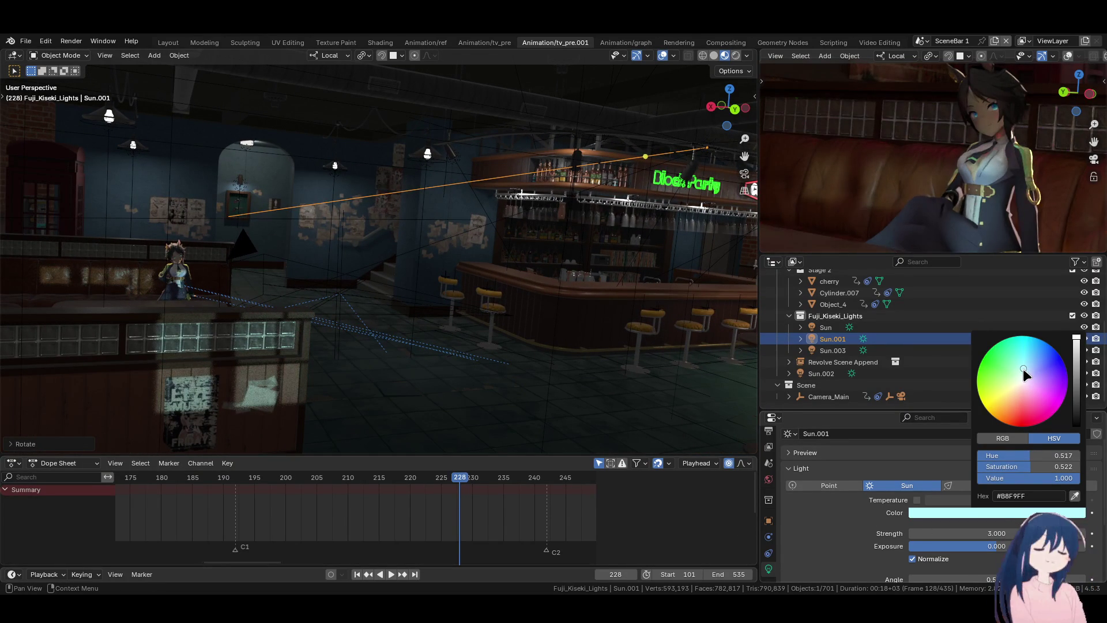
left_click(1012, 404)
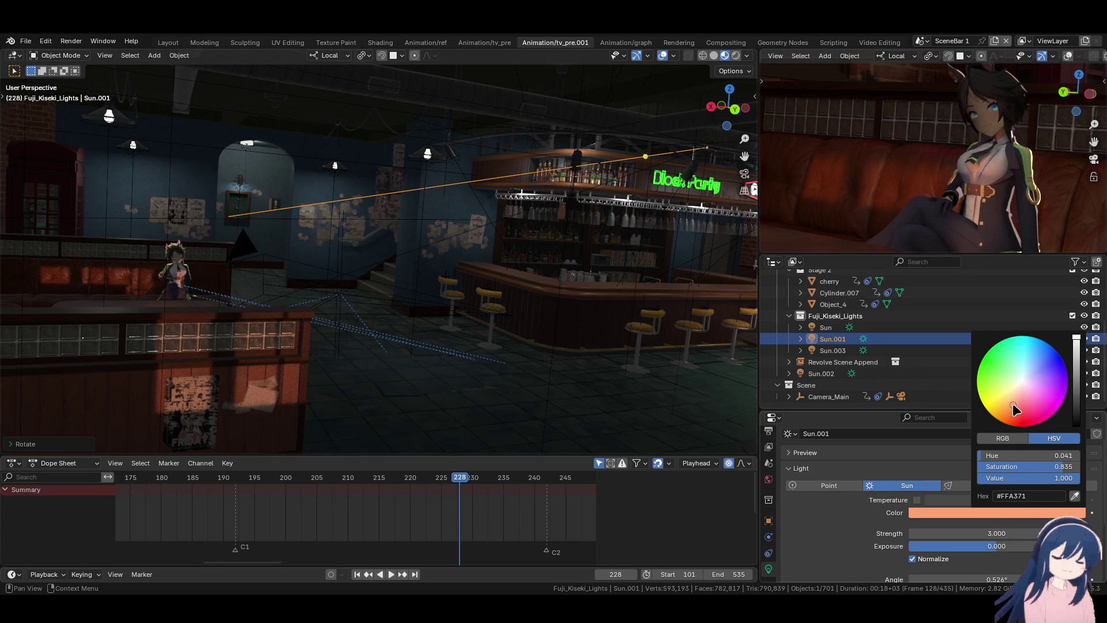
left_click(826, 327)
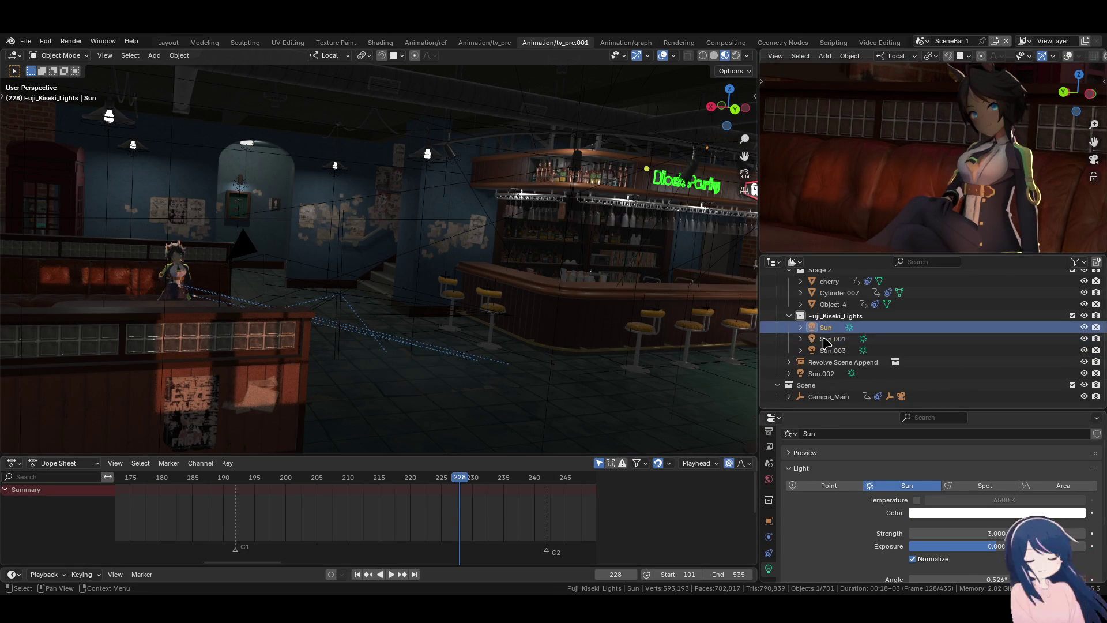
- Rotate the Sun lamp to a new direction and show its Object properties
key("r")
key("r")
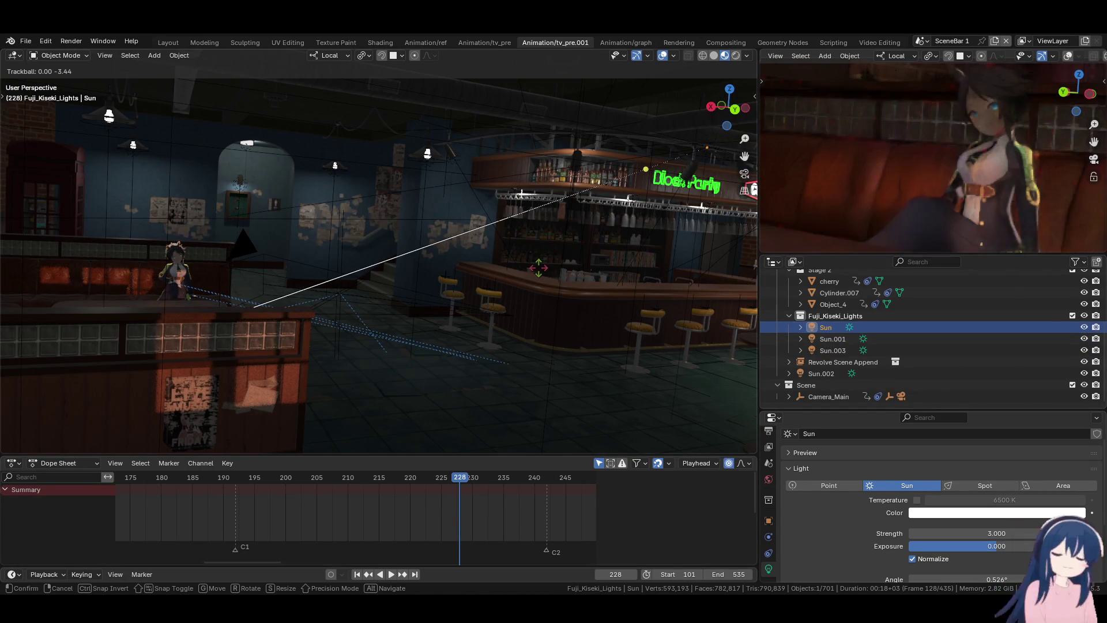
left_click(526, 271)
left_click(769, 520)
scroll(862, 517, "down", 6)
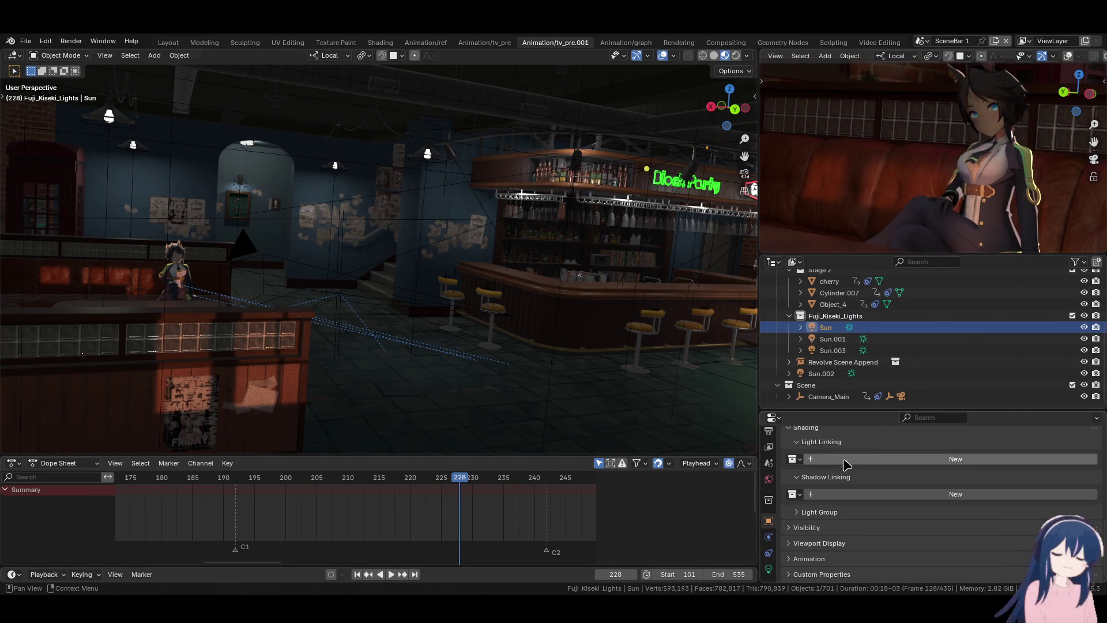
- Set both the Sun's light and shadow linking to Fuji_Kiseki.002, then re-aim the lamp
left_click(795, 459)
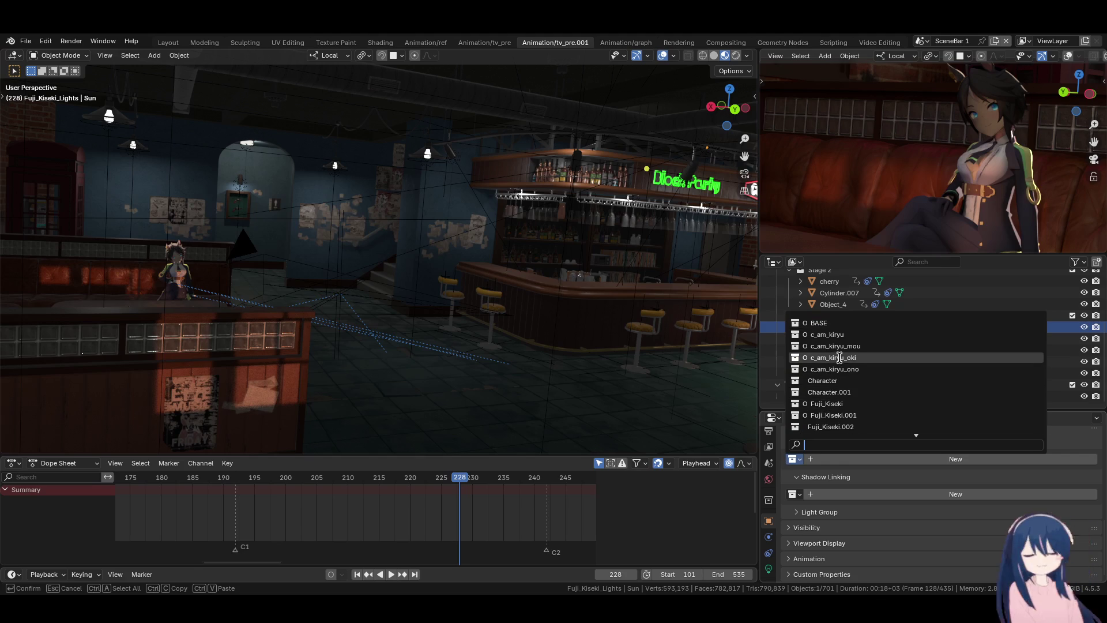
left_click(841, 427)
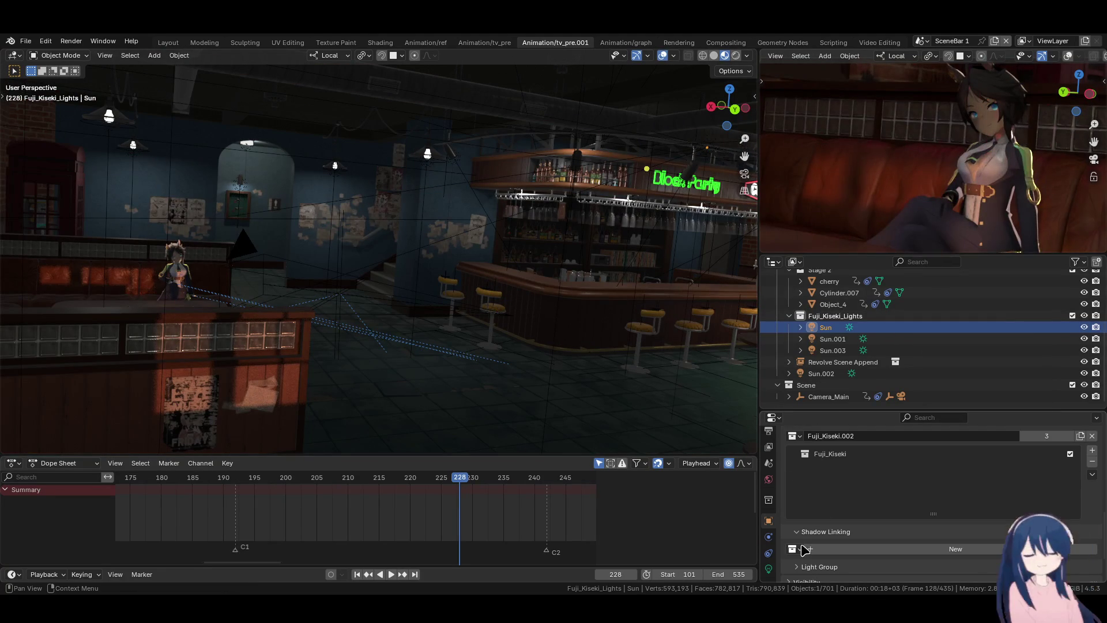
left_click(802, 547)
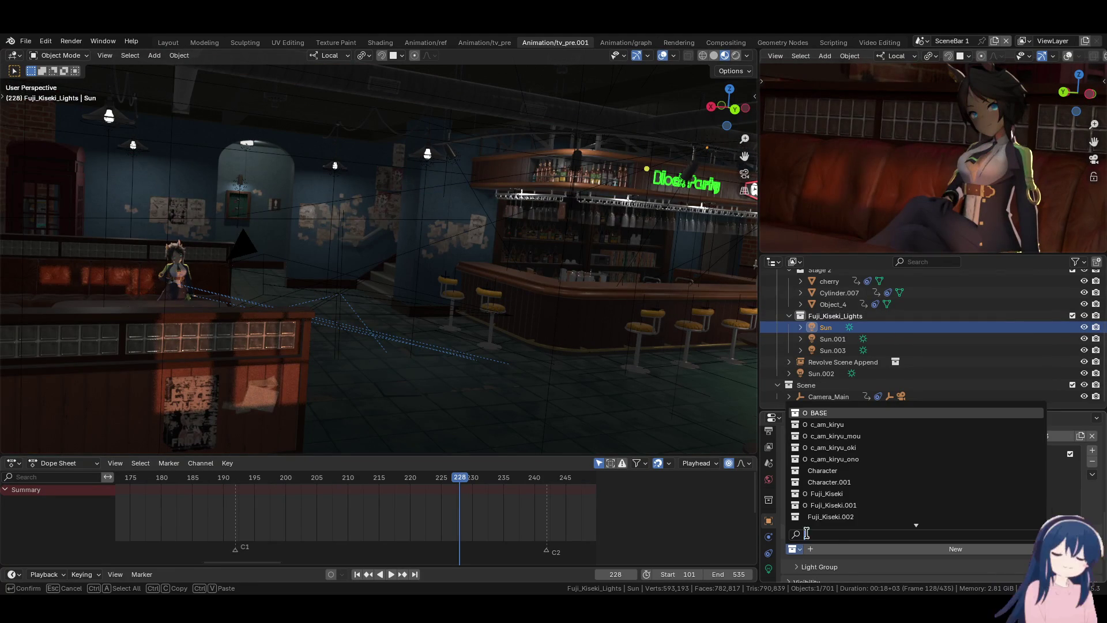
left_click(839, 519)
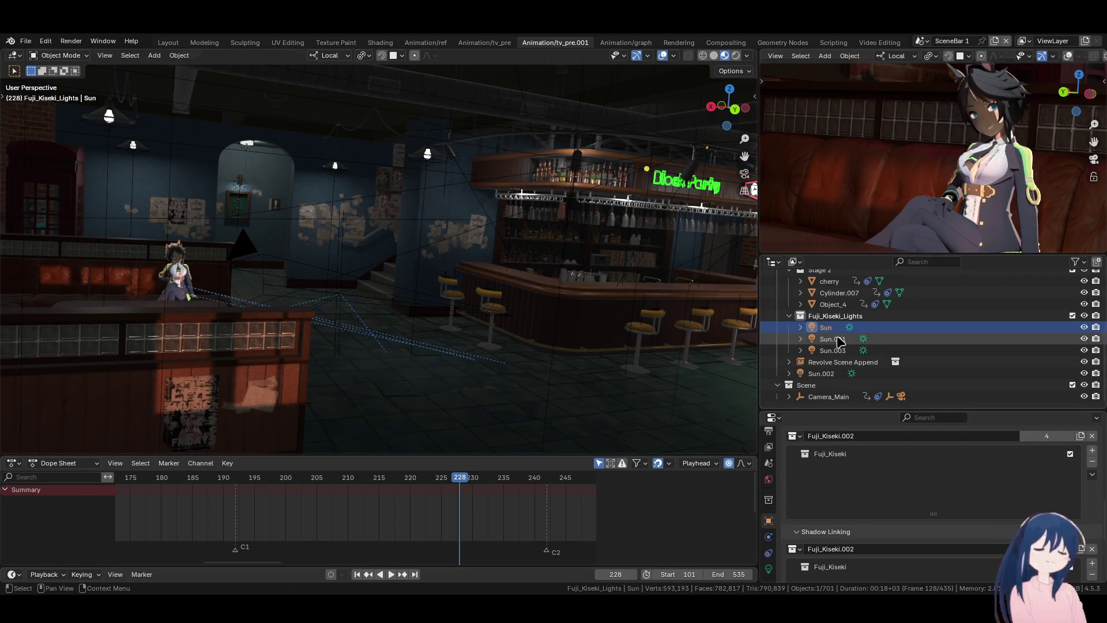
key("r")
key("r")
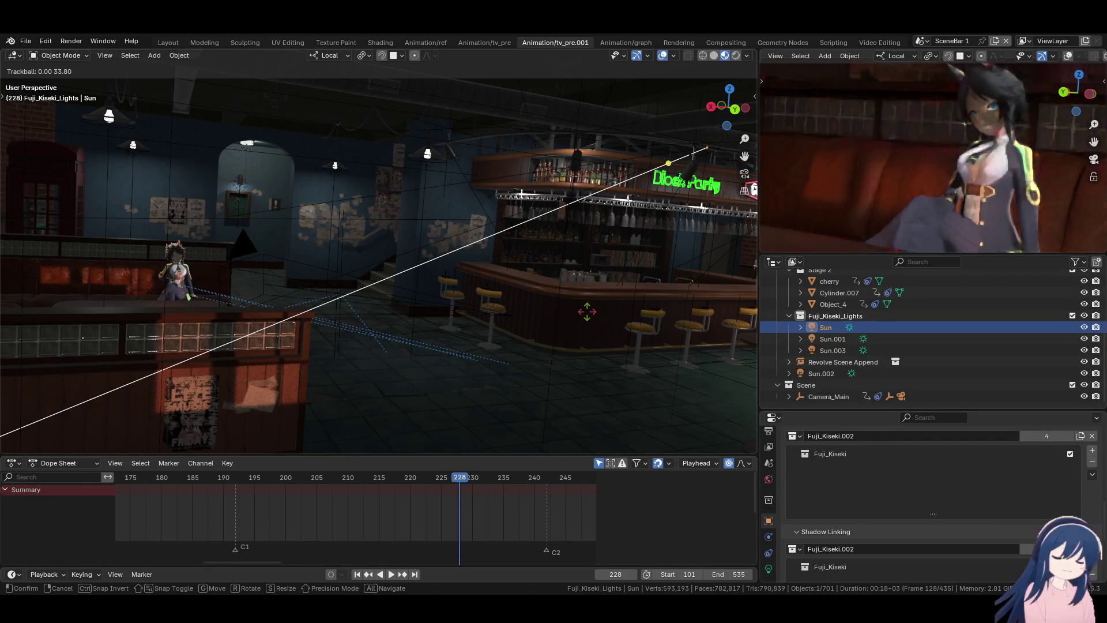
left_click(771, 542)
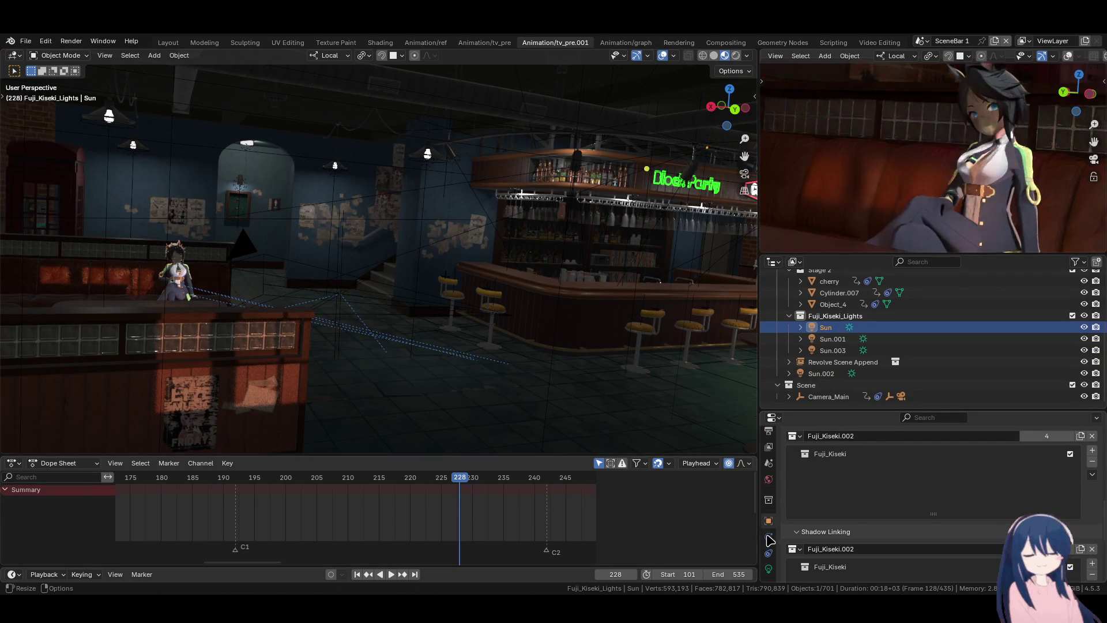
- Lower the Sun lamp's strength to 2.000 in its light settings
left_click(769, 568)
scroll(910, 526, "up", 4)
left_click_drag(912, 534, 913, 533)
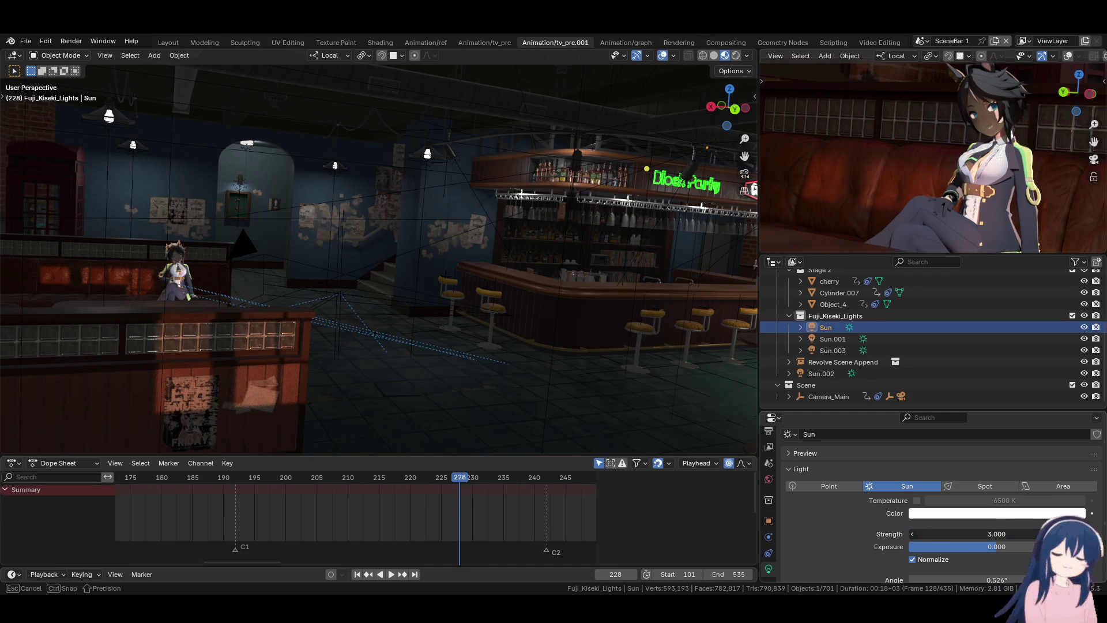
key("Return")
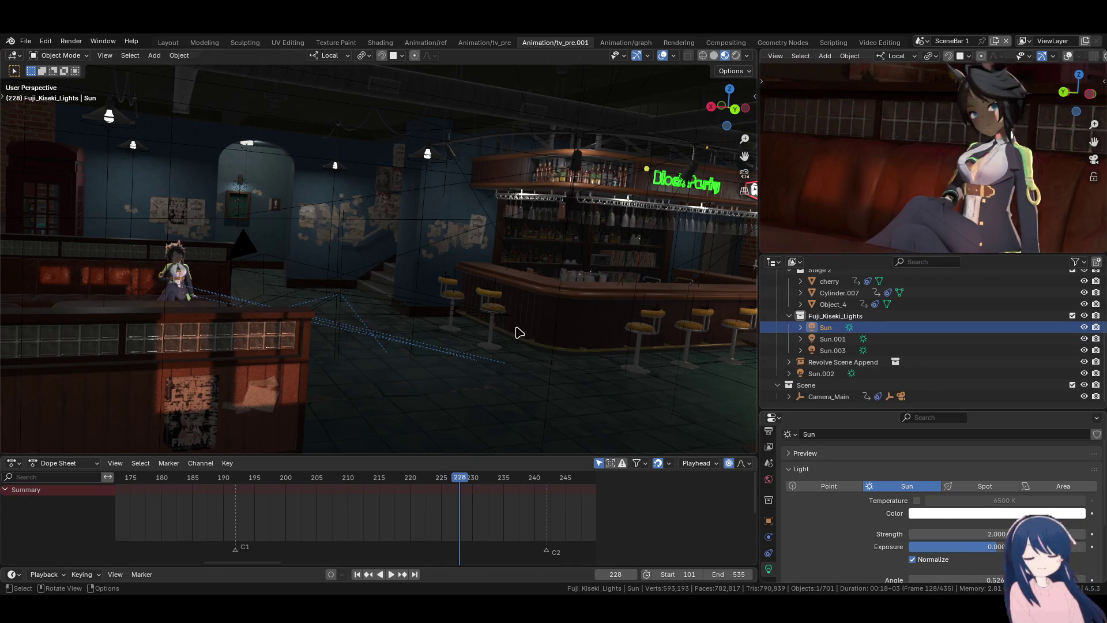
- Re-aim the Sun lamp with three free rotations and view the character through the scene camera
key("r")
key("r")
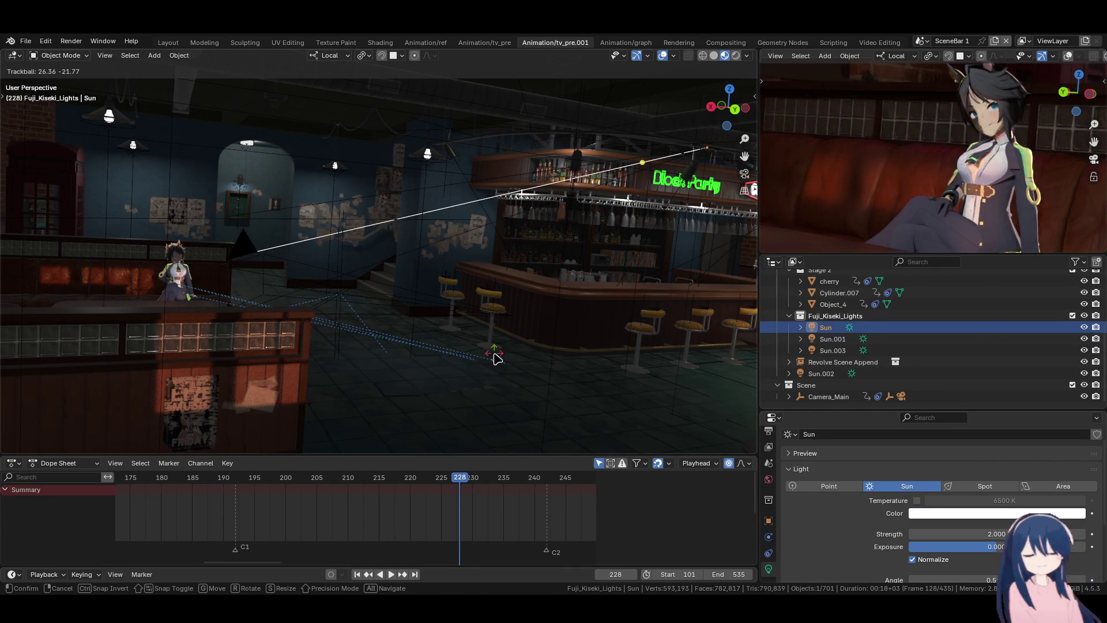
left_click(489, 335)
key("r")
key("r")
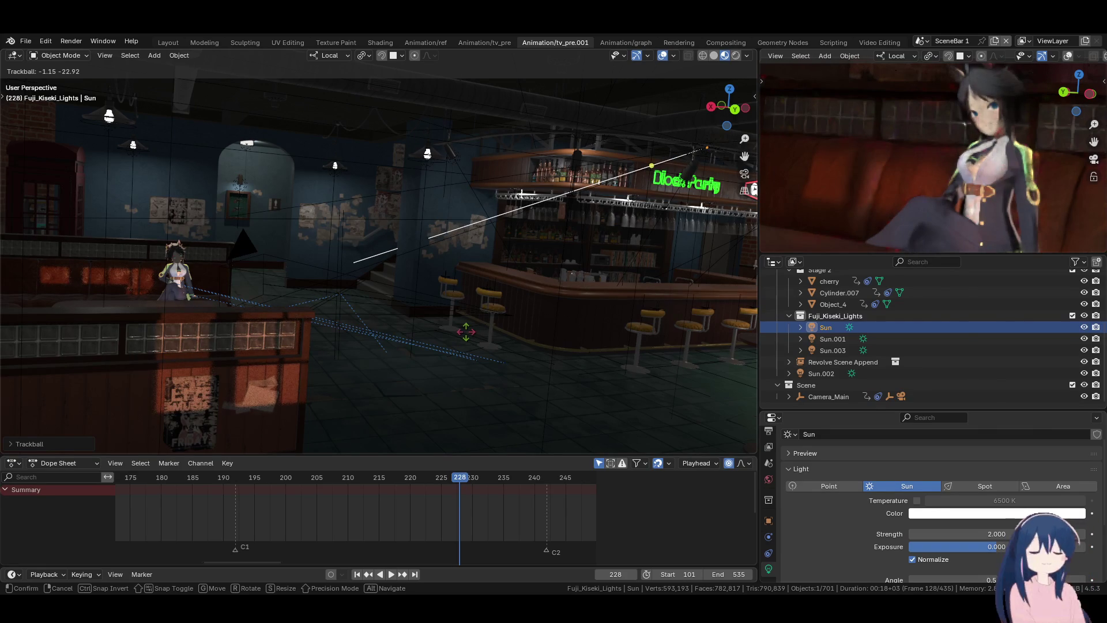
left_click(466, 332)
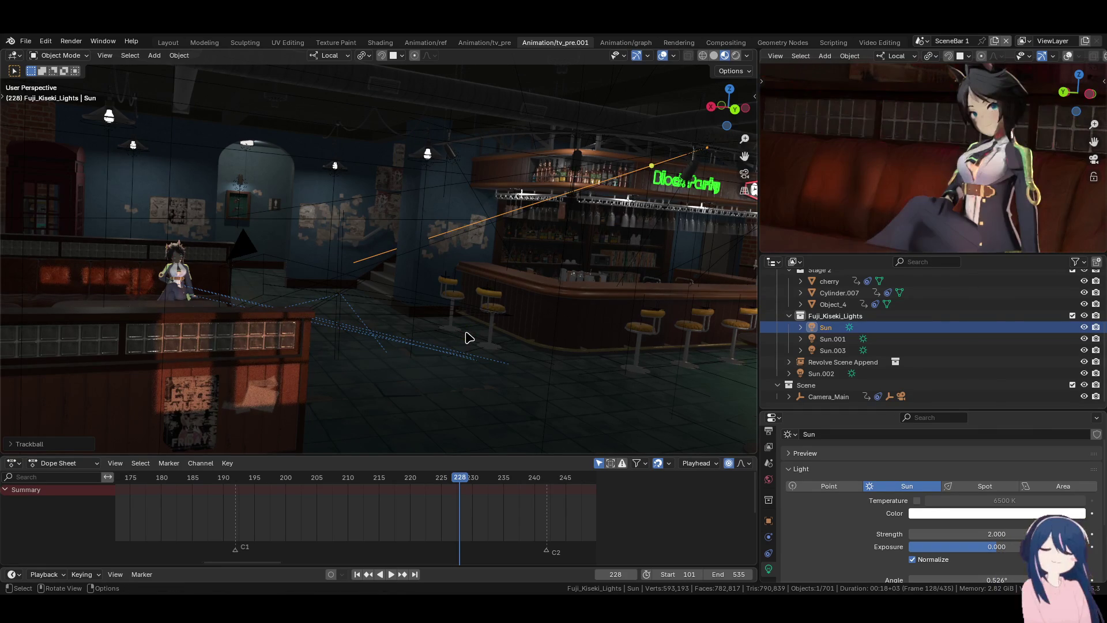
key("r")
key("r")
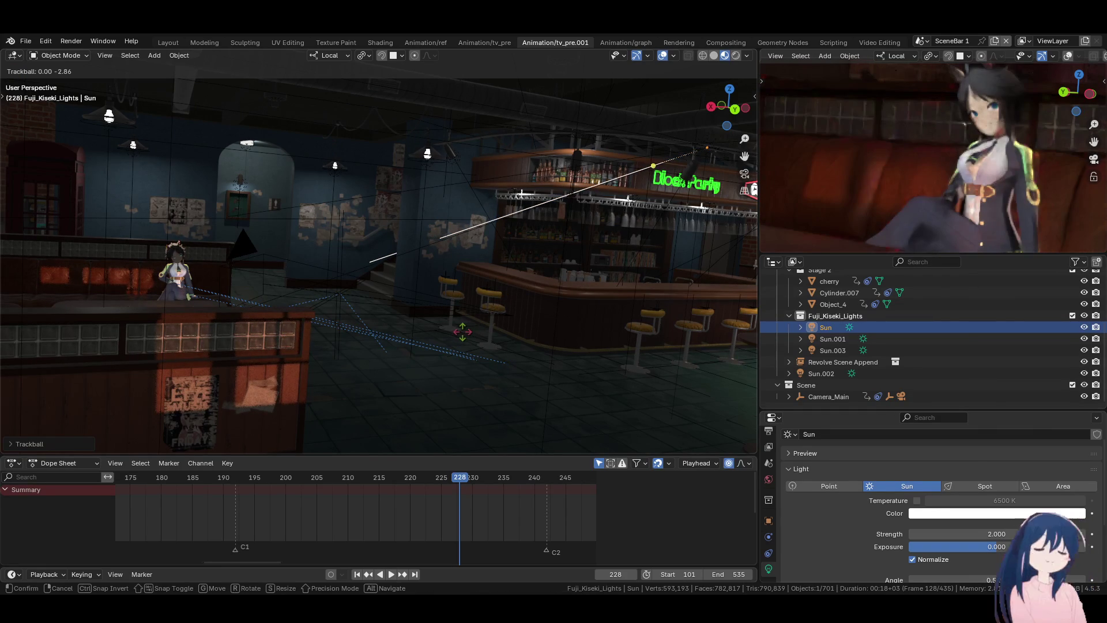
left_click(465, 337)
key("KP_0")
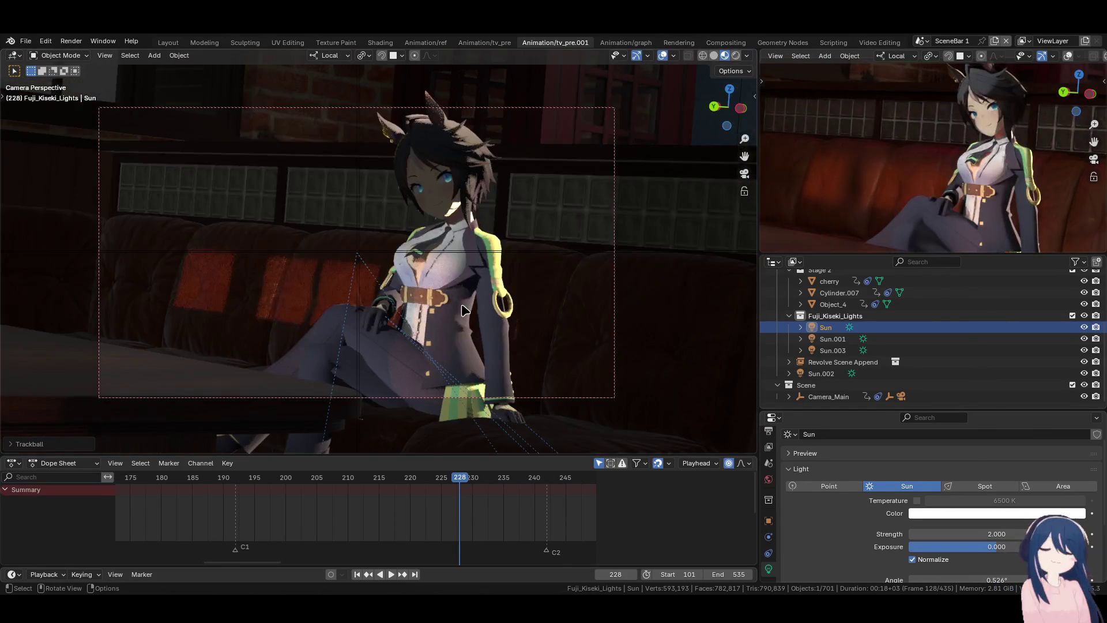
- Rotate the Sun twice in camera view, switching the viewport to rendered shading
key("r")
key("r")
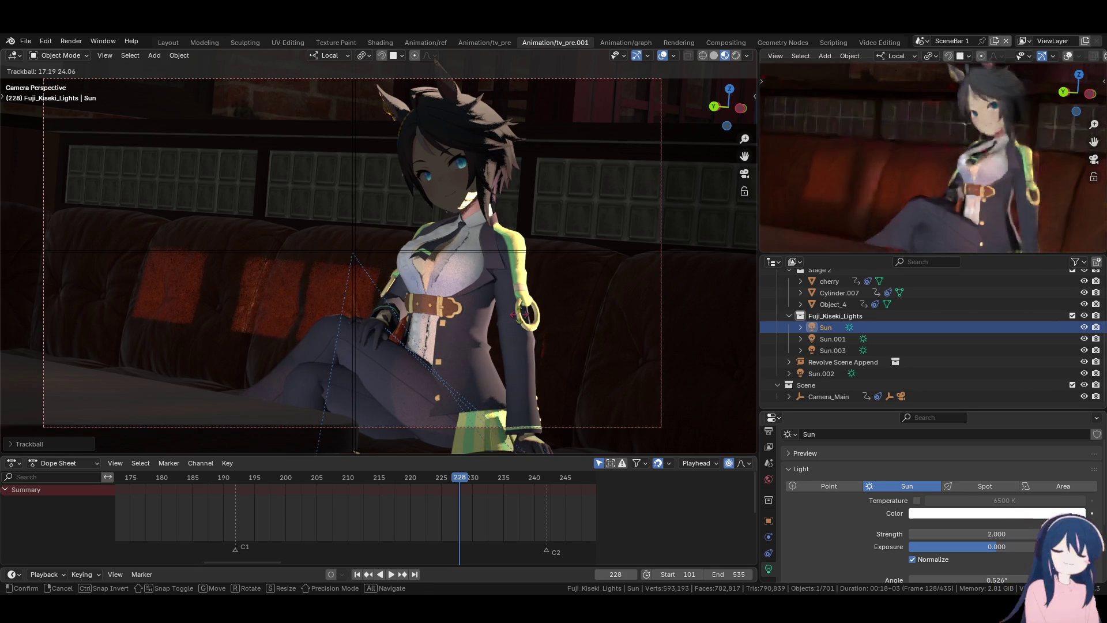
left_click(518, 315)
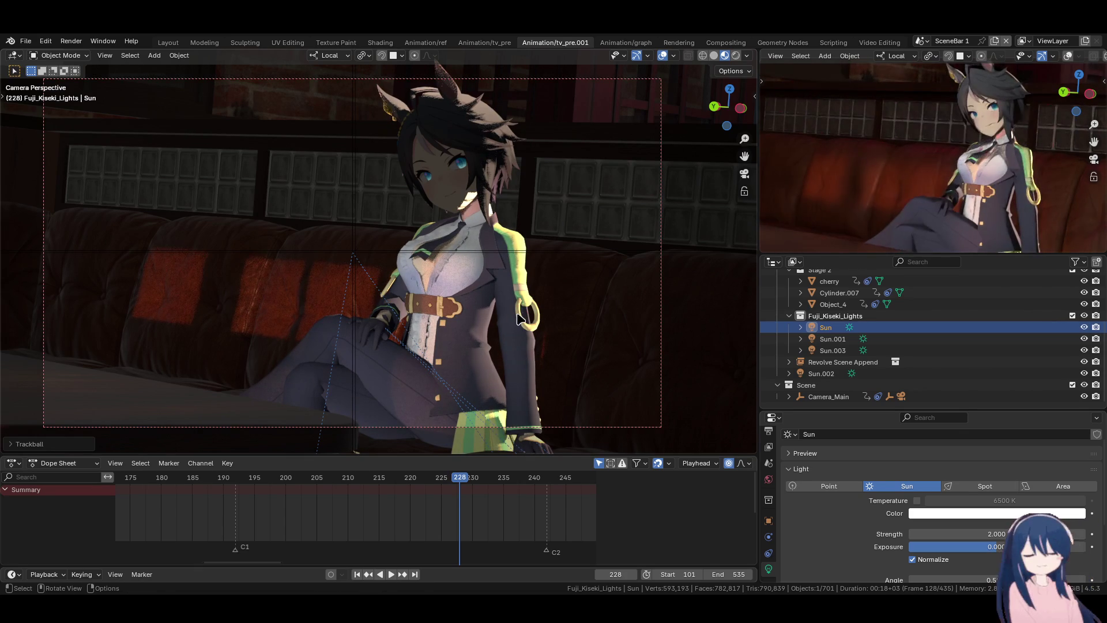
left_click(736, 55)
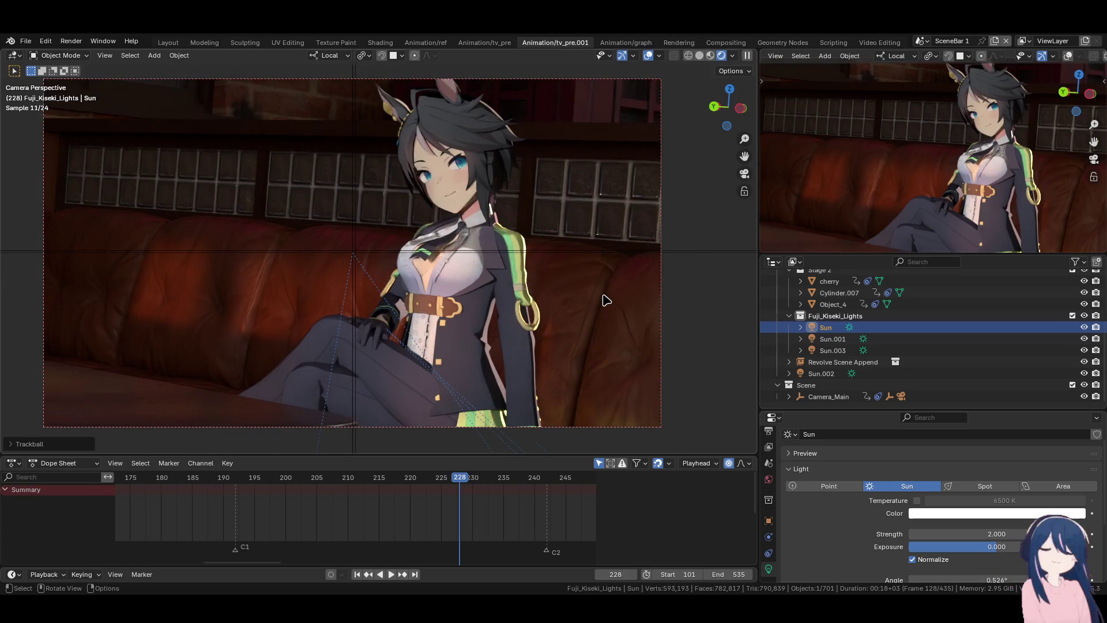
key("r")
key("r")
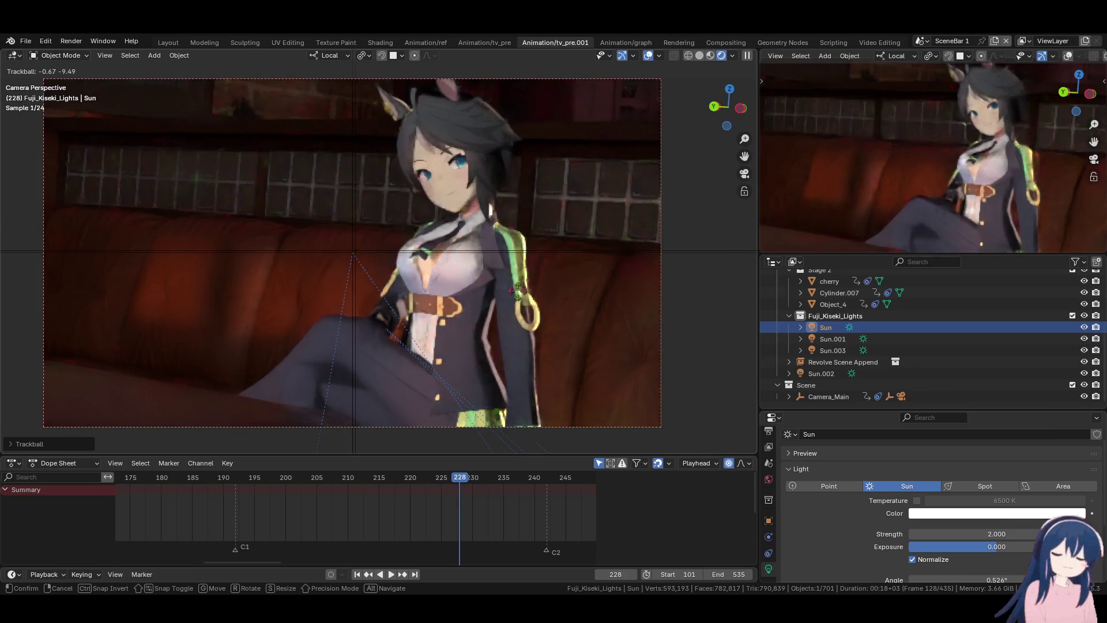
left_click(516, 290)
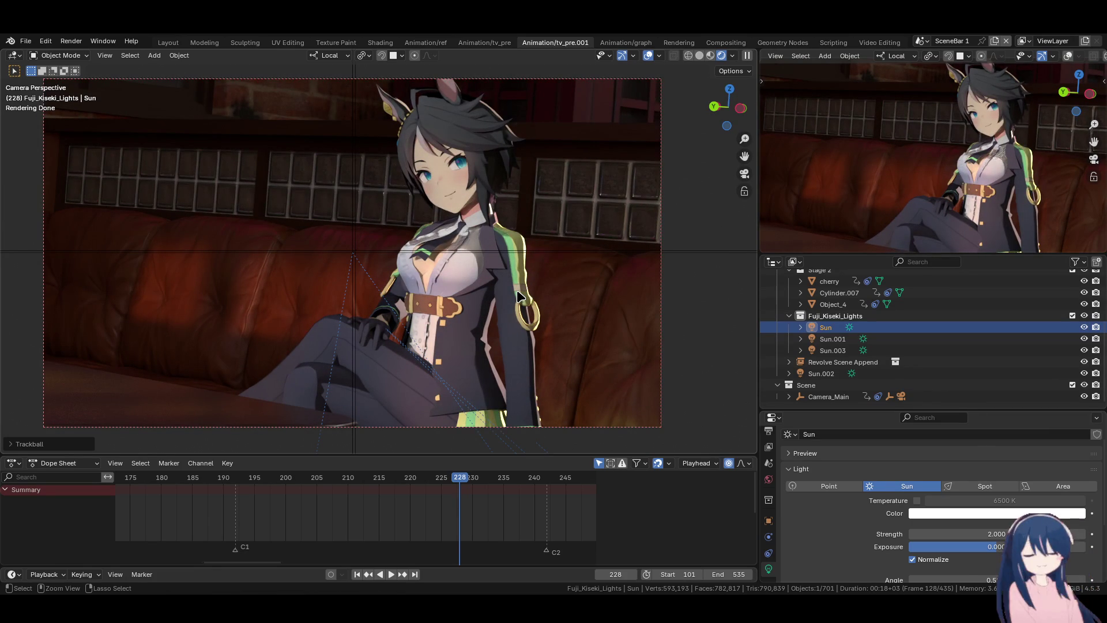
- Save Moonlight_Fuji_Kiseki.blend and advance the current frame to 240
key("ctrl+s")
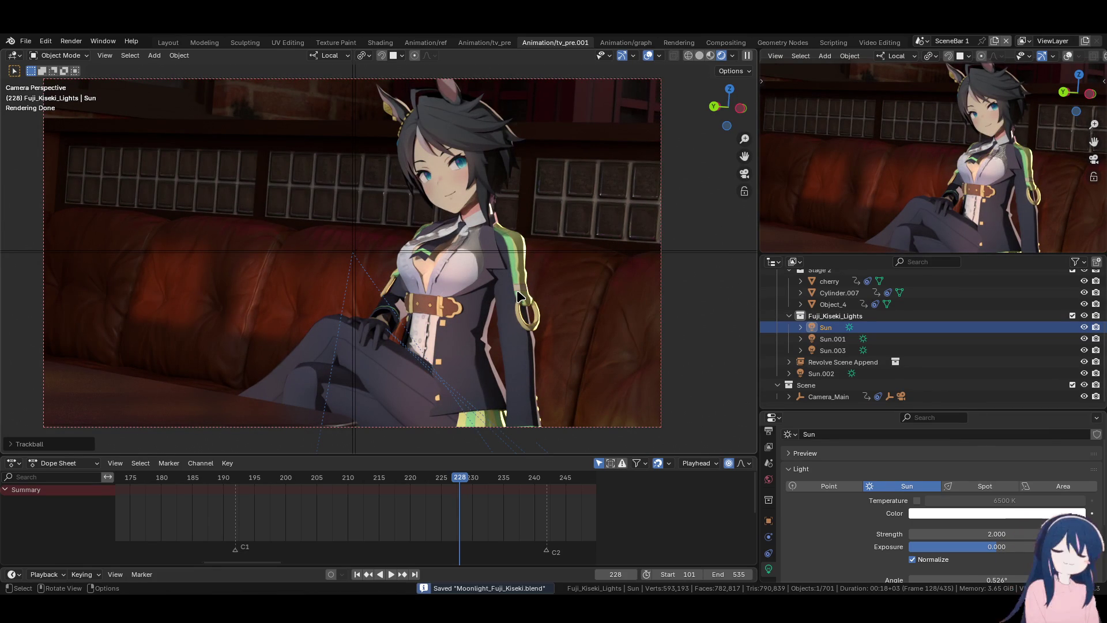
scroll(388, 558, "down", 4)
key("Right")
key("Right")
key("Right")
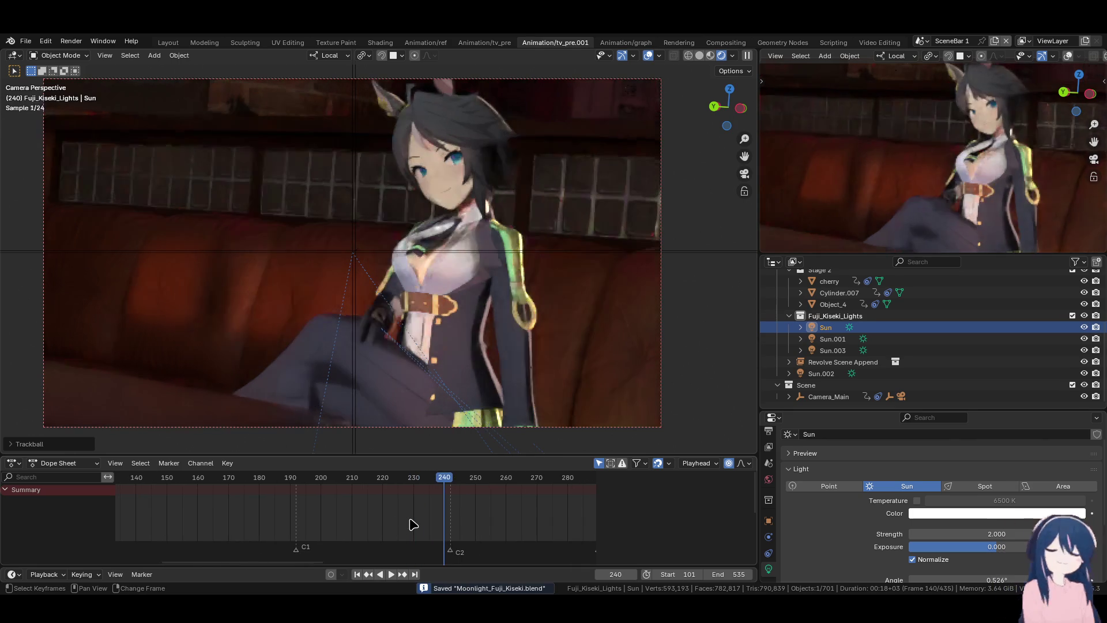
- Play through the C1 and C2 camera shots and settle the playhead on frame 203
left_click(254, 482)
key("space")
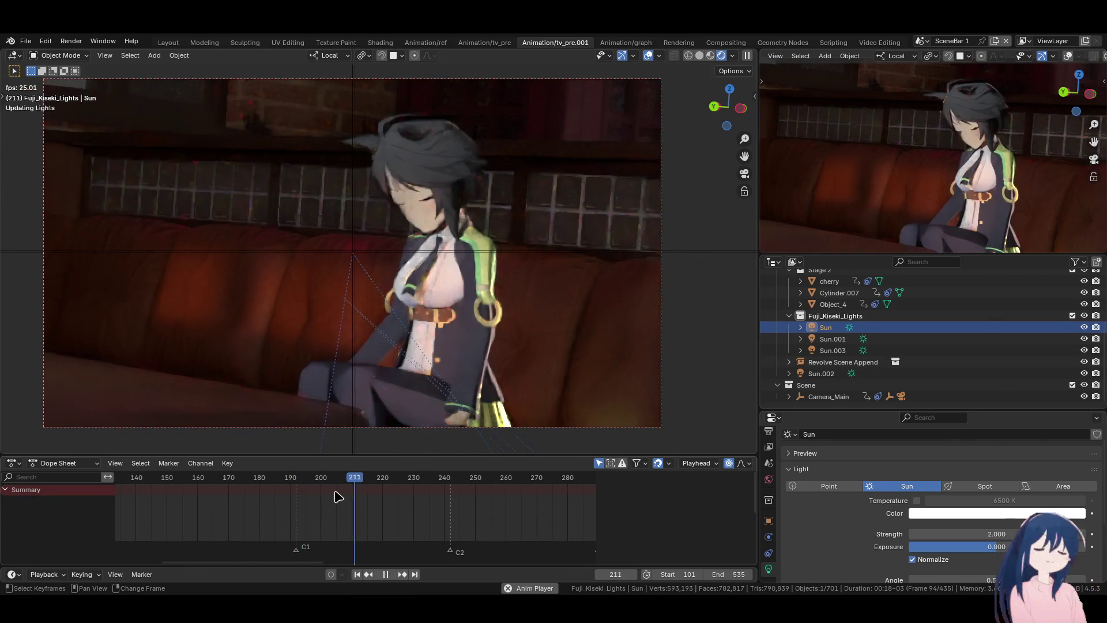
key("space")
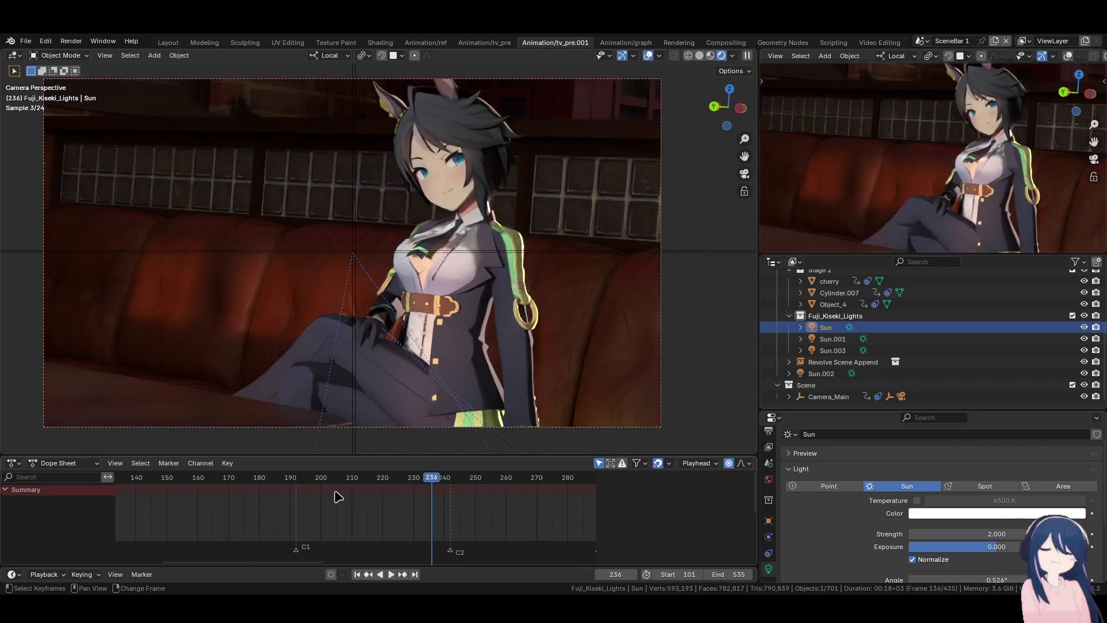
key("Right")
key("Right")
key("Right")
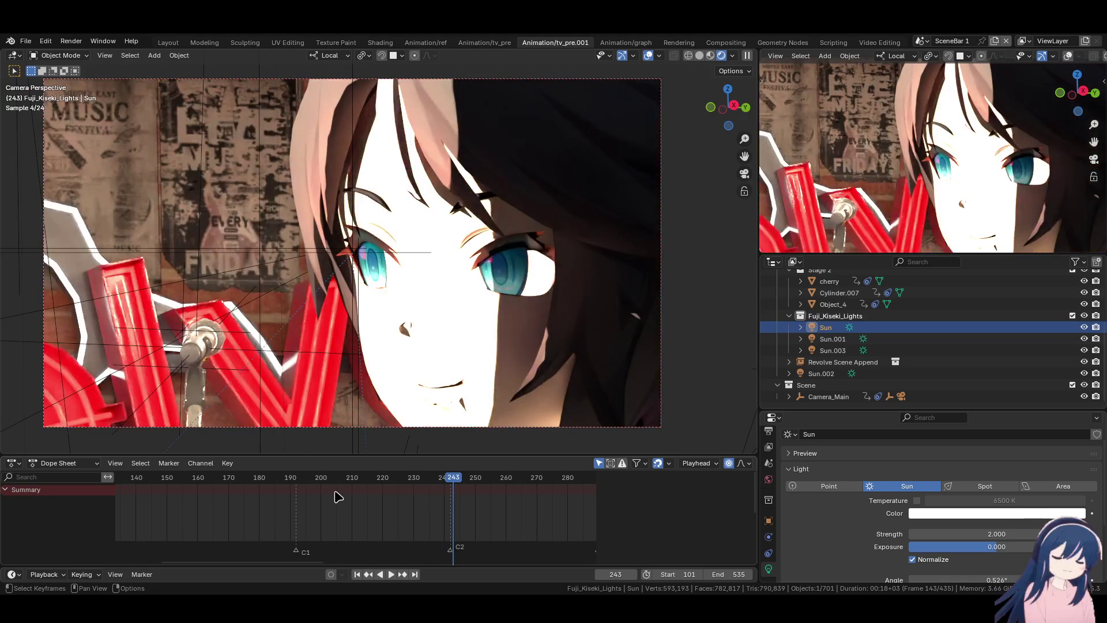
key("Left")
key("Left")
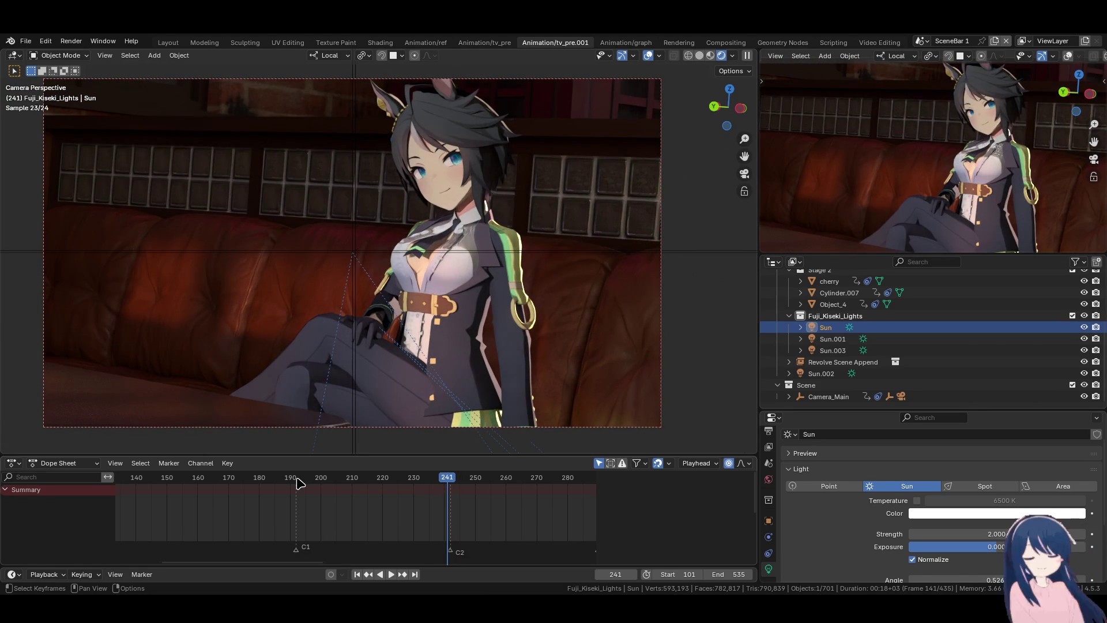
left_click_drag(299, 483, 330, 483)
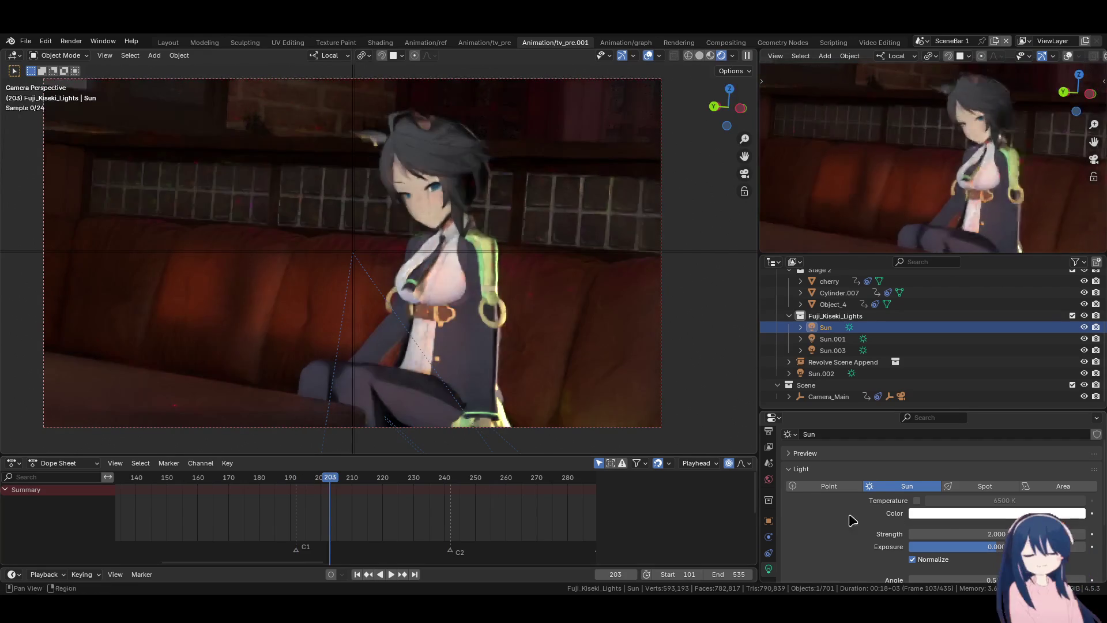
left_click(948, 514)
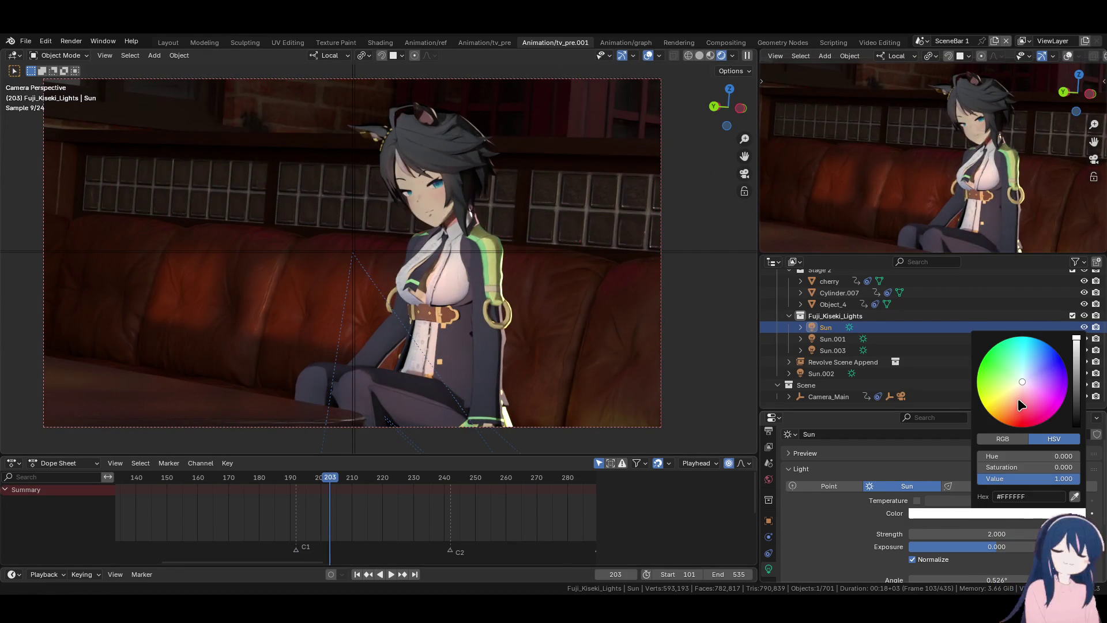
- Tint the Sun's colour from white to pale pink #FFEAF8 on the HSV wheel
mouse_move(1022, 381)
left_mouse_down()
mouse_move(1012, 389)
mouse_move(1021, 384)
left_mouse_up()
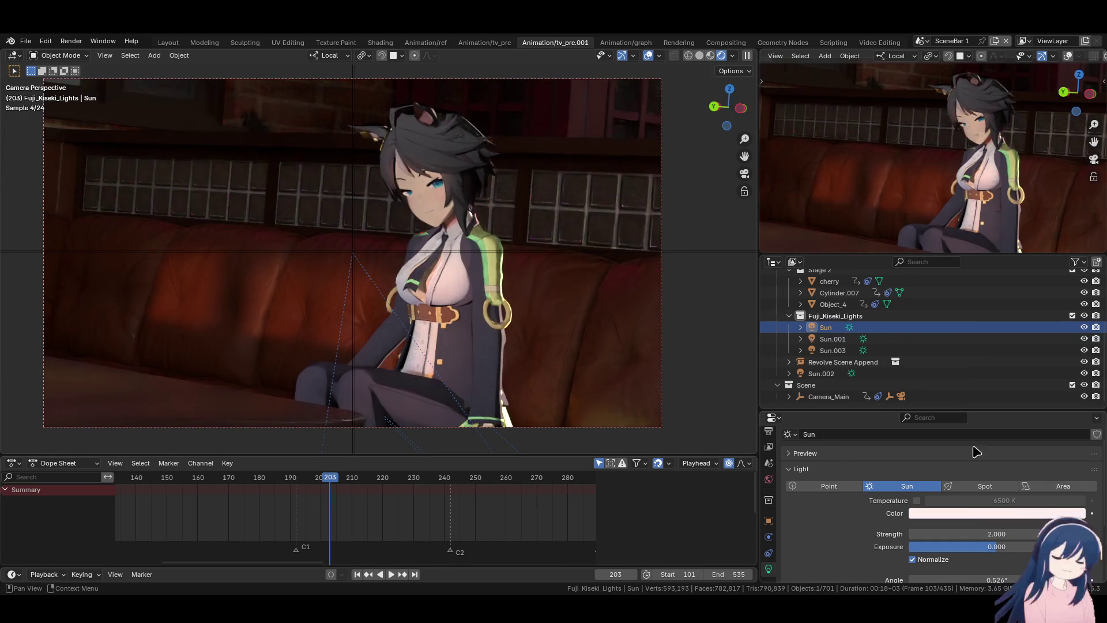
left_click(1000, 514)
left_click_drag(1027, 387, 1023, 385)
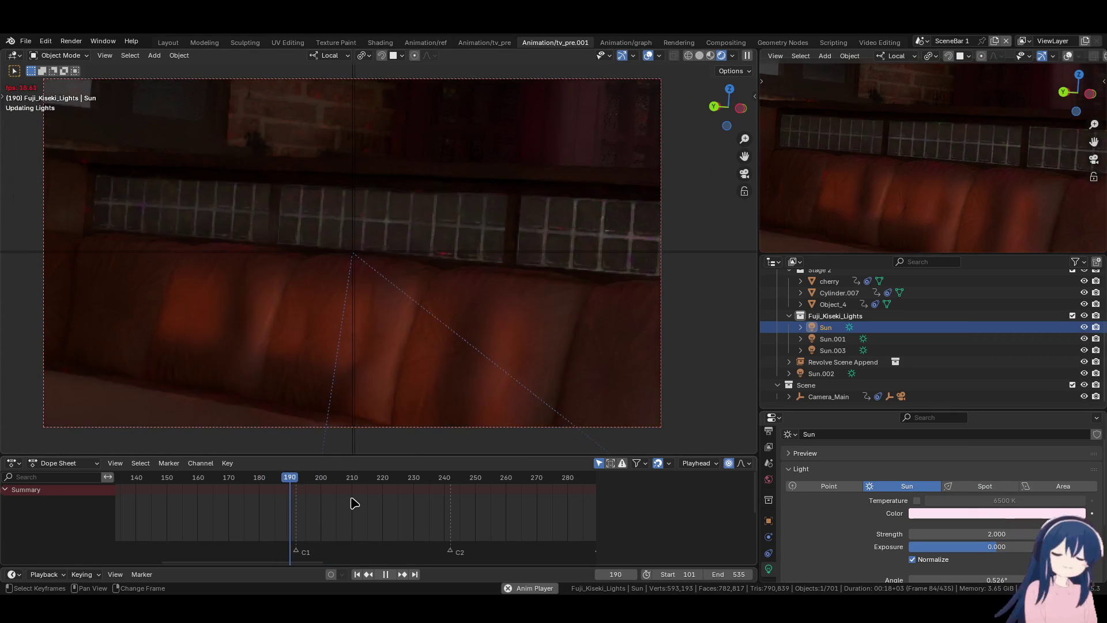
- Jump to start frame 101 and re-enable the Kiryu Kazuma collection in the Outliner
key("space")
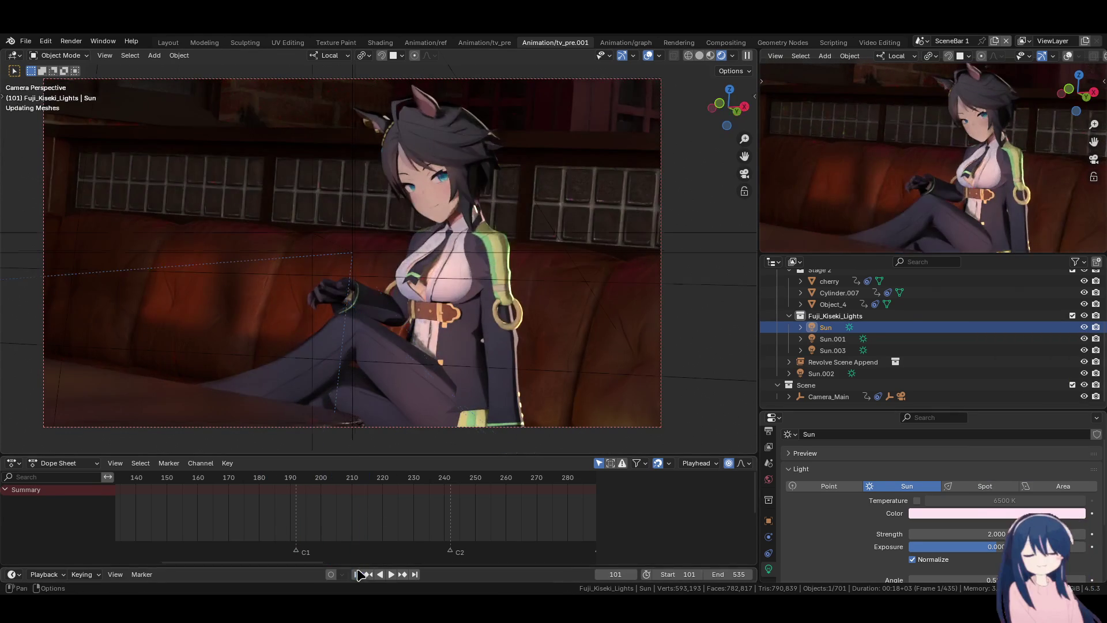
left_click(356, 574)
scroll(888, 343, "up", 1)
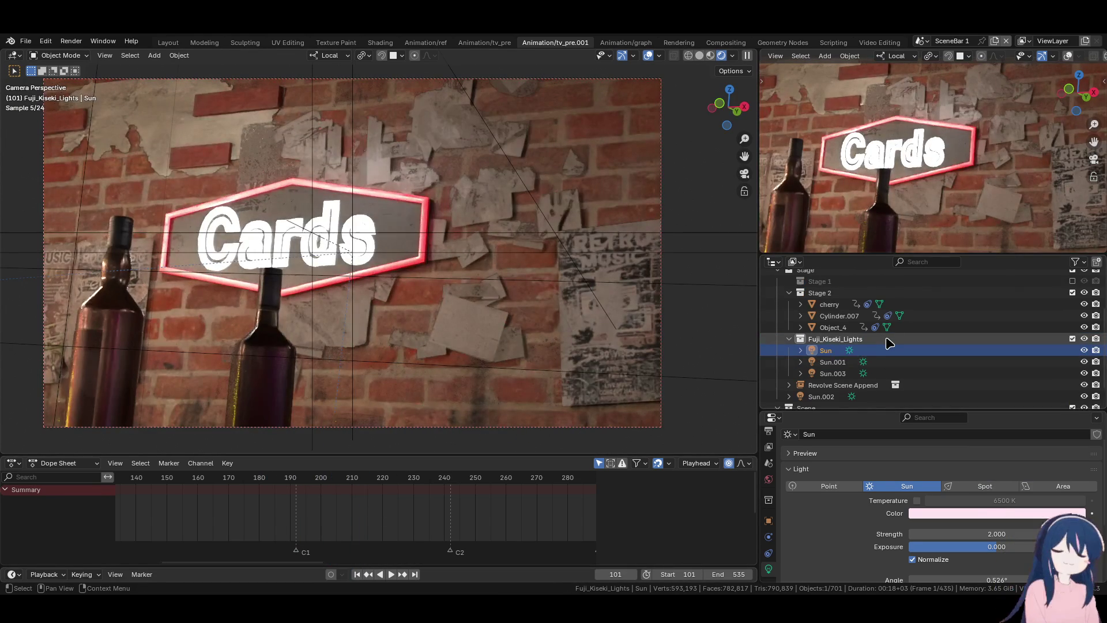
scroll(888, 343, "up", 3)
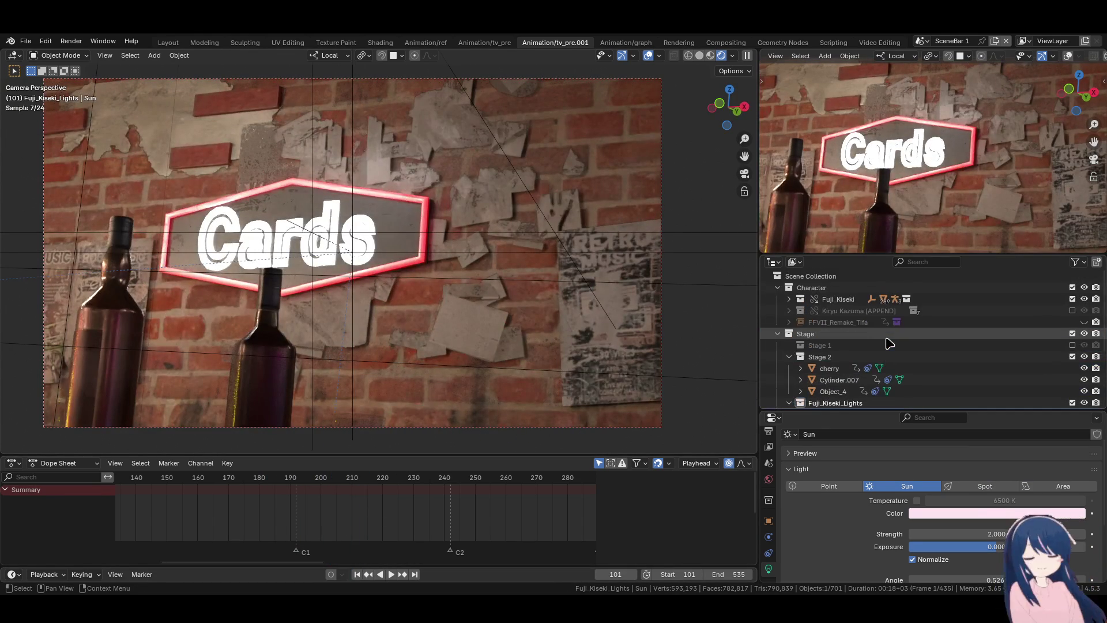
left_click(1072, 310)
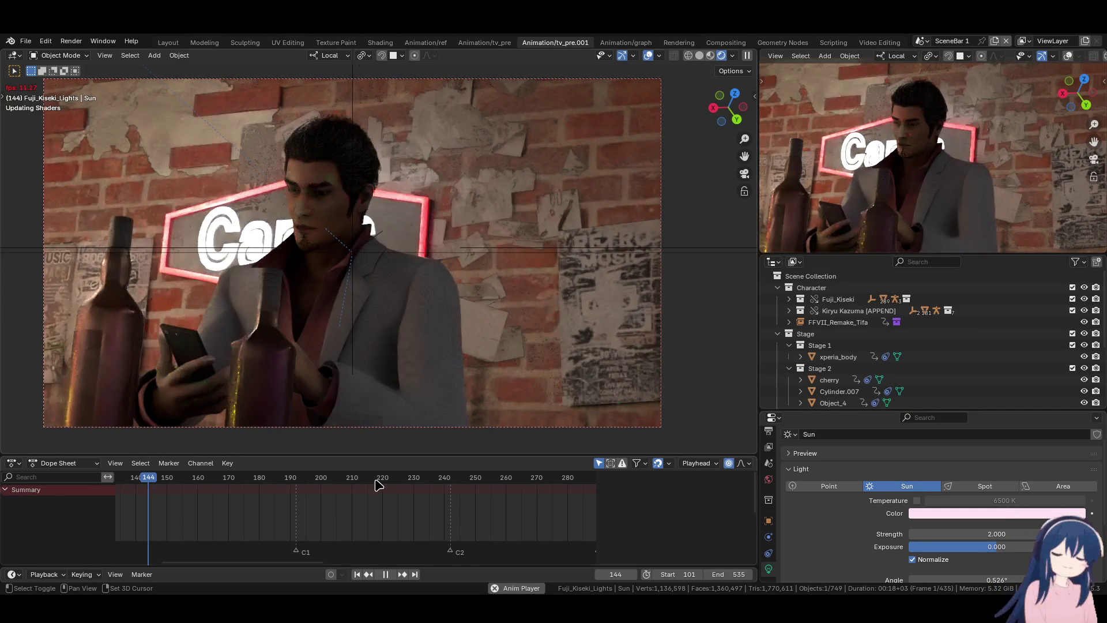
- Review playback, stopping at frames 144, 222 and 254, then return to frame 101
key("space")
scroll(329, 515, "down", 2)
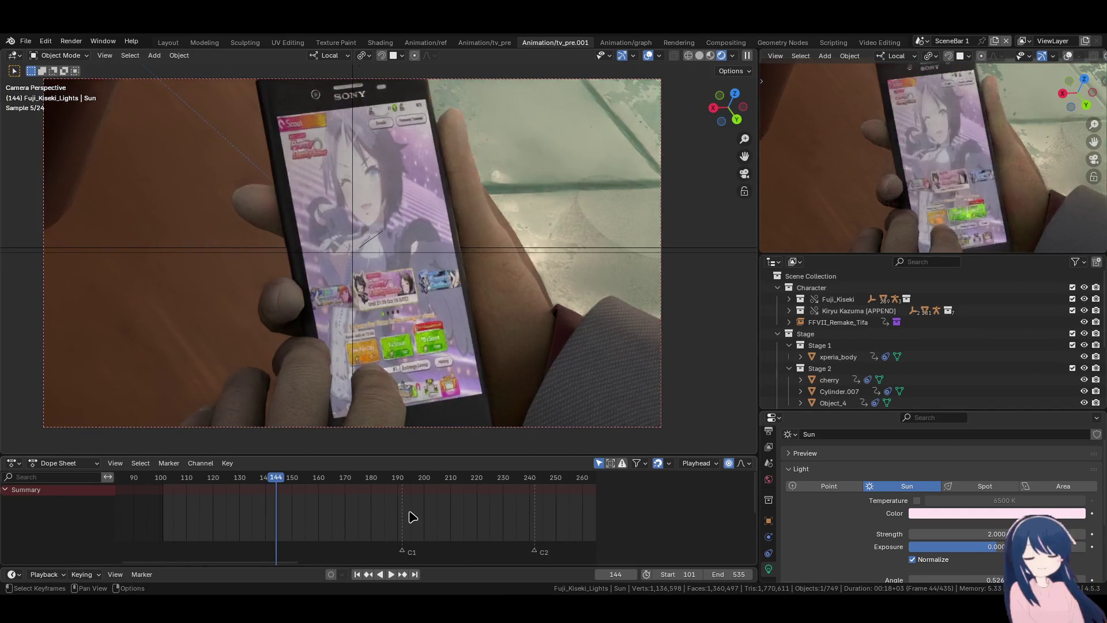
key("space")
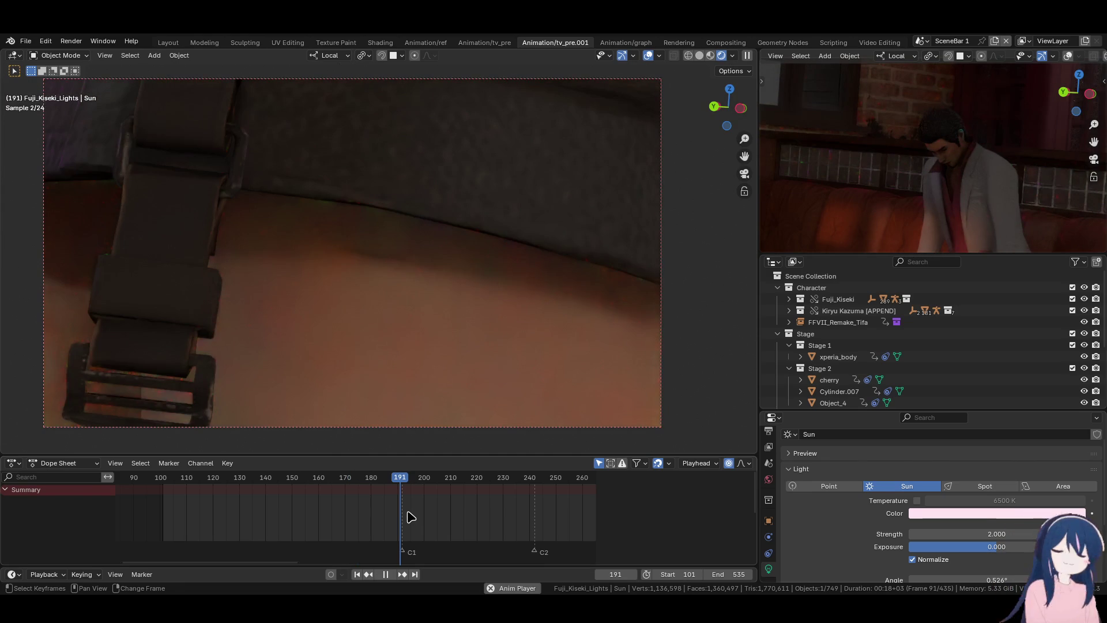
key("space")
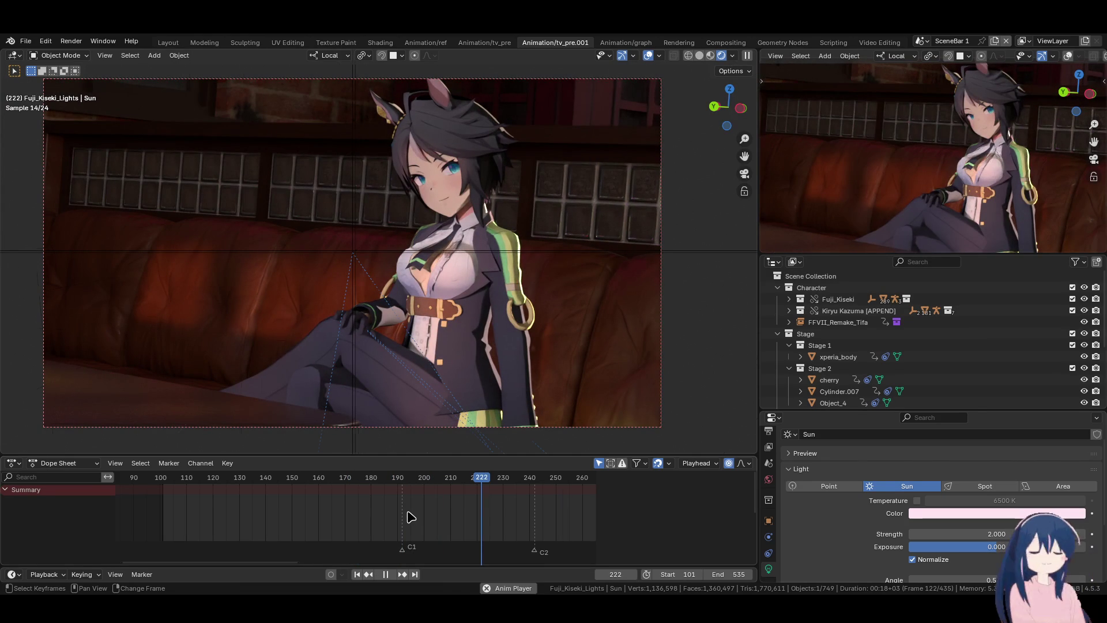
key("space")
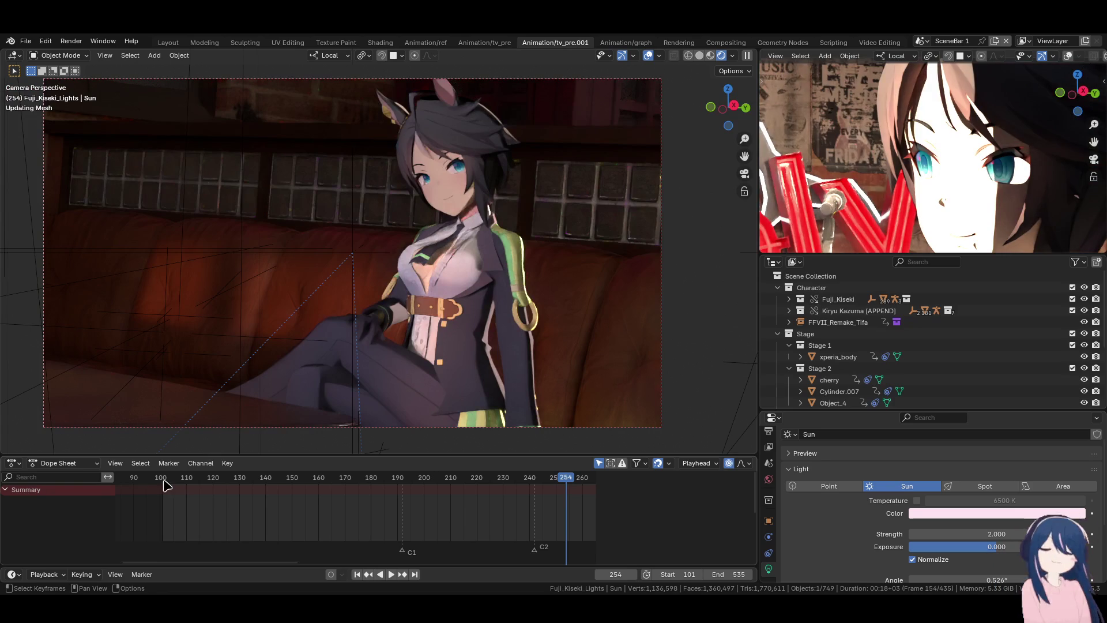
key("shift+Left")
key("space")
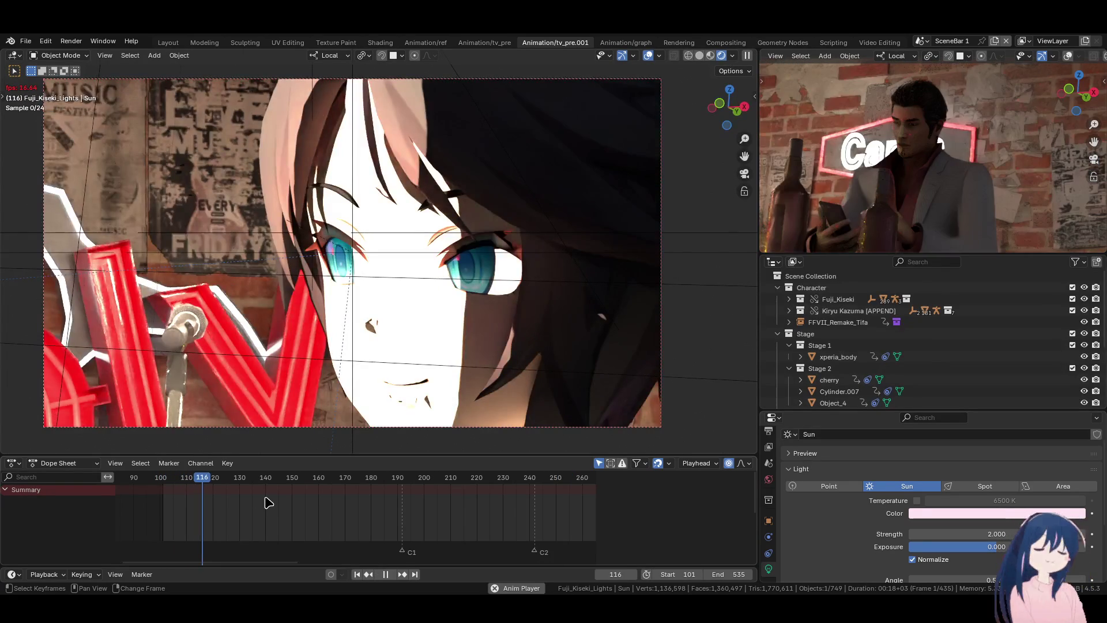
key("space")
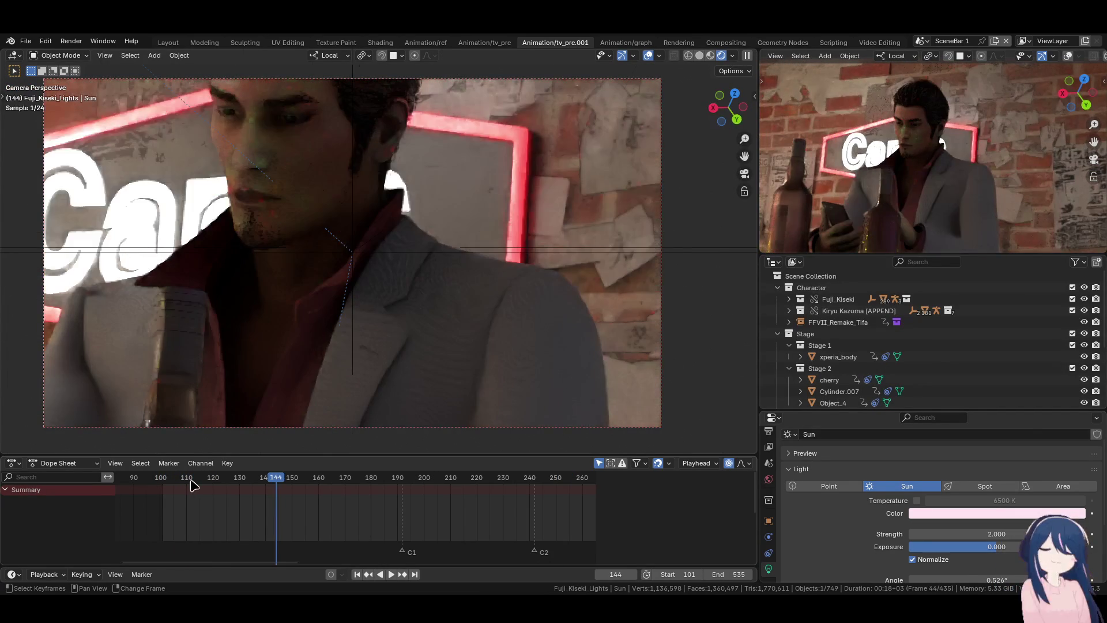
left_click(197, 487)
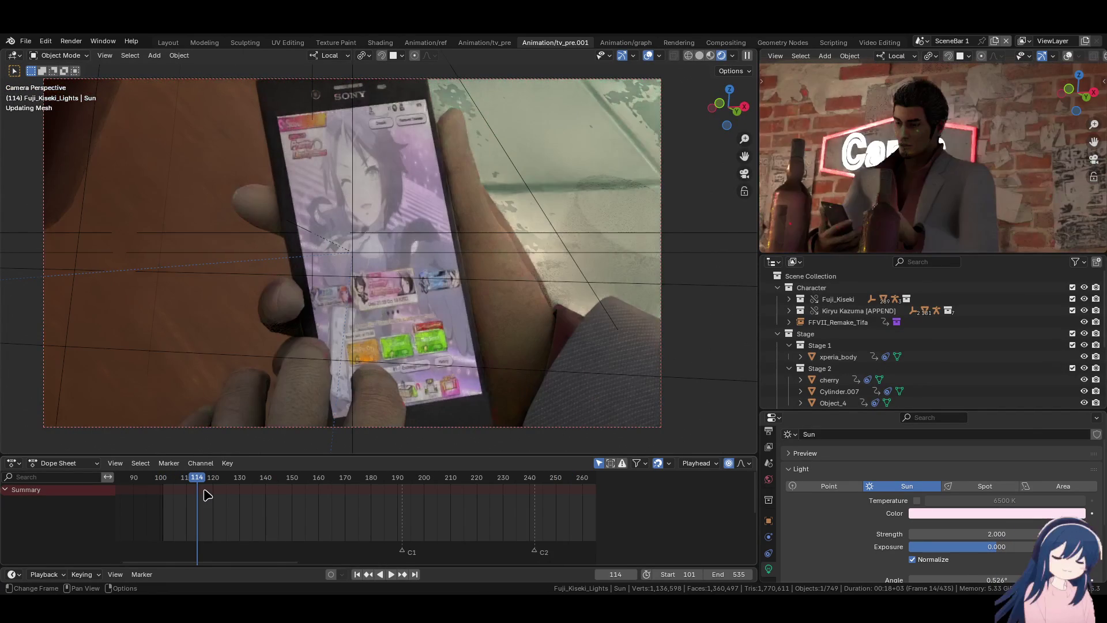
key("shift+Left")
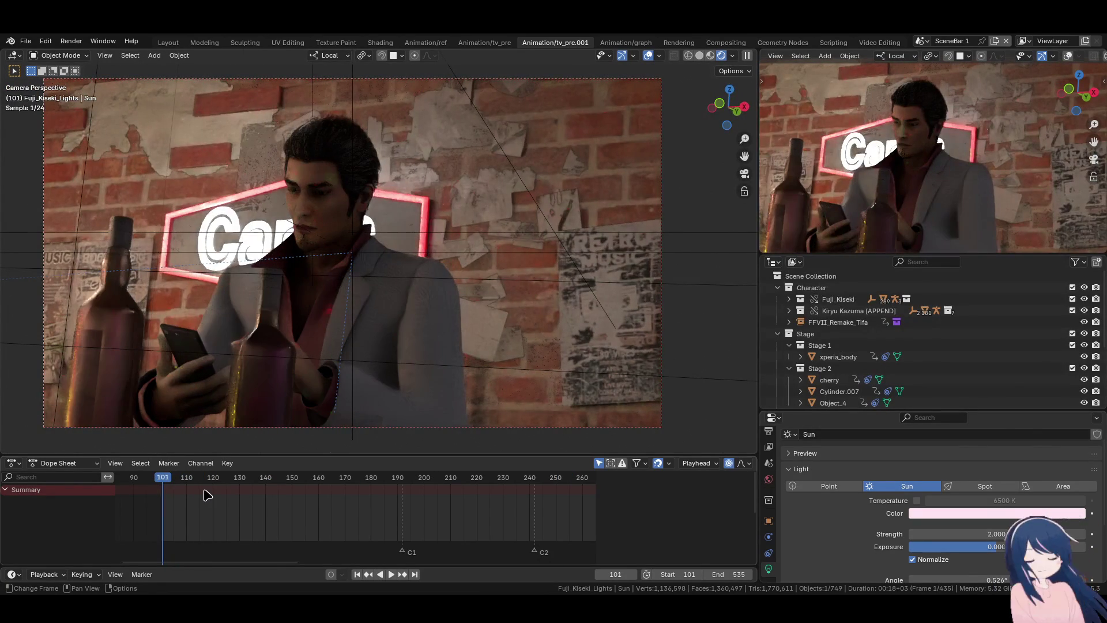
scroll(873, 348, "down", 5)
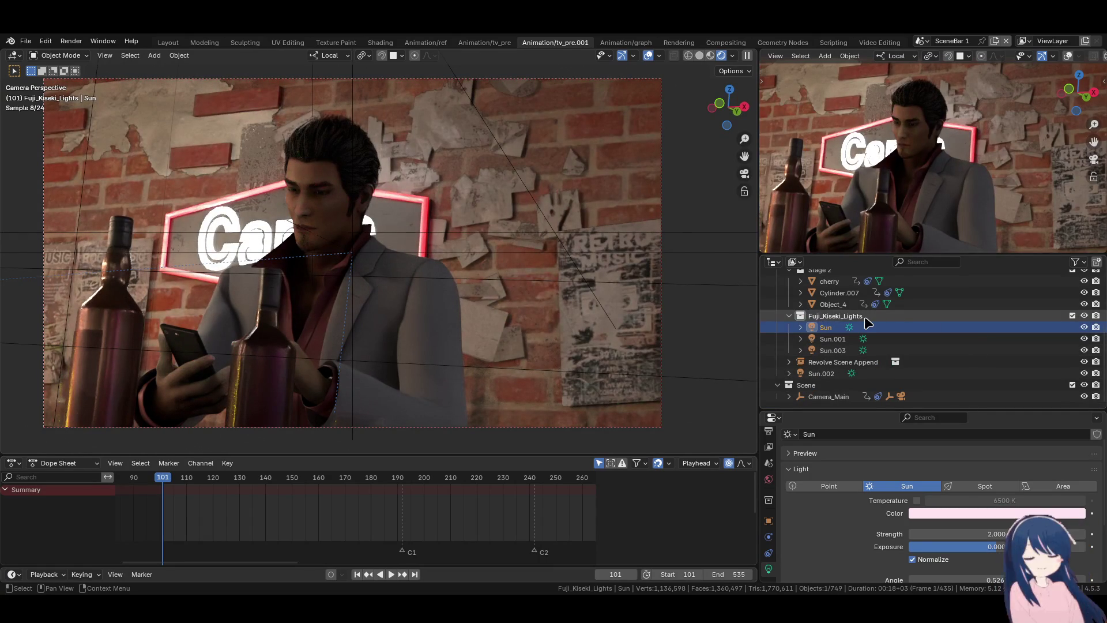
- Create a new collection named Kiriyu_Light in the Outliner
scroll(867, 323, "up", 3)
right_click(832, 317)
left_click(750, 364)
left_click(819, 350)
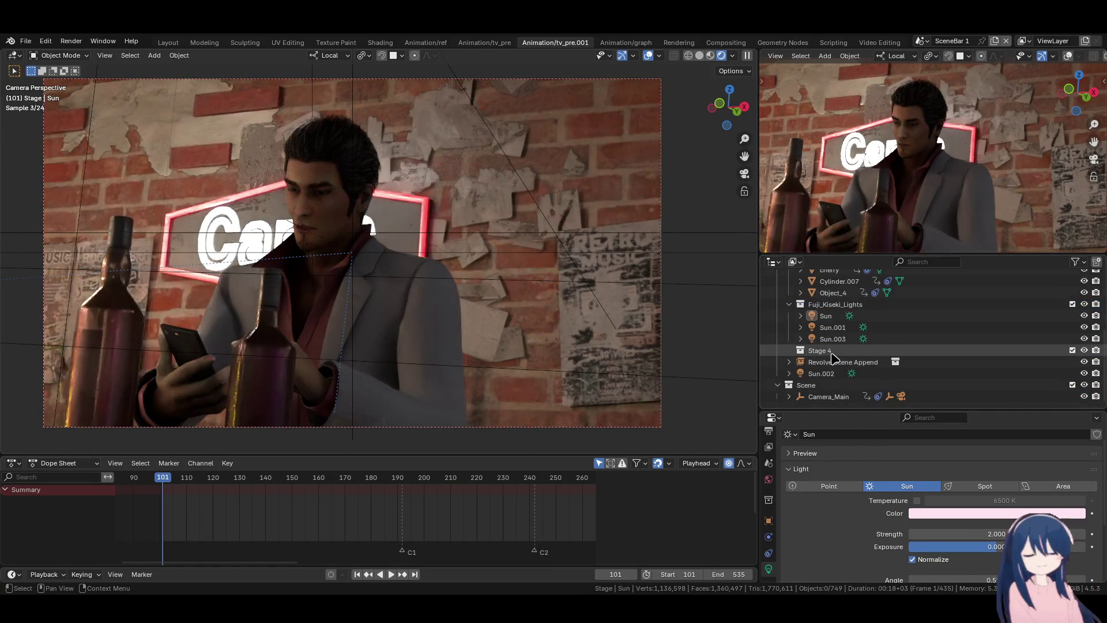
double_click(831, 351)
type("Kiriyu_Light")
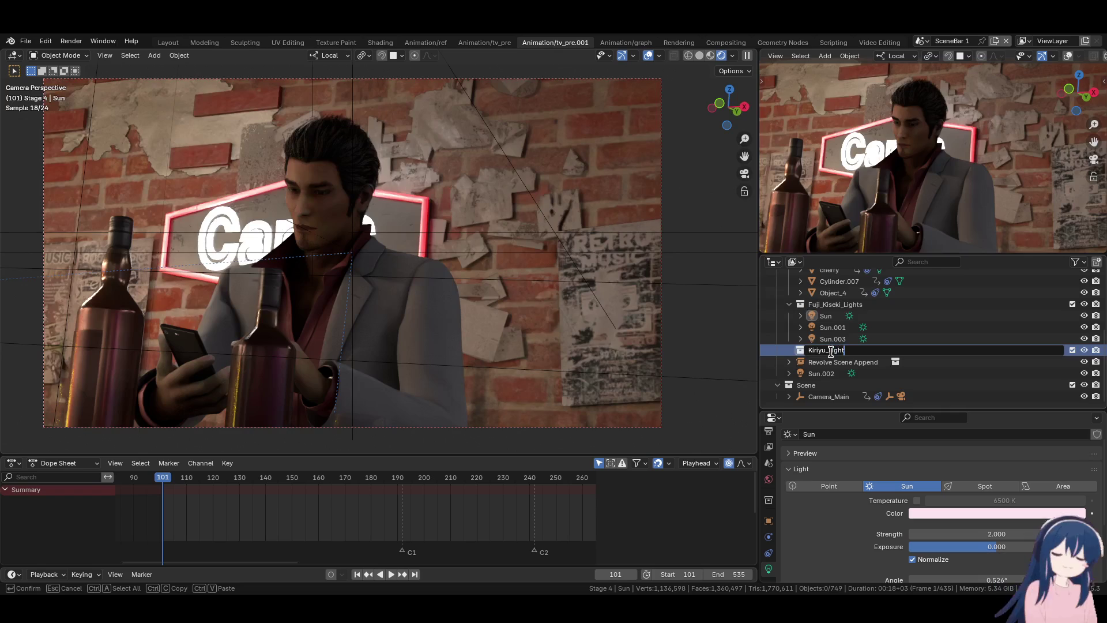
type("_Light")
key("Return")
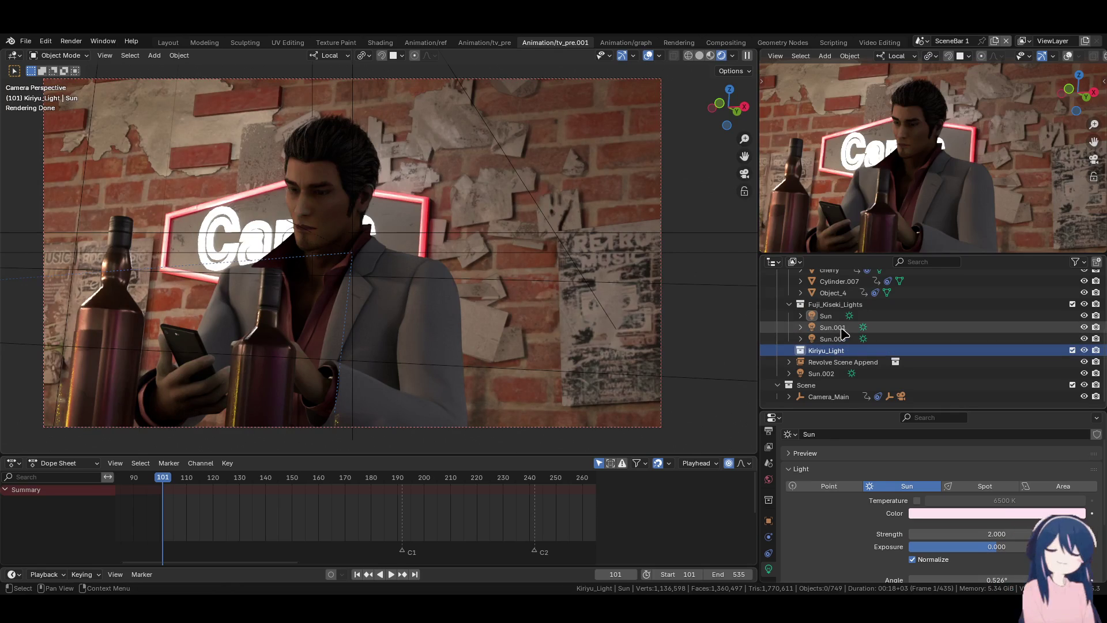
- Duplicate Sun.001 and Sun.003 and move the copies Sun.004 and Sun.005 into Kiriyu_Light
left_click(846, 328)
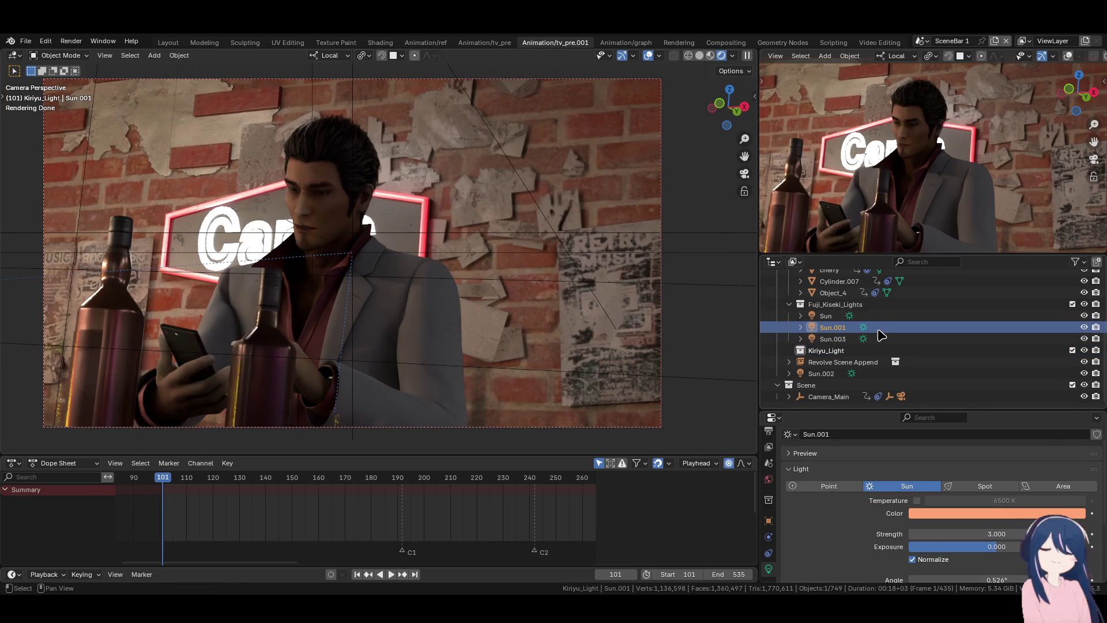
key("shift+d")
left_click_drag(833, 350, 852, 362)
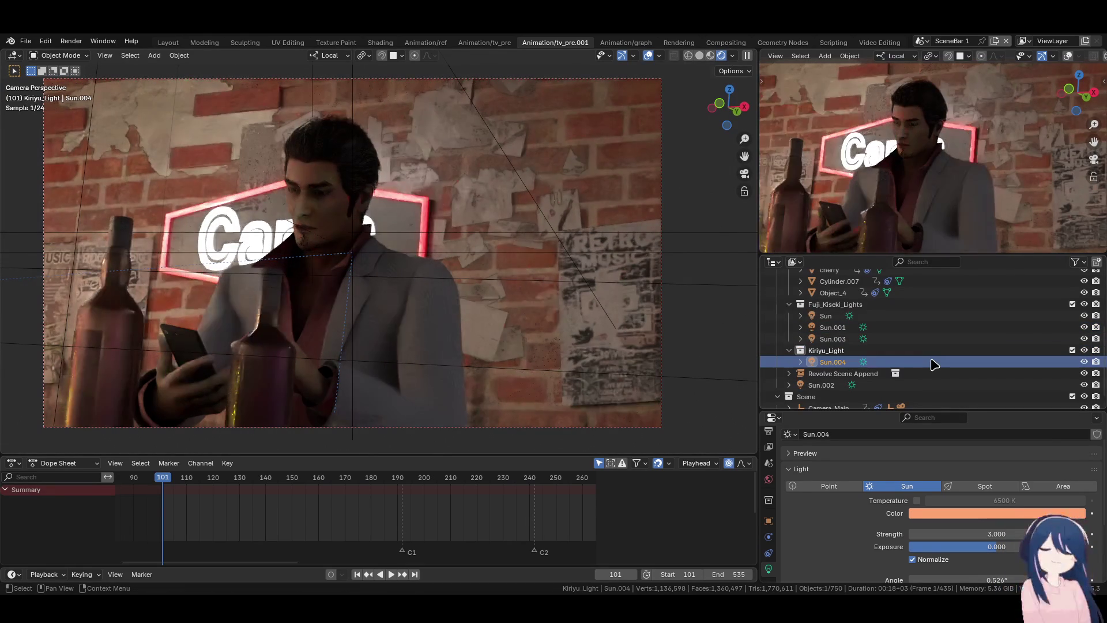
left_click(833, 339)
key("shift+d")
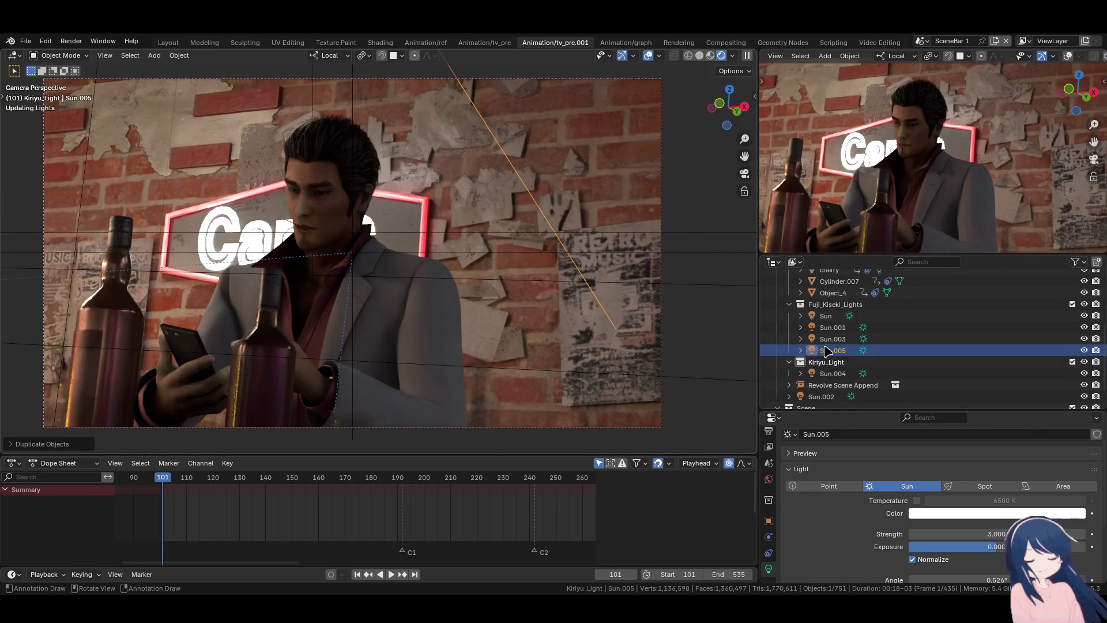
mouse_move(833, 351)
left_mouse_down()
mouse_move(821, 353)
mouse_move(842, 362)
left_mouse_up()
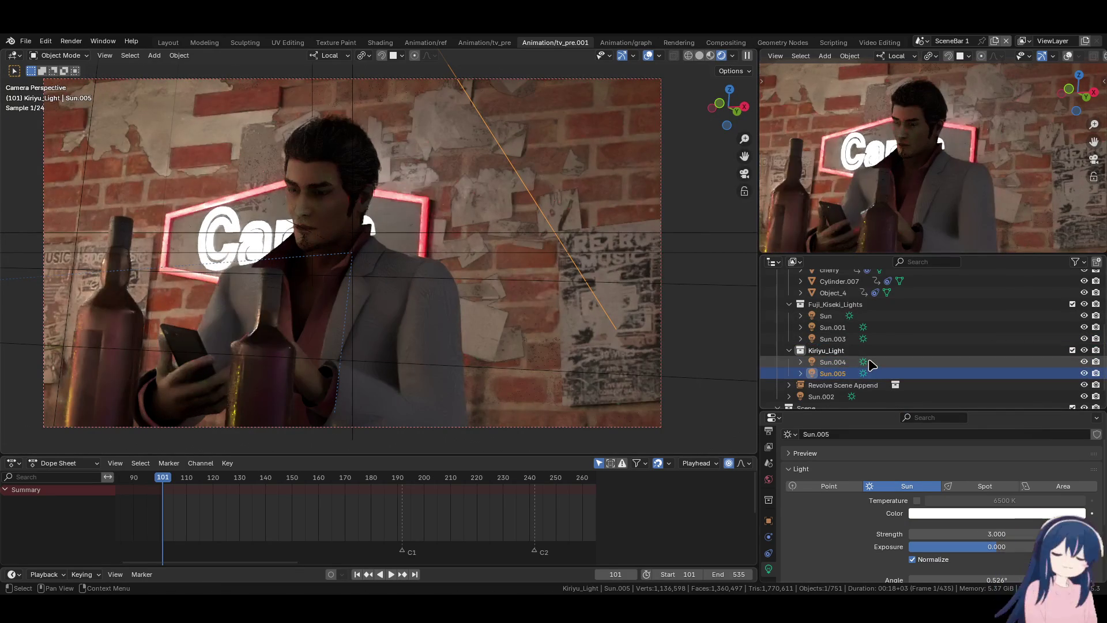
left_click(769, 520)
- Set Sun.005's Light Linking collection to Kiryu Kazuma [APPEND]
scroll(850, 516, "down", 10)
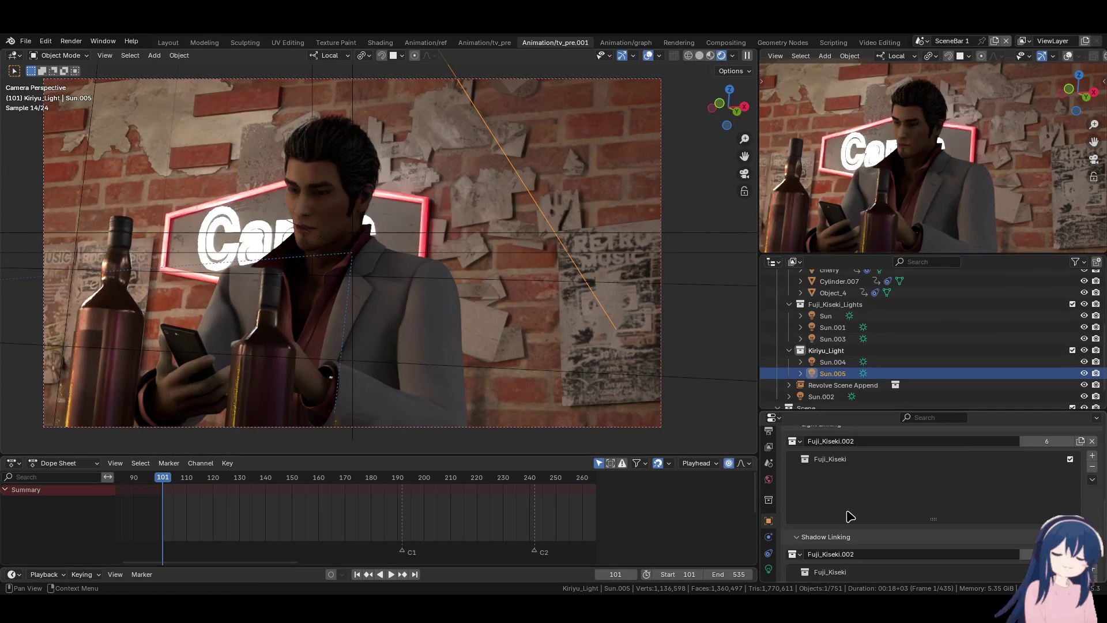
left_click(794, 464)
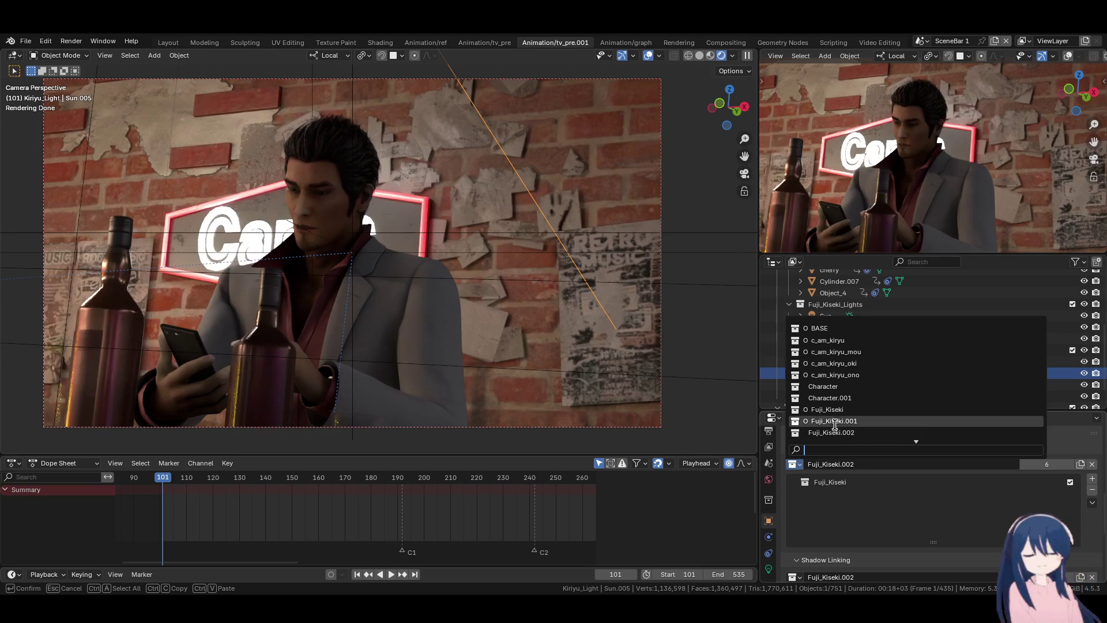
scroll(851, 373, "down", 6)
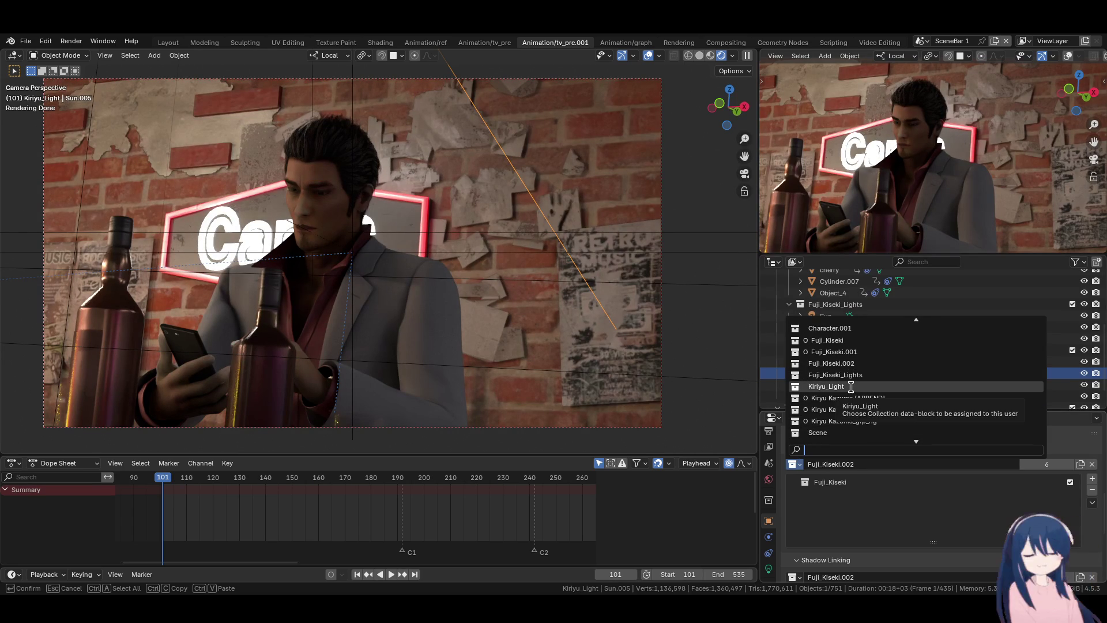
left_click(851, 385)
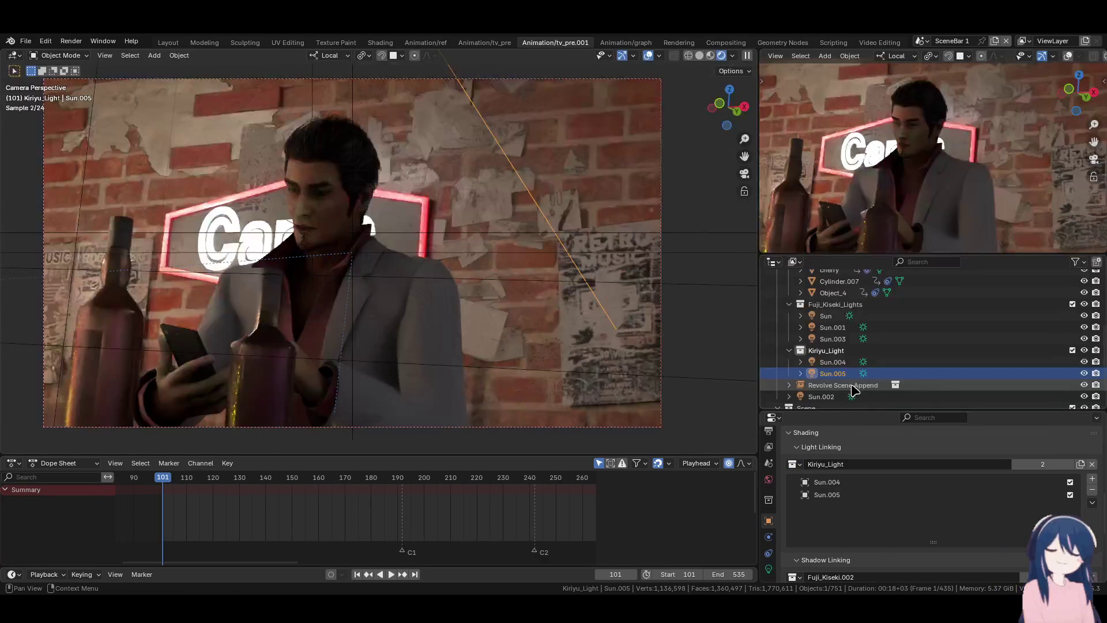
key("ctrl+z")
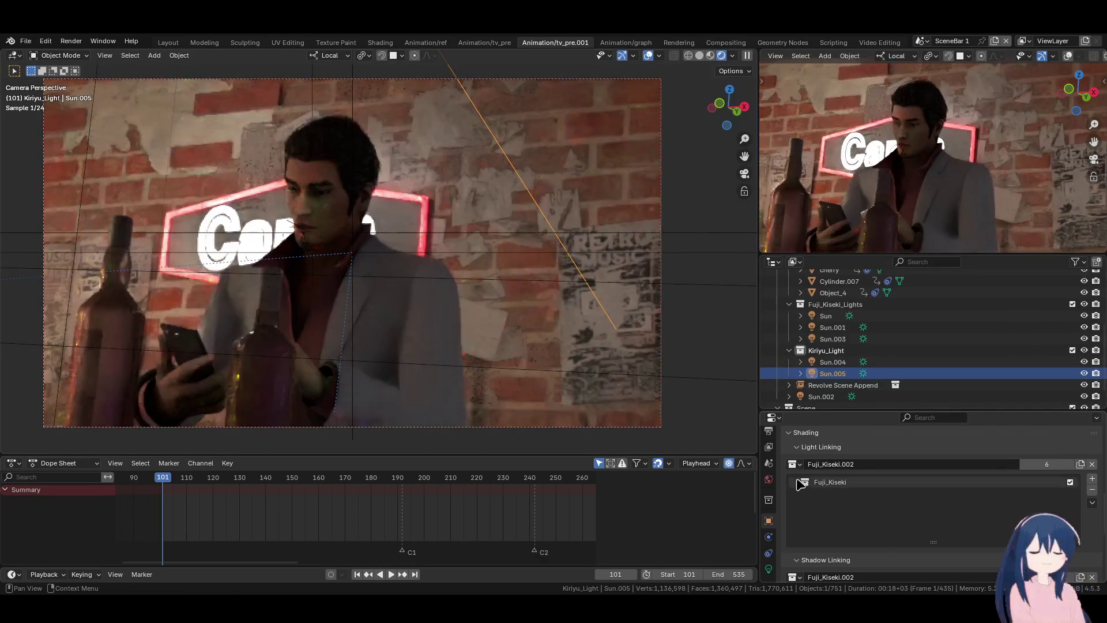
left_click(795, 464)
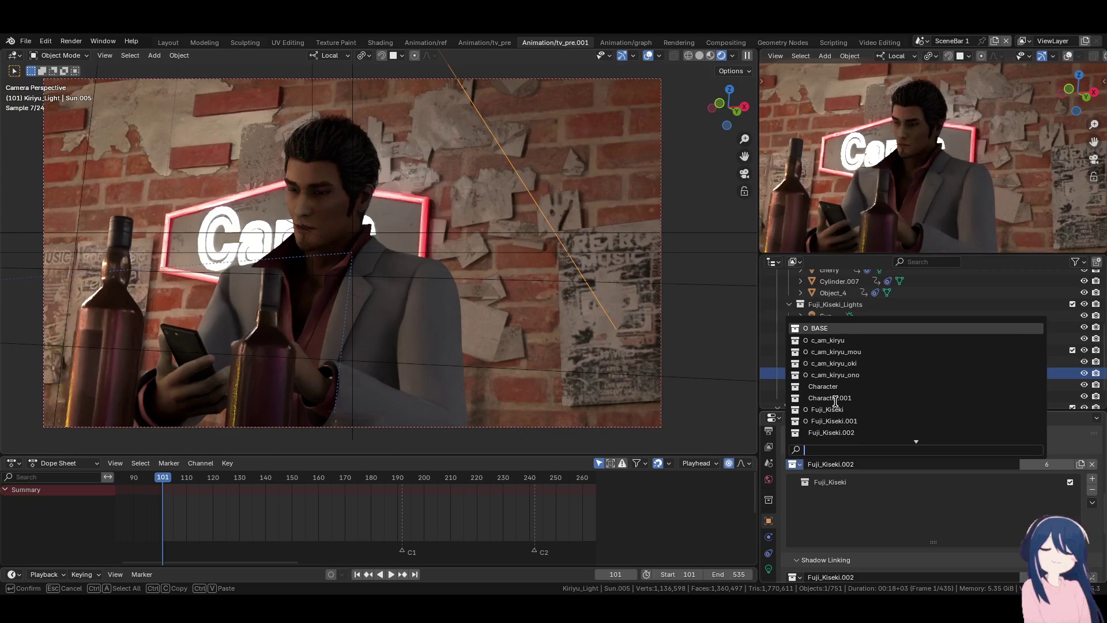
scroll(835, 401, "down", 10)
scroll(835, 401, "down", 1)
scroll(835, 400, "up", 9)
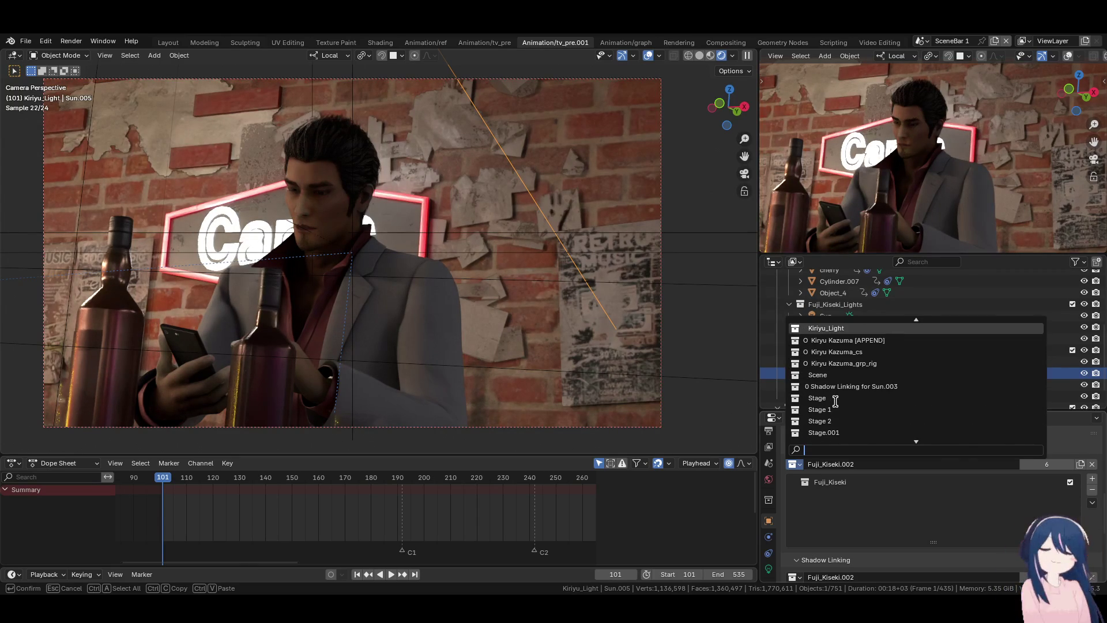
scroll(835, 401, "up", 1)
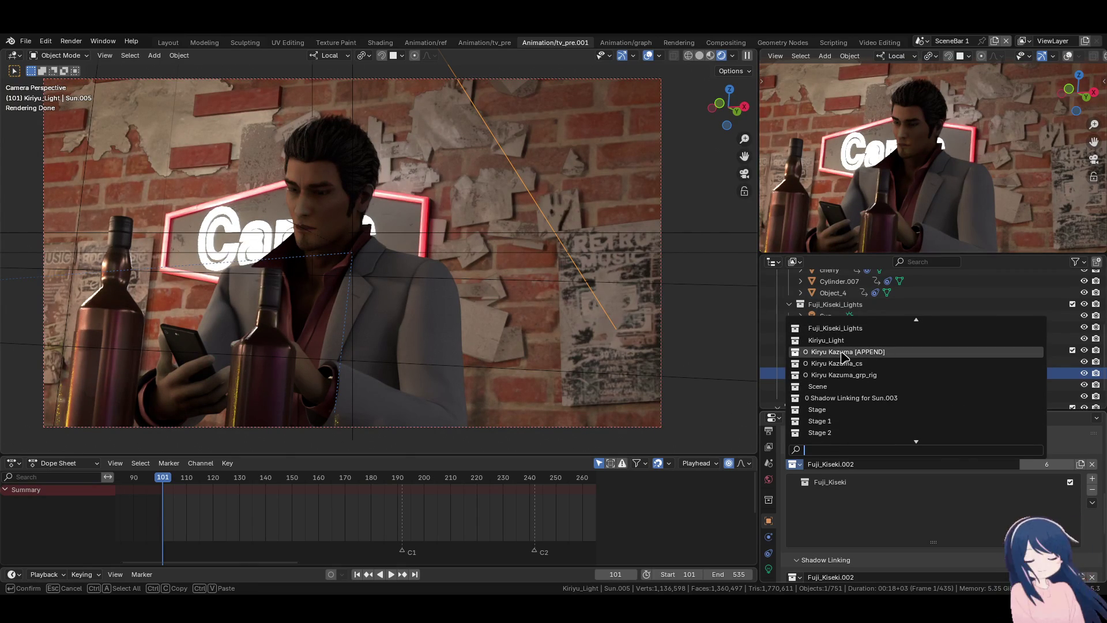
left_click(843, 353)
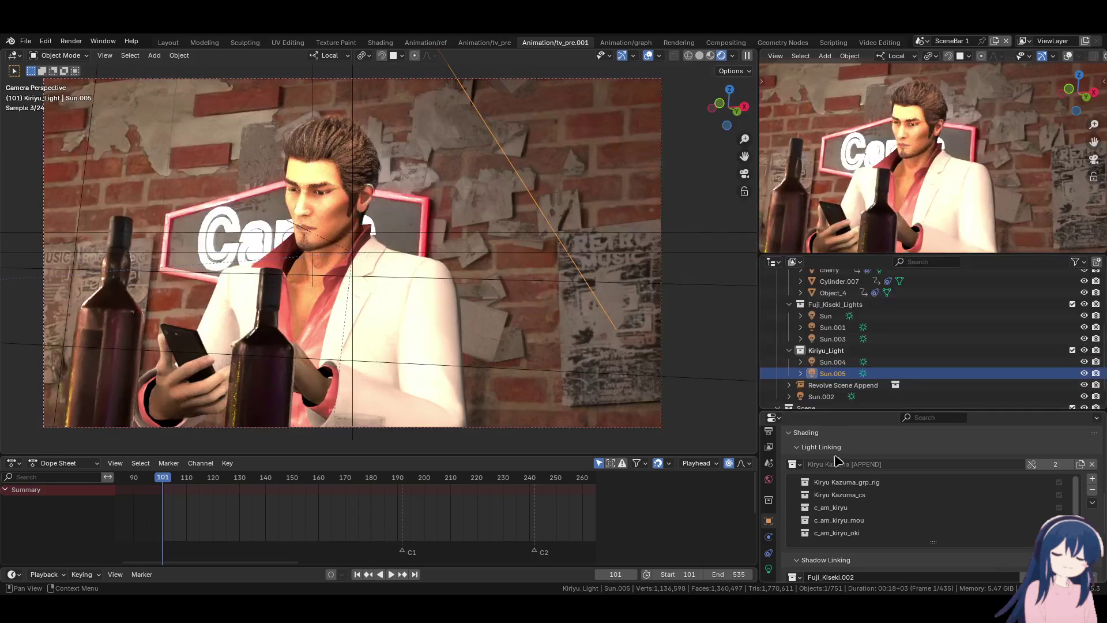
- Set Sun.005's Shadow Linking collection to Kiryu Kazuma [APPEND] as well
scroll(893, 452, "down", 2)
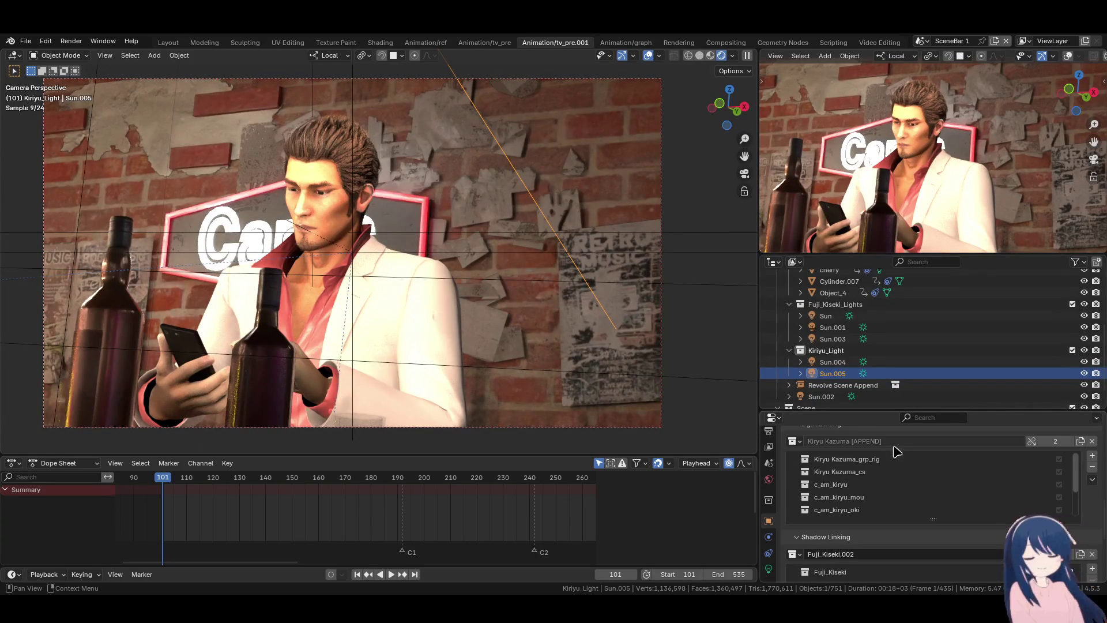
left_click(795, 530)
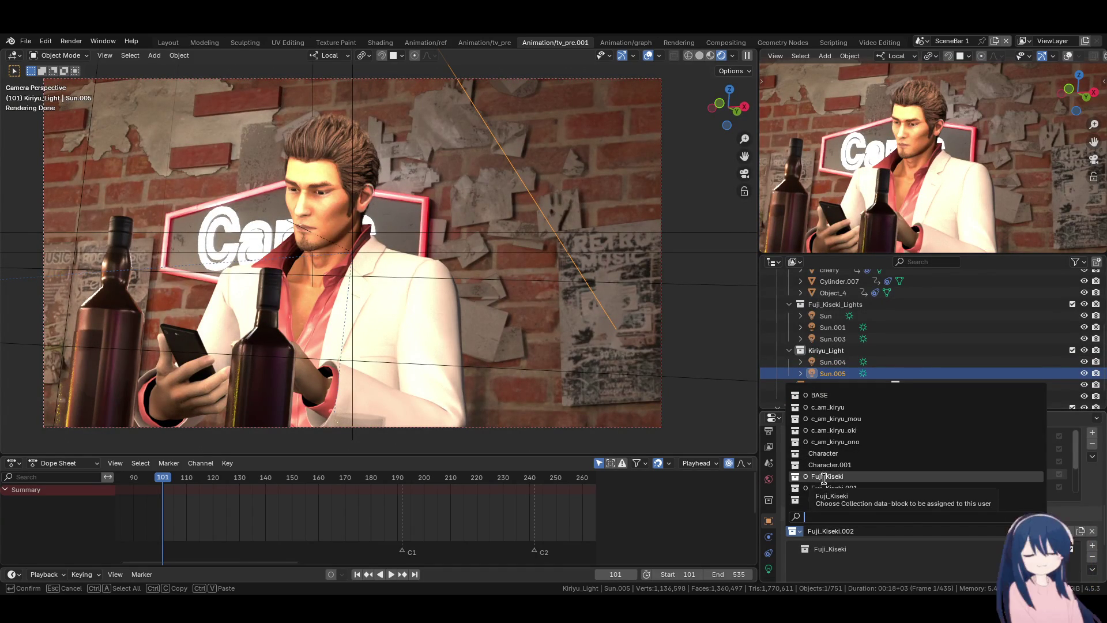
scroll(824, 477, "up", 7)
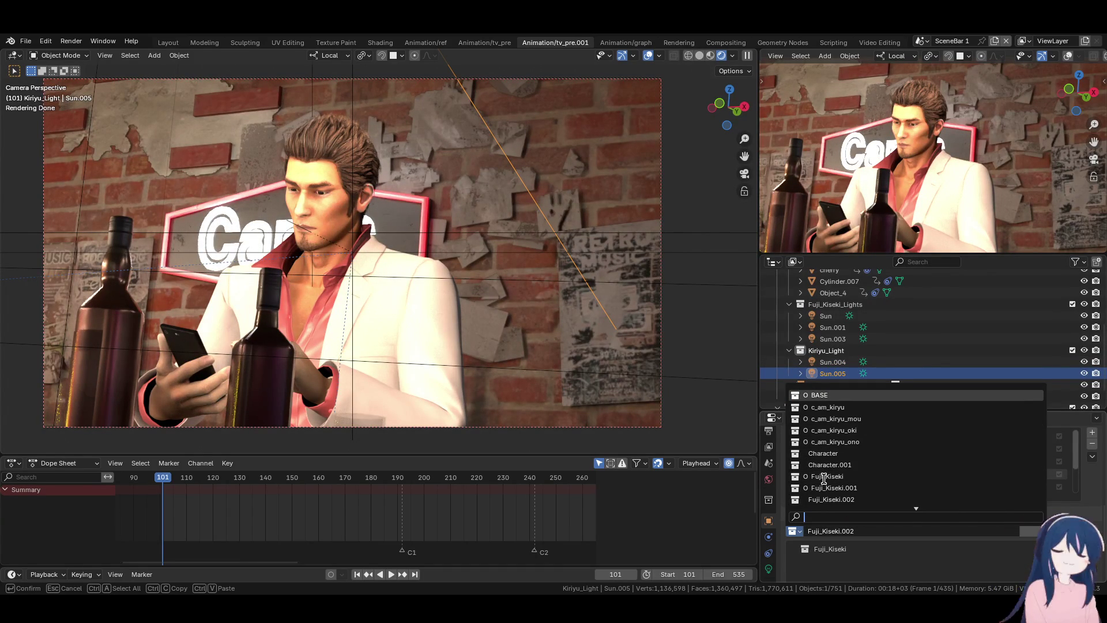
scroll(824, 477, "down", 18)
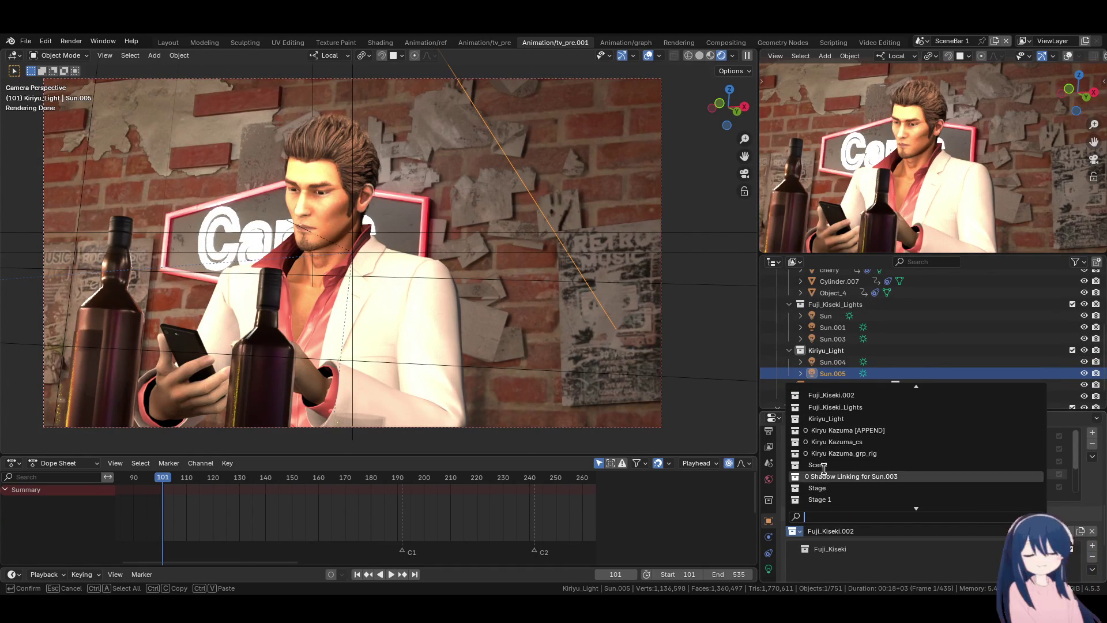
left_click(826, 430)
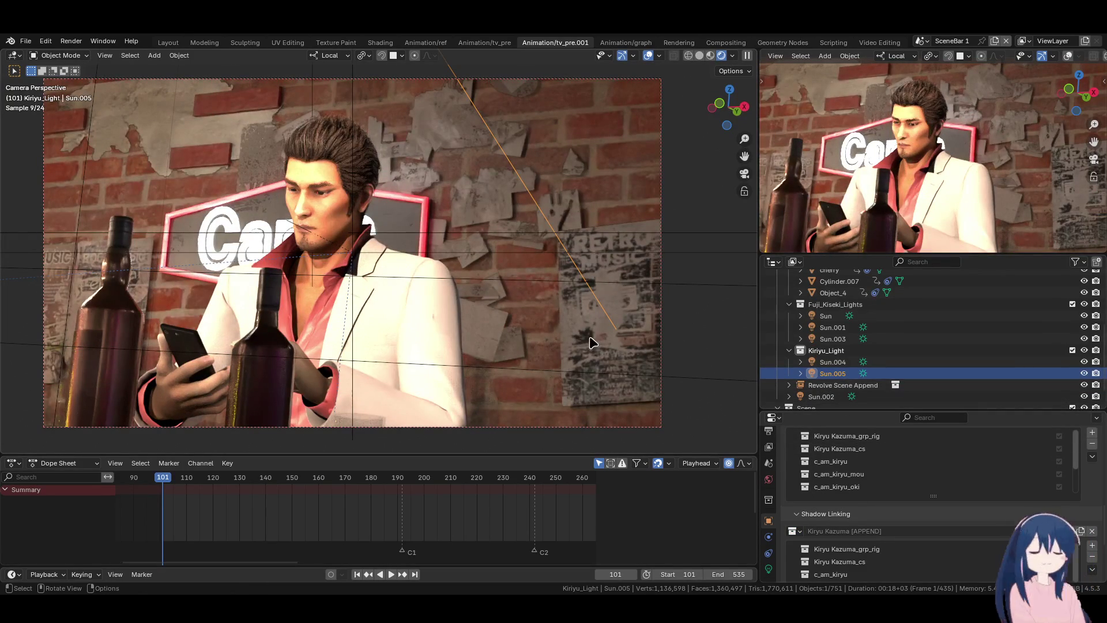
- Re-aim Sun.005 at Kiryu with two free rotations, then duplicate it
key("r")
key("r")
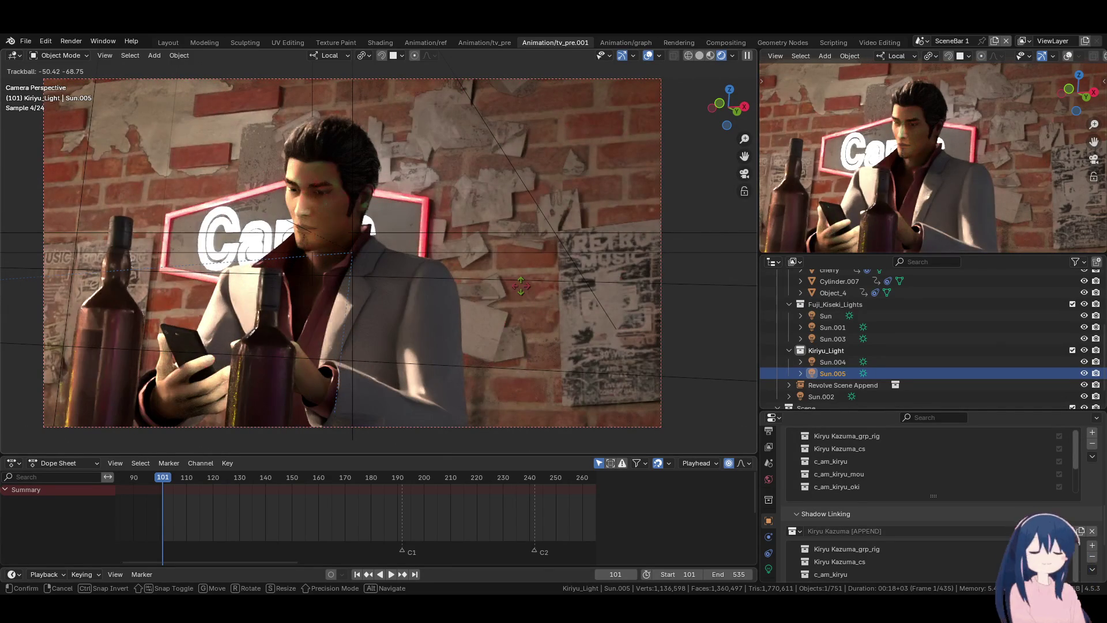
left_click(520, 286)
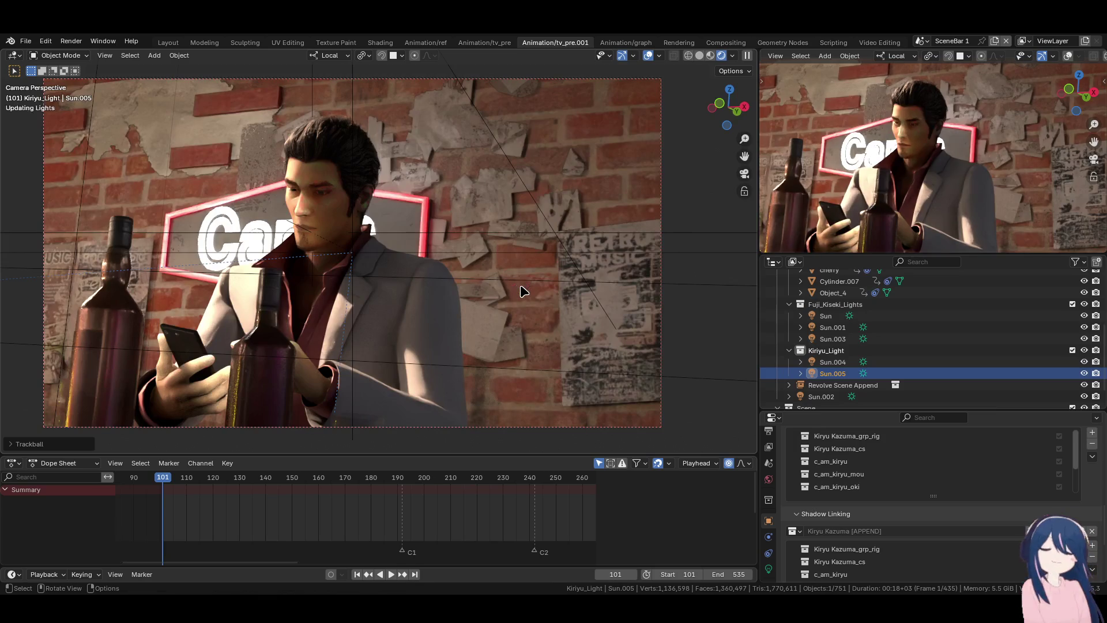
key("r")
key("r")
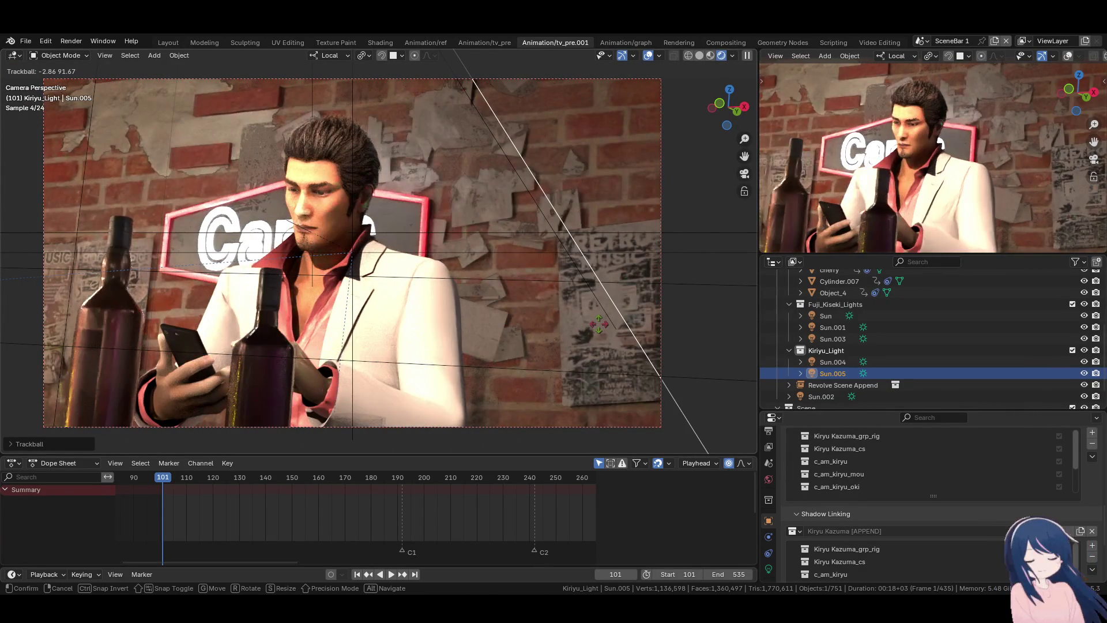
left_click(582, 338)
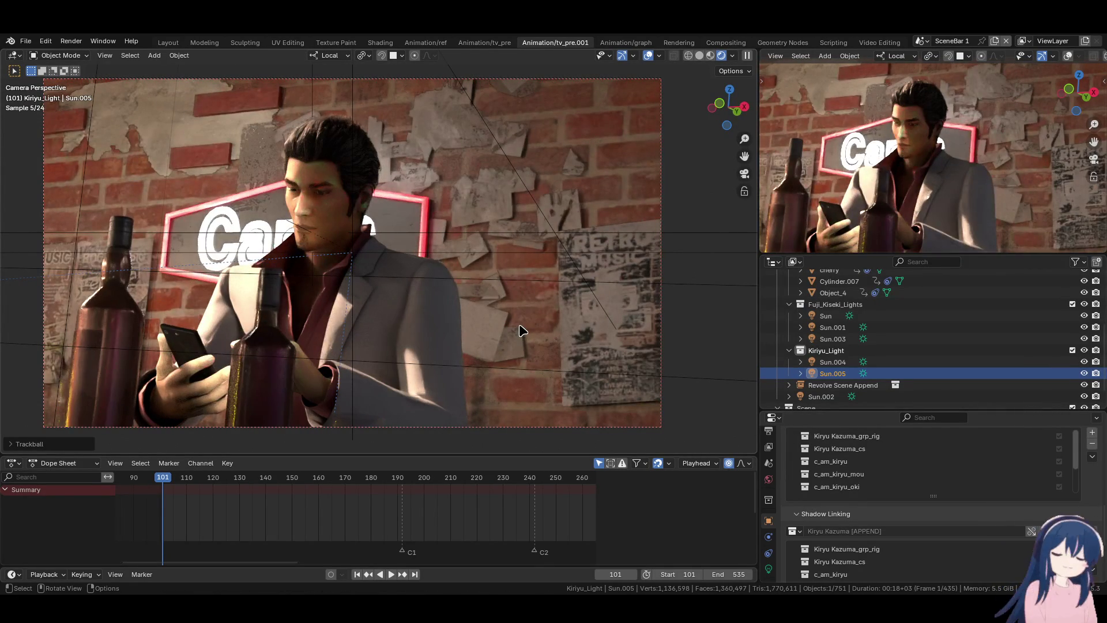
key("shift+d")
- Rotate the Sun.006 copy to a new angle and lower its strength to 1.000
key("r")
key("r")
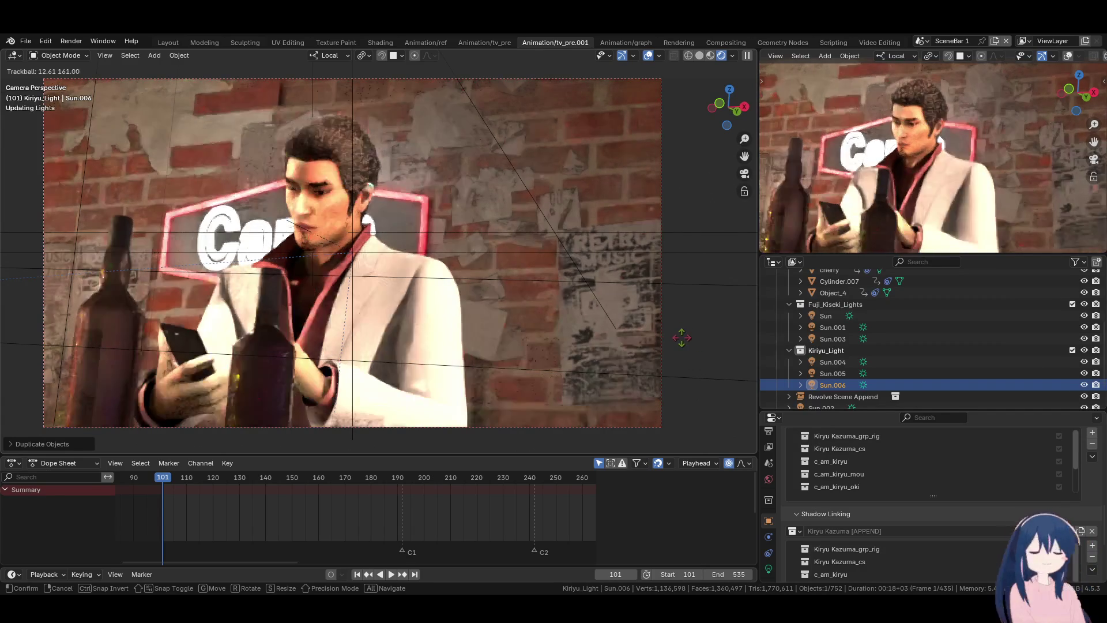
left_click(679, 337)
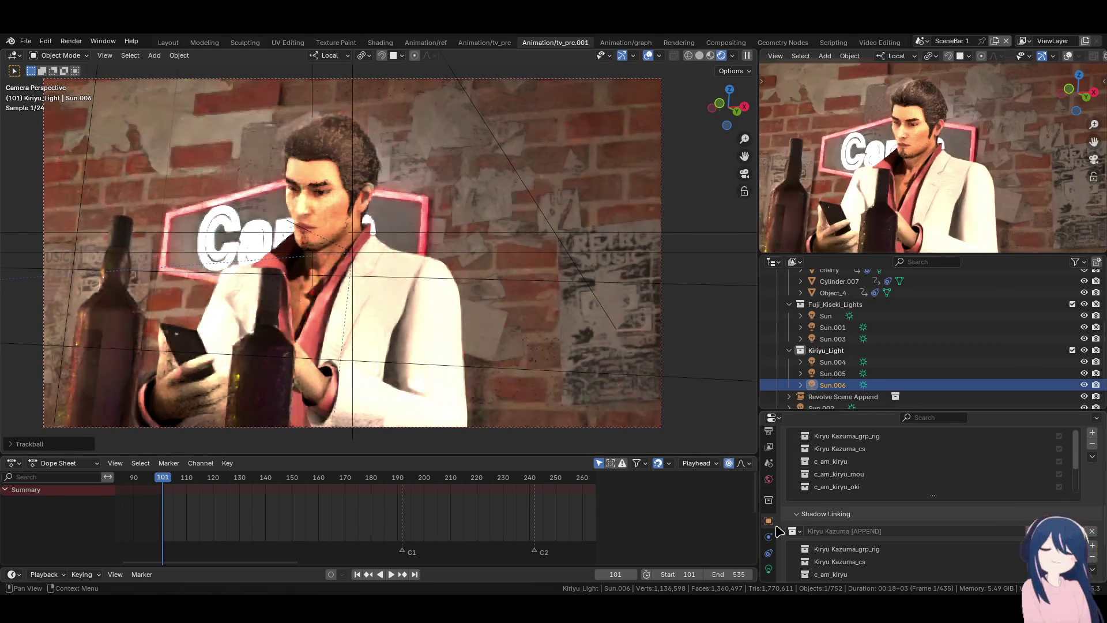
left_click(768, 569)
scroll(882, 513, "up", 4)
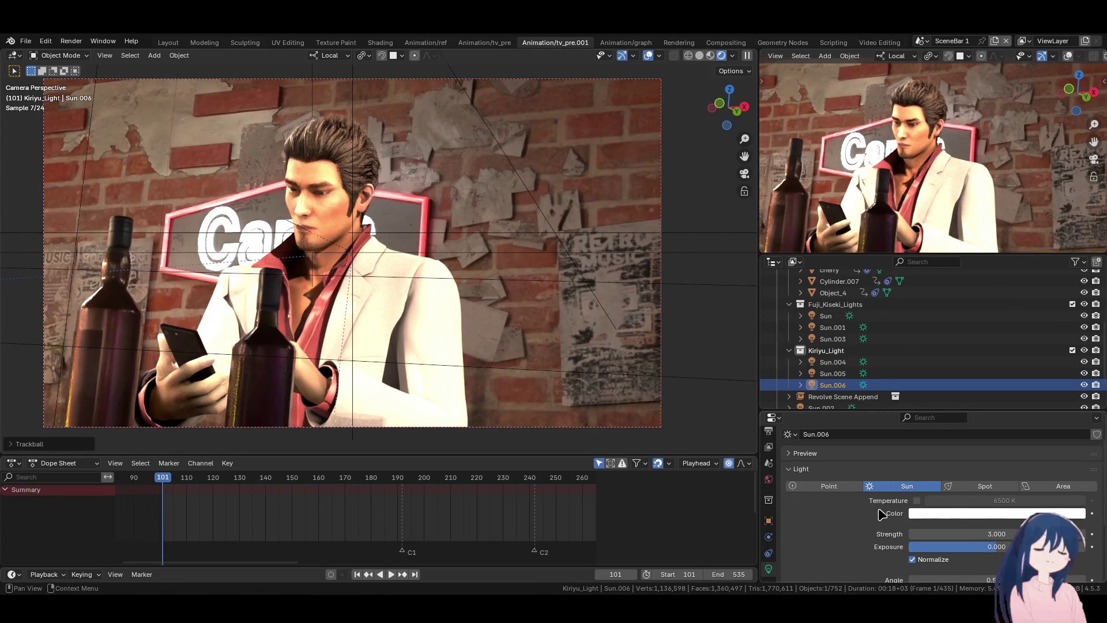
type("1")
key("Return")
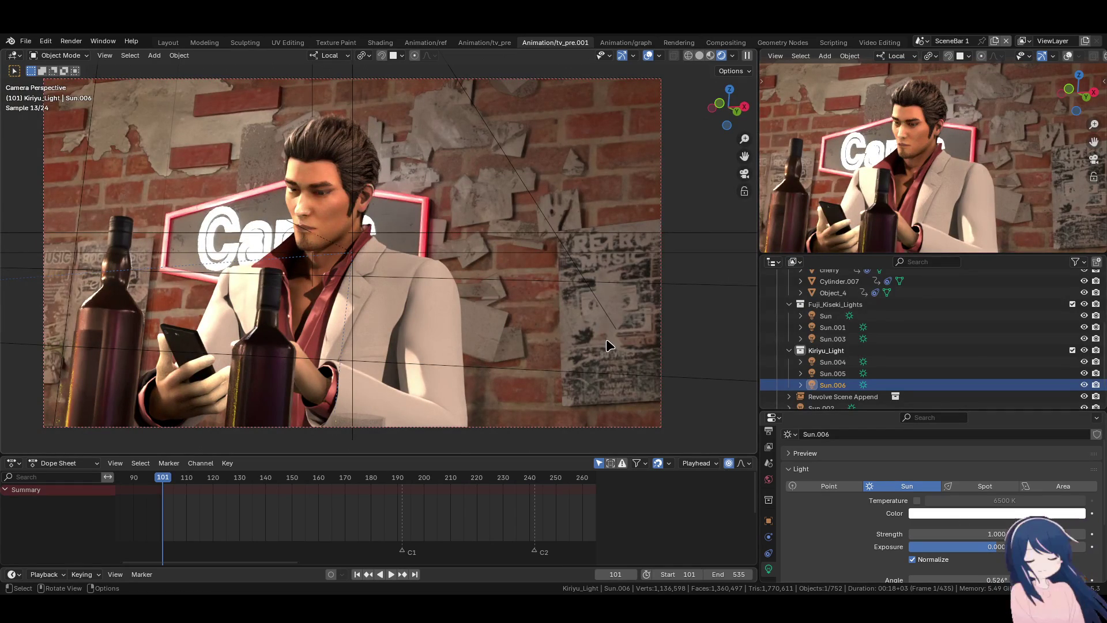
- Re-aim Sun.004 with two free rotations, then preview playback from frame 101 to 146
left_click(837, 363)
key("r")
key("r")
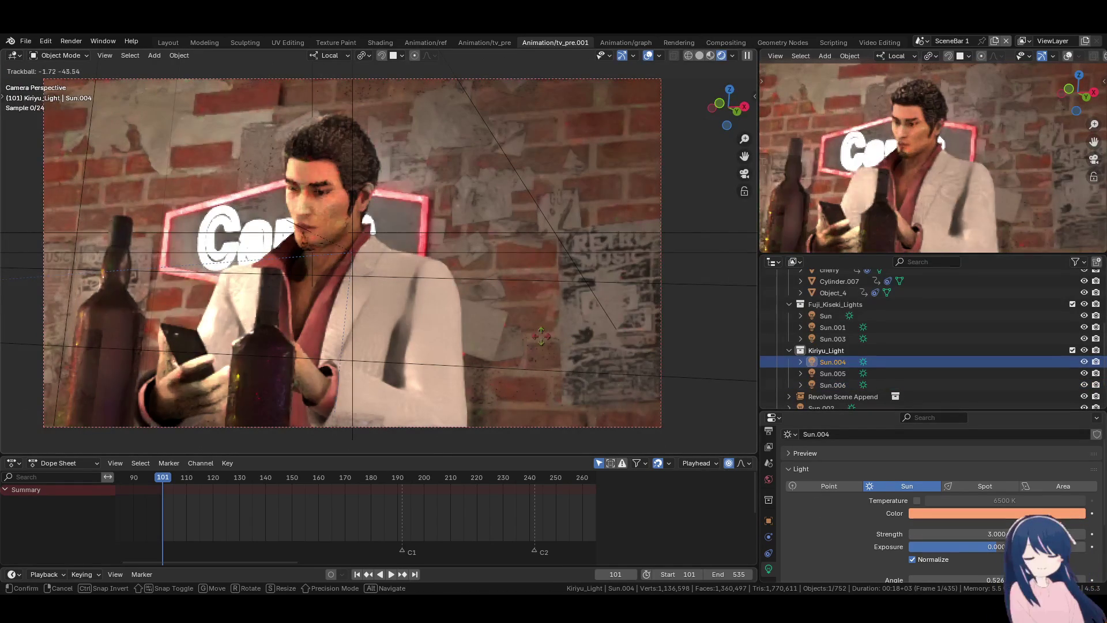
mouse_move(305, 323)
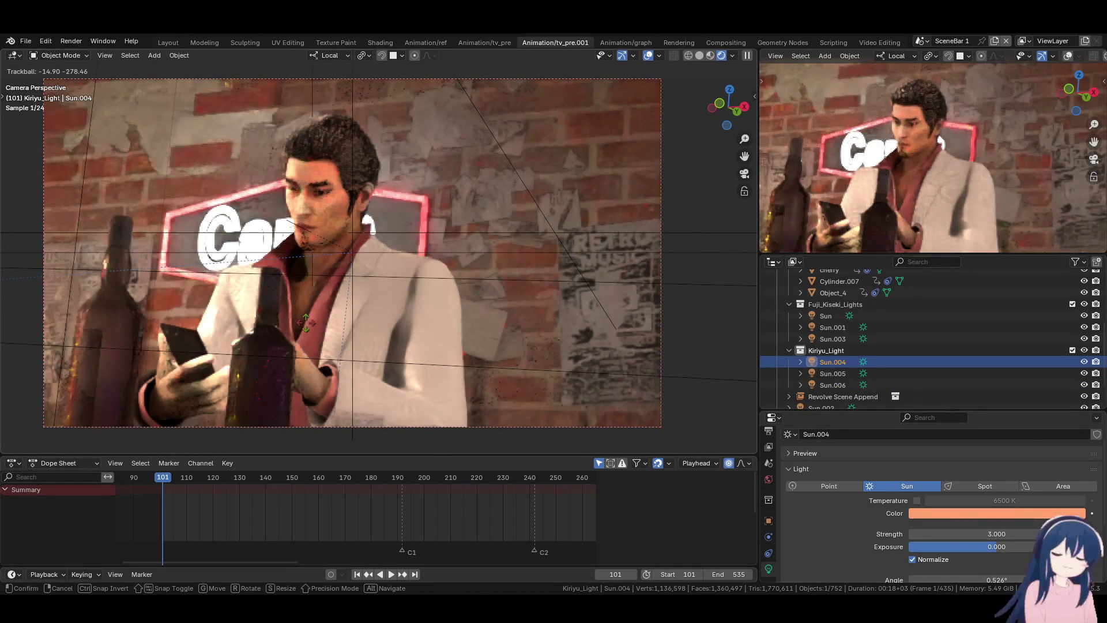
mouse_move(289, 386)
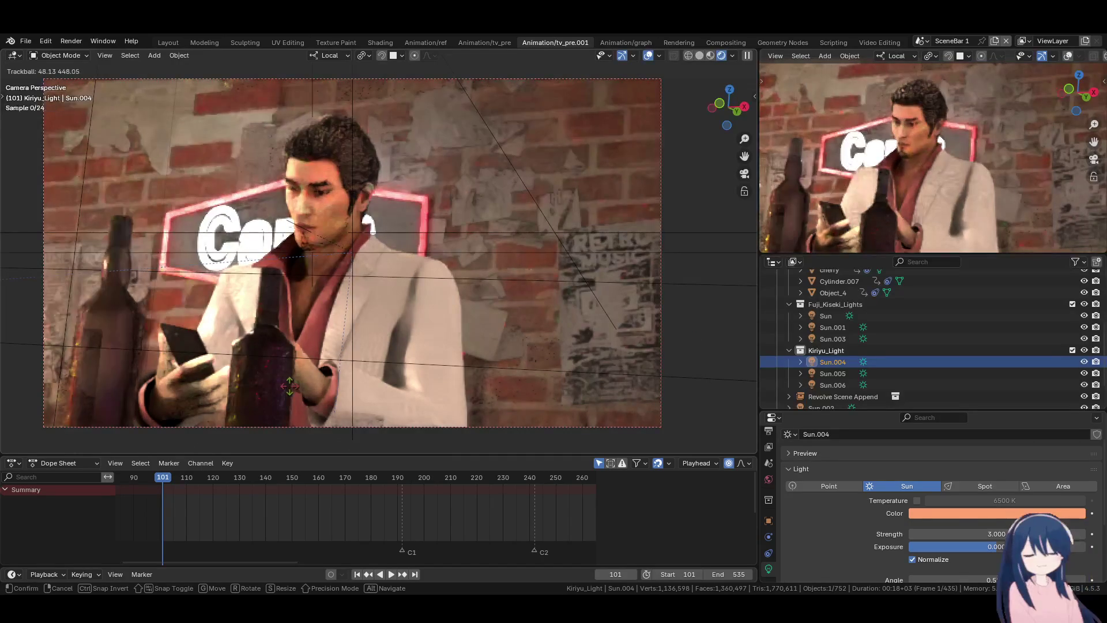
left_click(345, 382)
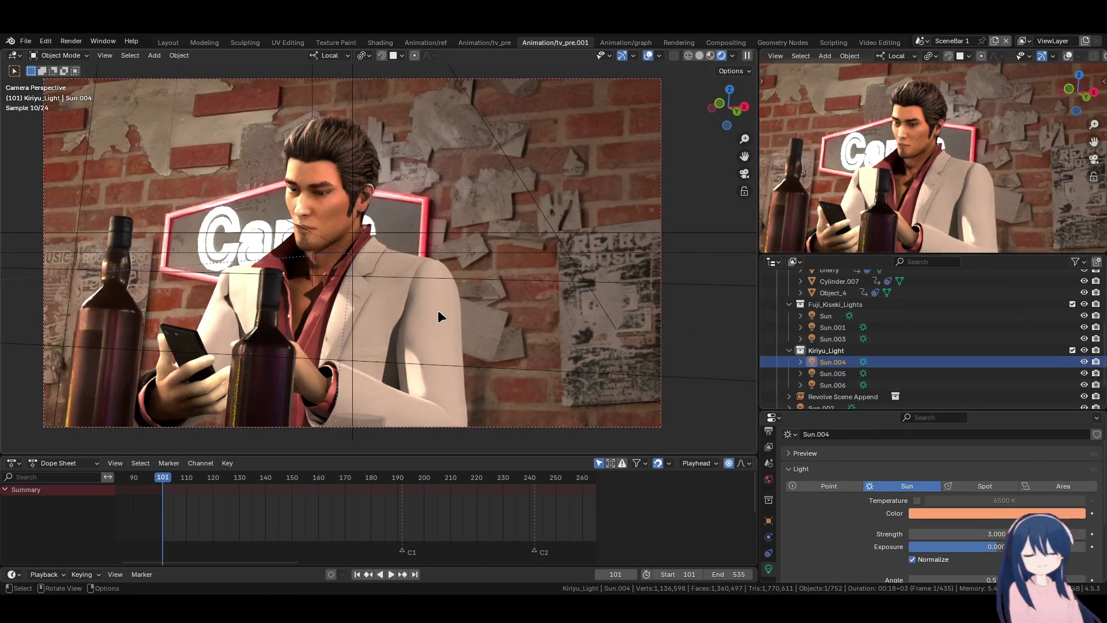
key("r")
key("r")
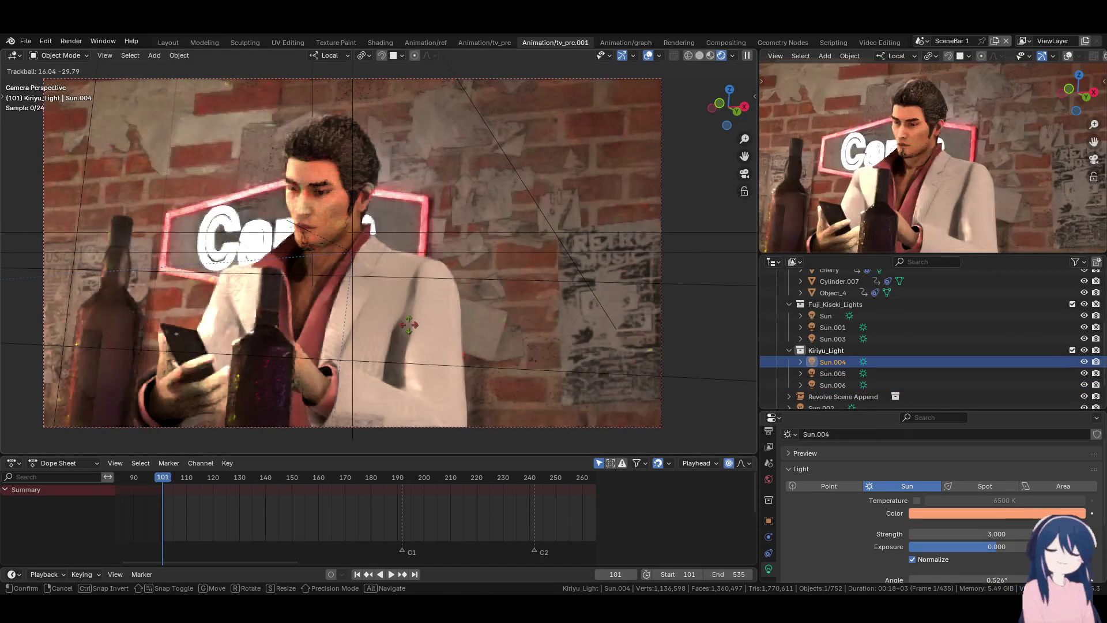
left_click(407, 320)
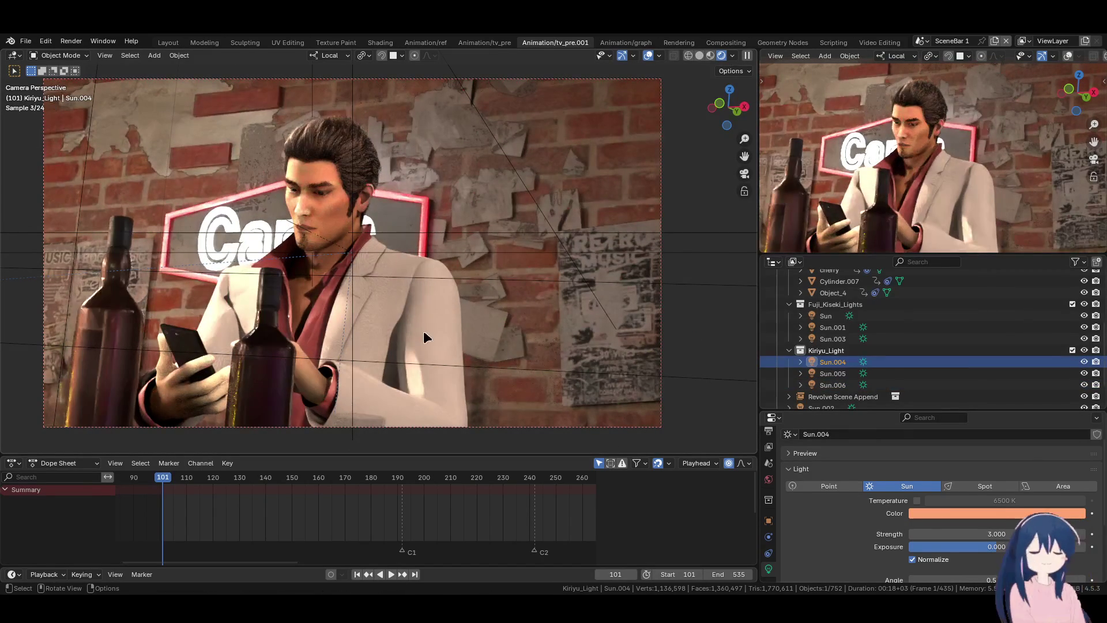
key("space")
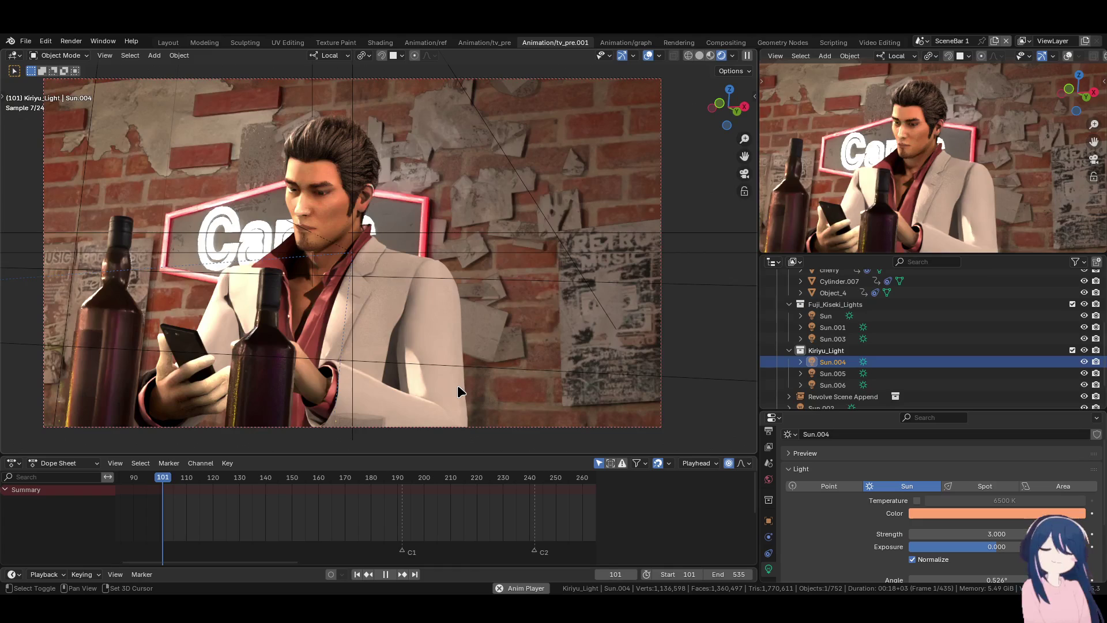
key("space")
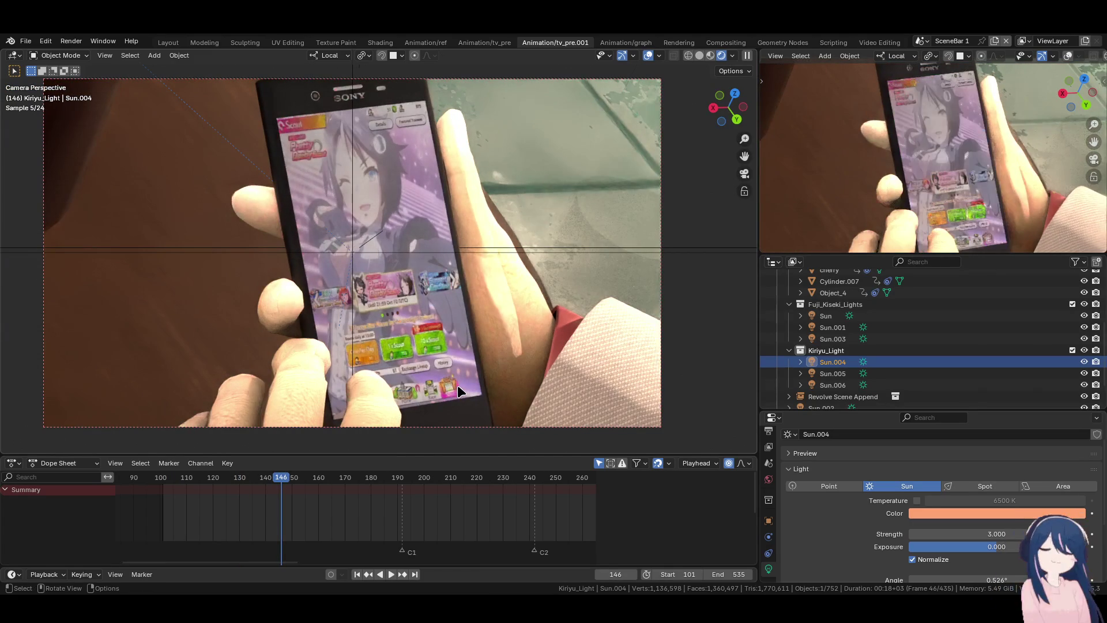
- Briefly replay the animation, then stop and move the playhead to frame 183
key("shift+space")
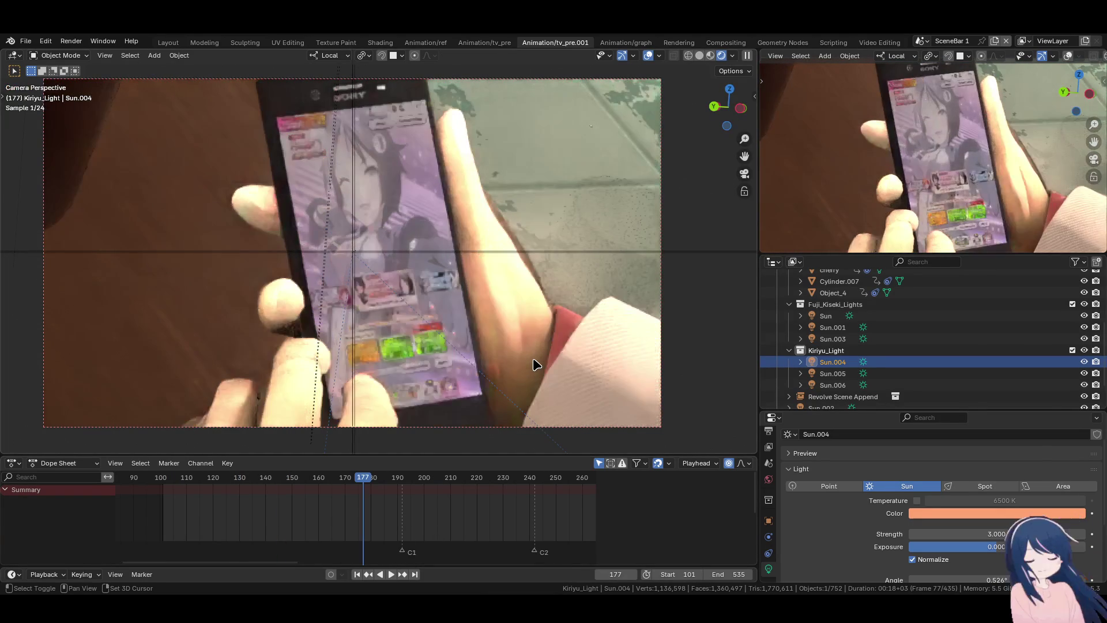
key("shift+space")
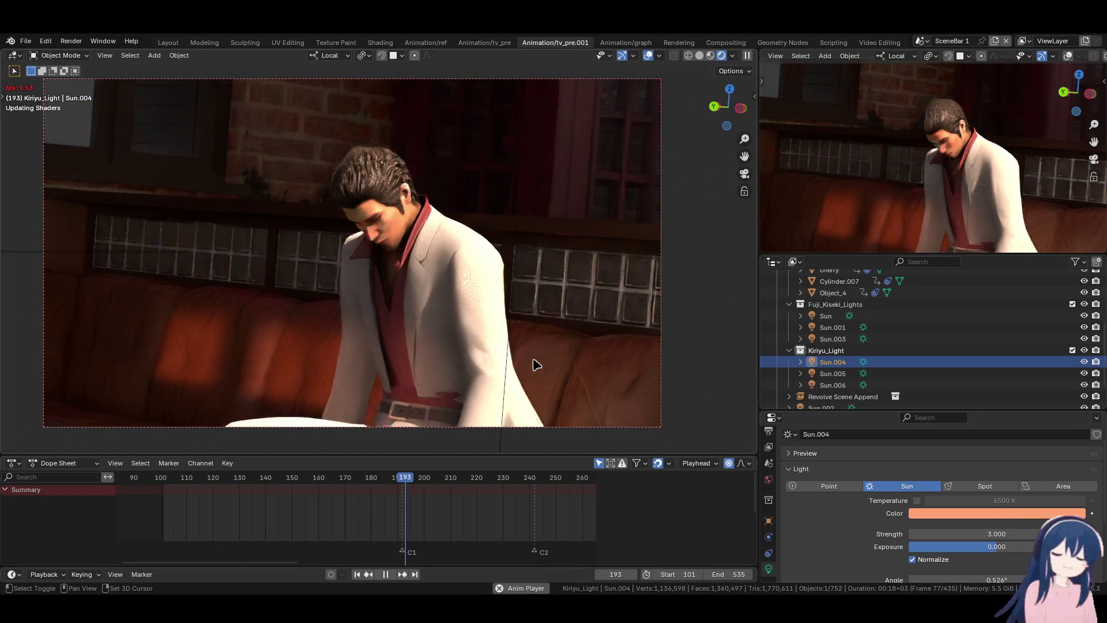
left_click(378, 487)
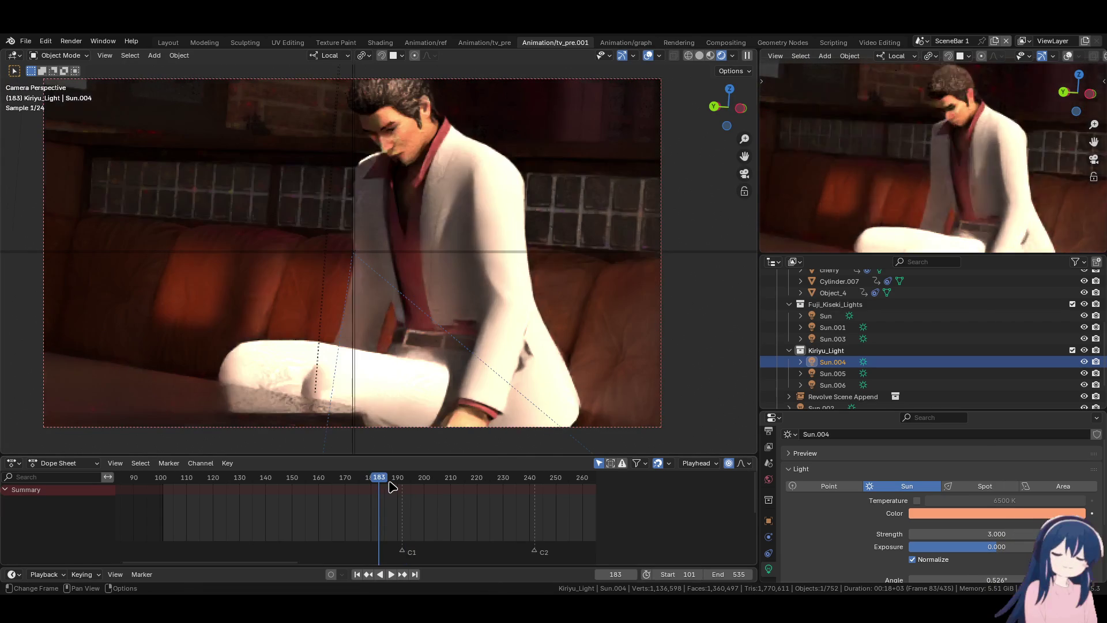
- Trackball-rotate Sun.004 to light Kiryu on the sofa from a new angle
key("r")
key("r")
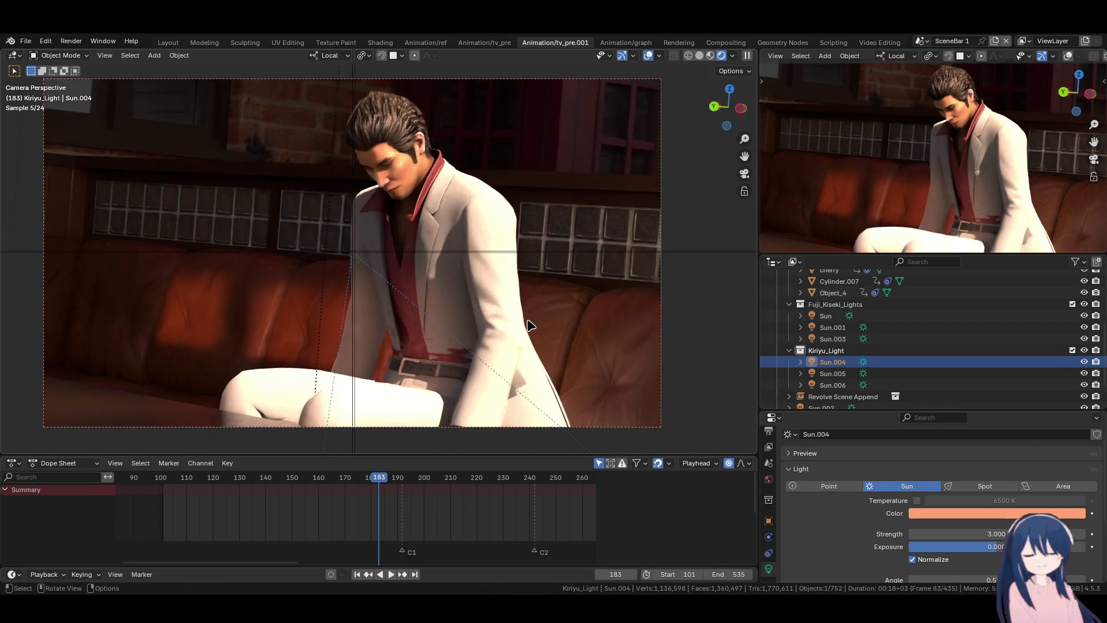
left_click(425, 318)
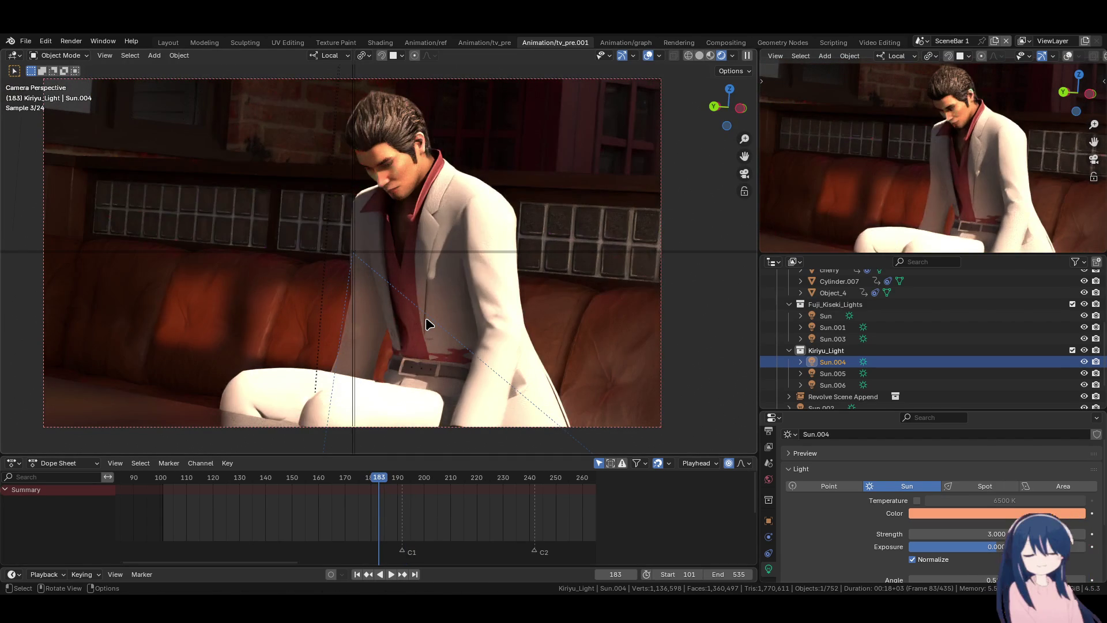
left_click(832, 373)
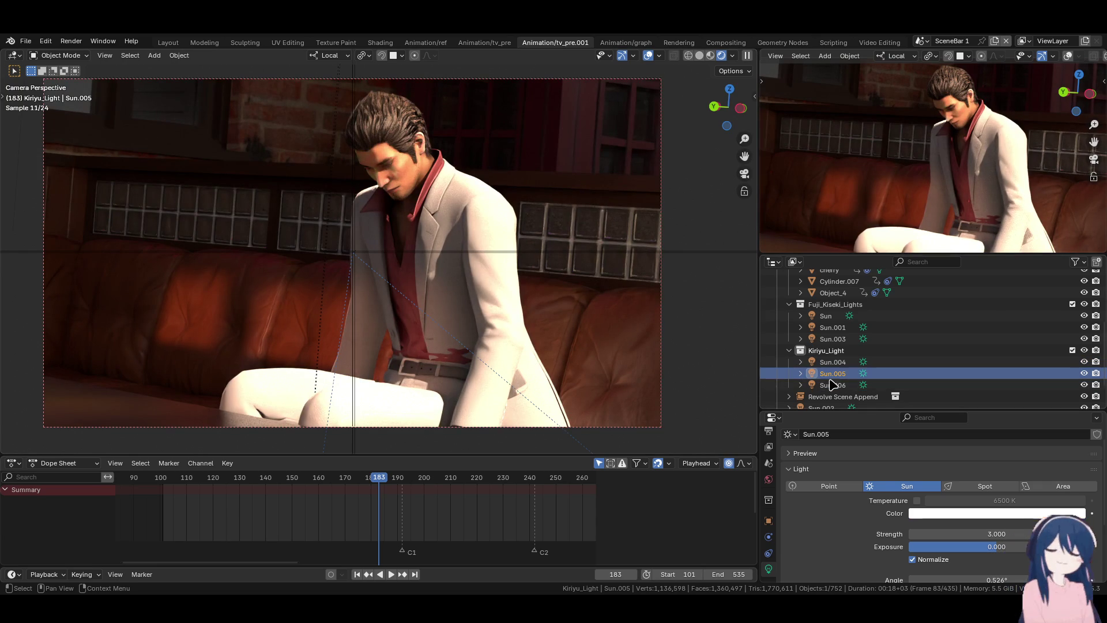
- Trackball-rotate Sun.005 to a new angle on Kiryu at frame 183
key("r")
key("r")
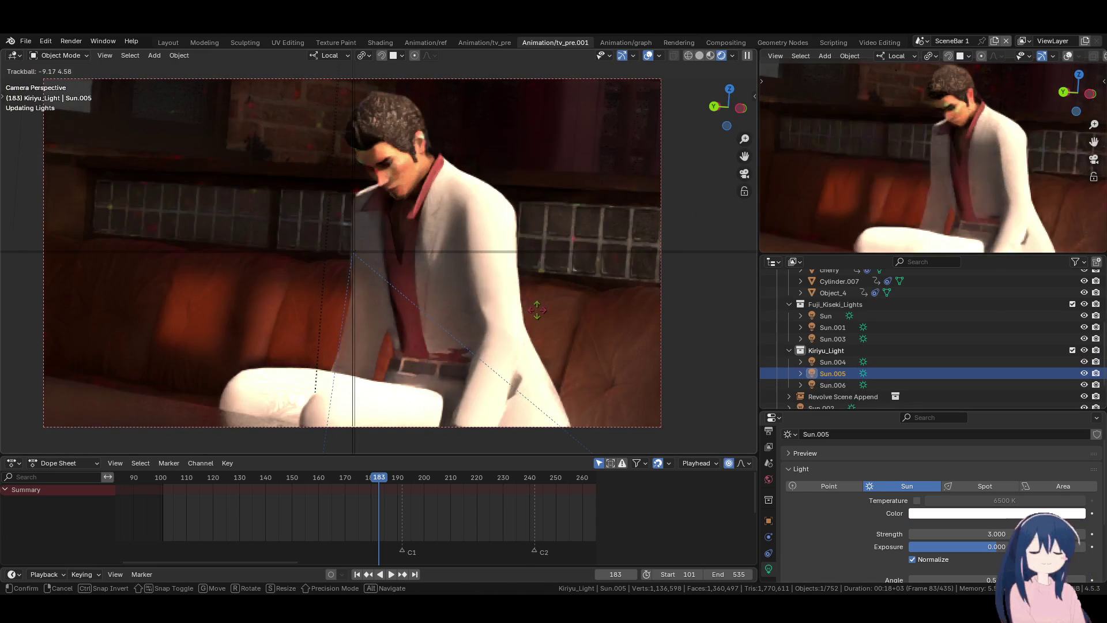
mouse_move(479, 298)
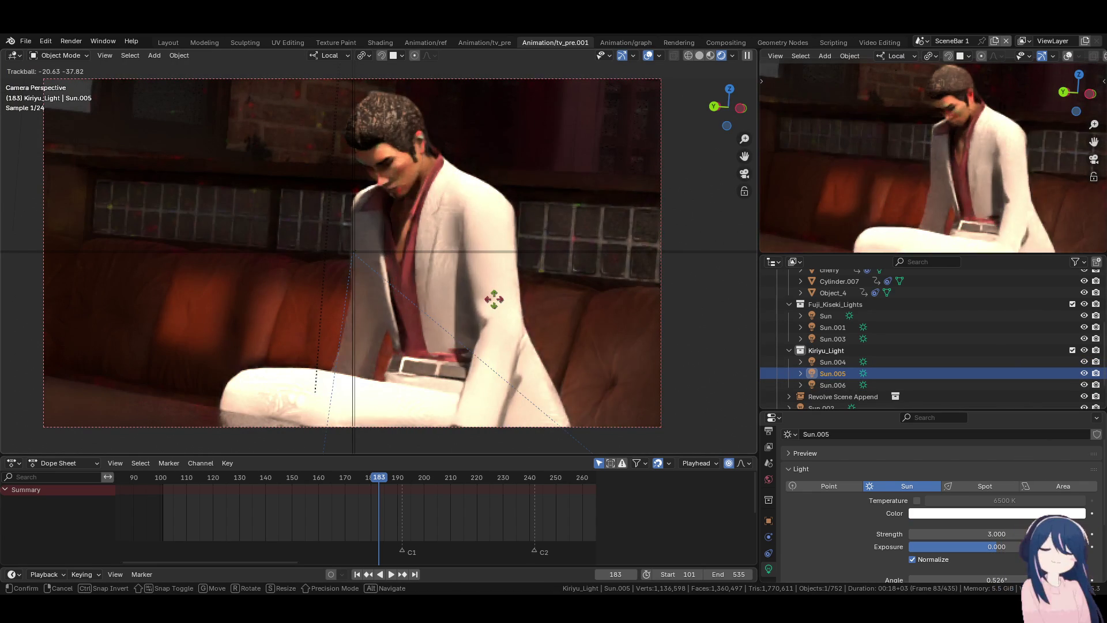
left_click(488, 297)
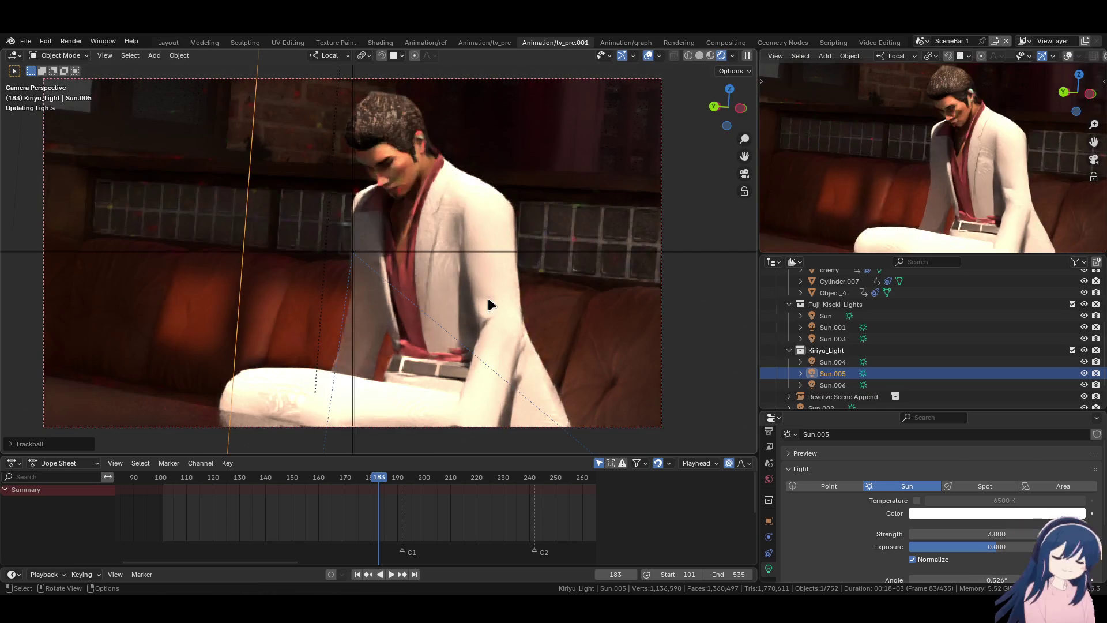
- Re-aim Sun.006 as well, then jump back to frame 124's phone close-up
left_click(835, 390)
key("r")
key("r")
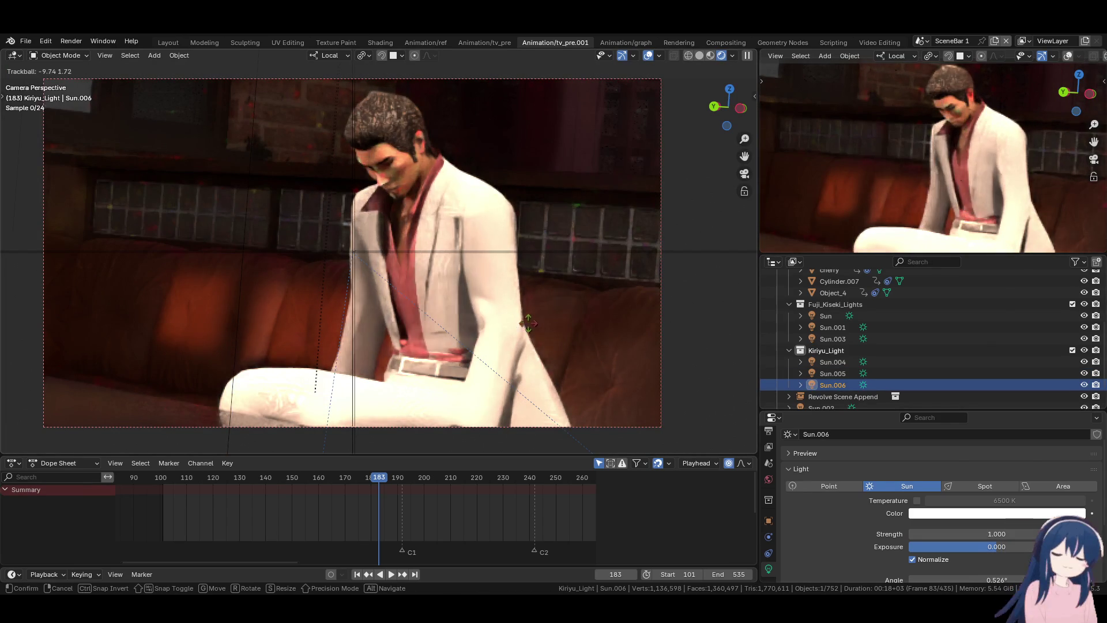
left_click(456, 310)
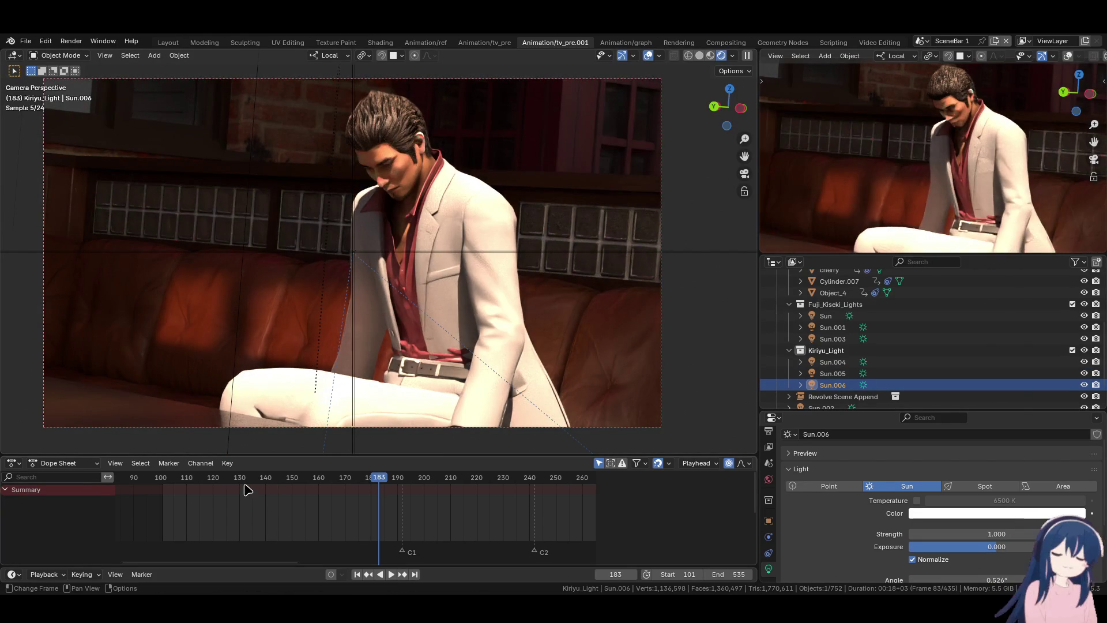
key("Down")
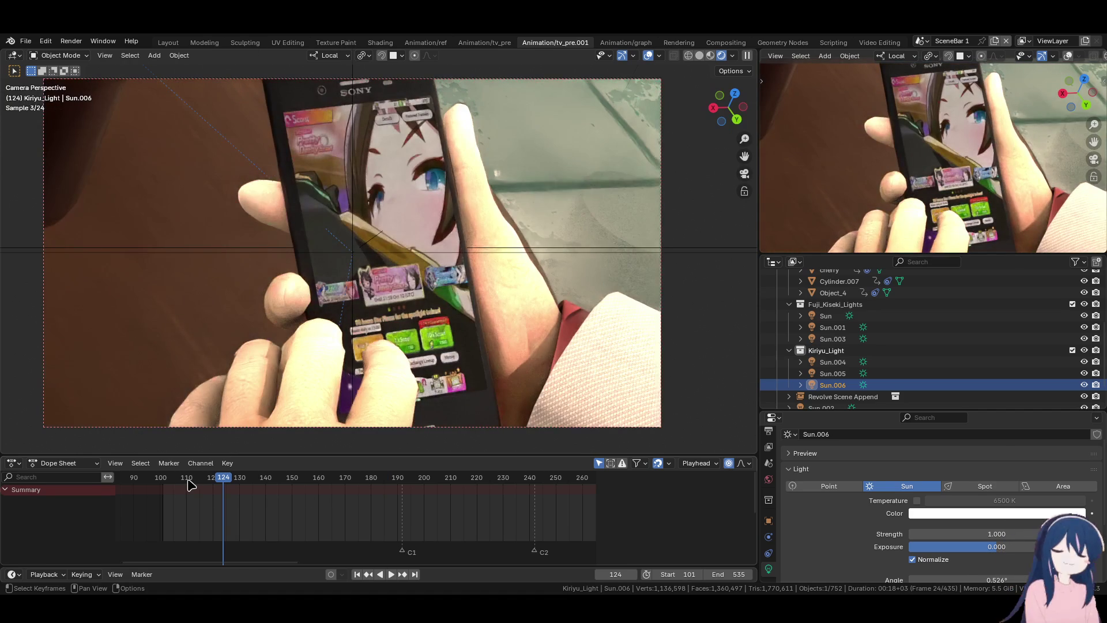
- At frame 111, re-aim Sun.006 on Kiryu at the bar in two rotations, then start playback
key("Down")
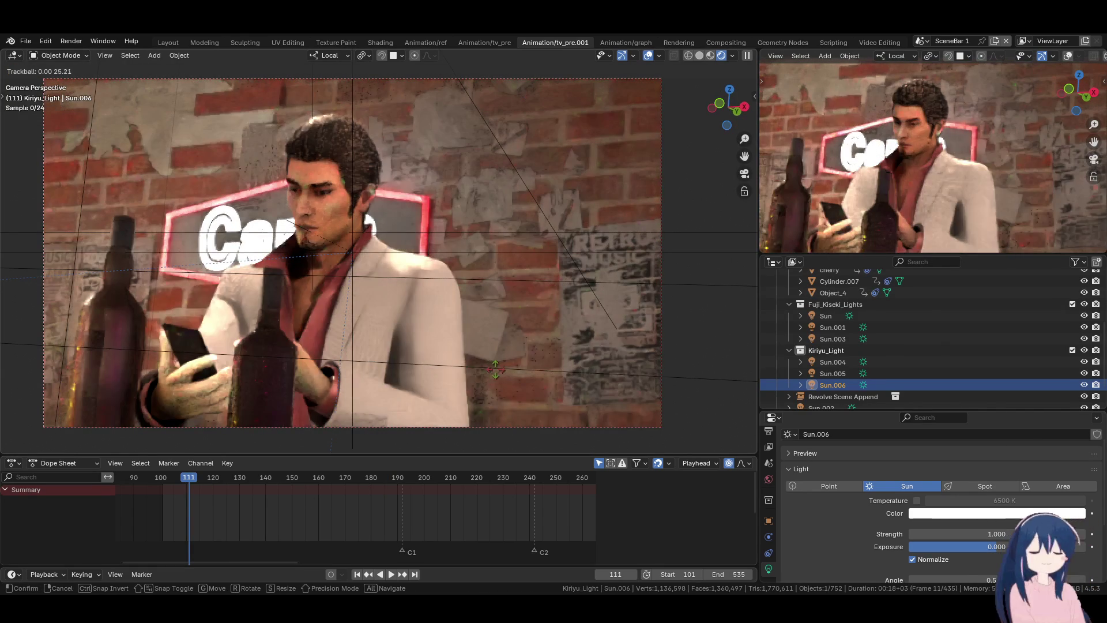
key("r")
key("r")
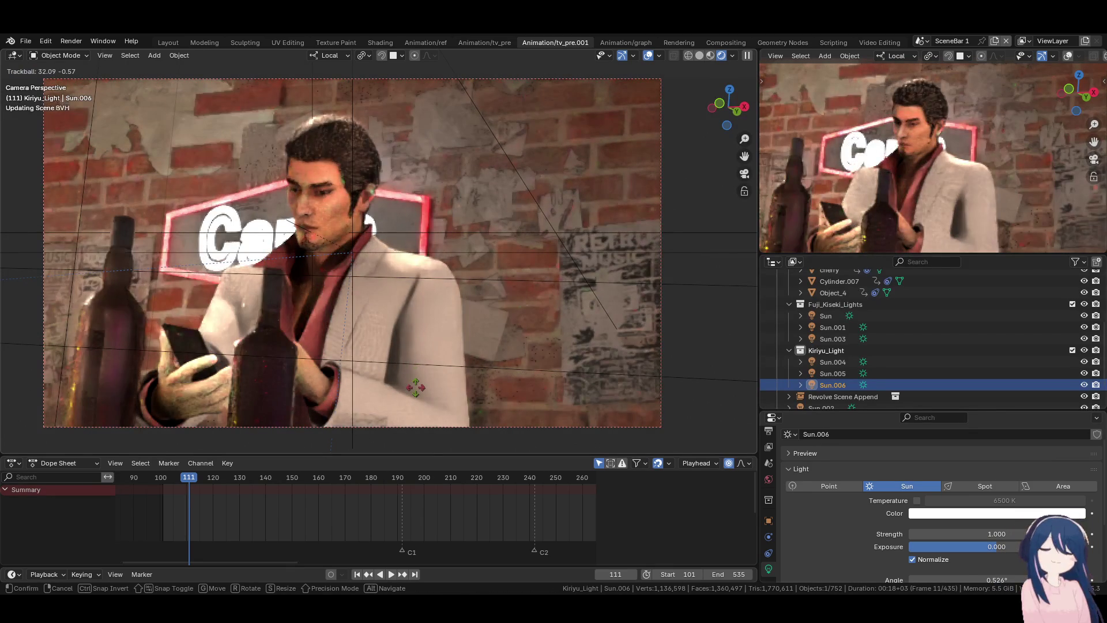
left_click(416, 387)
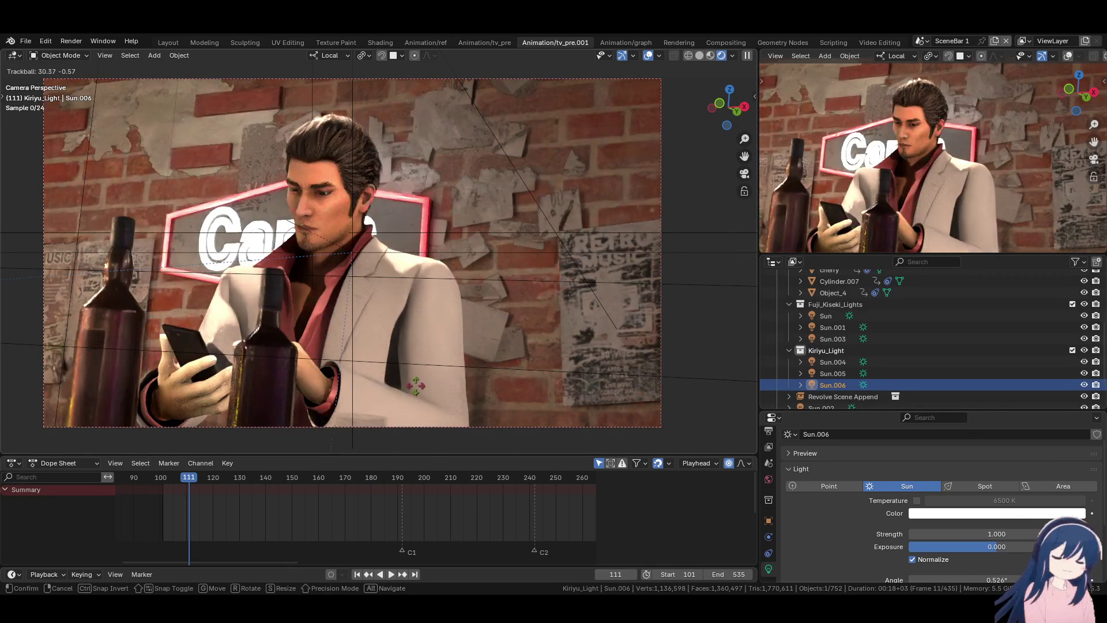
key("r")
key("r")
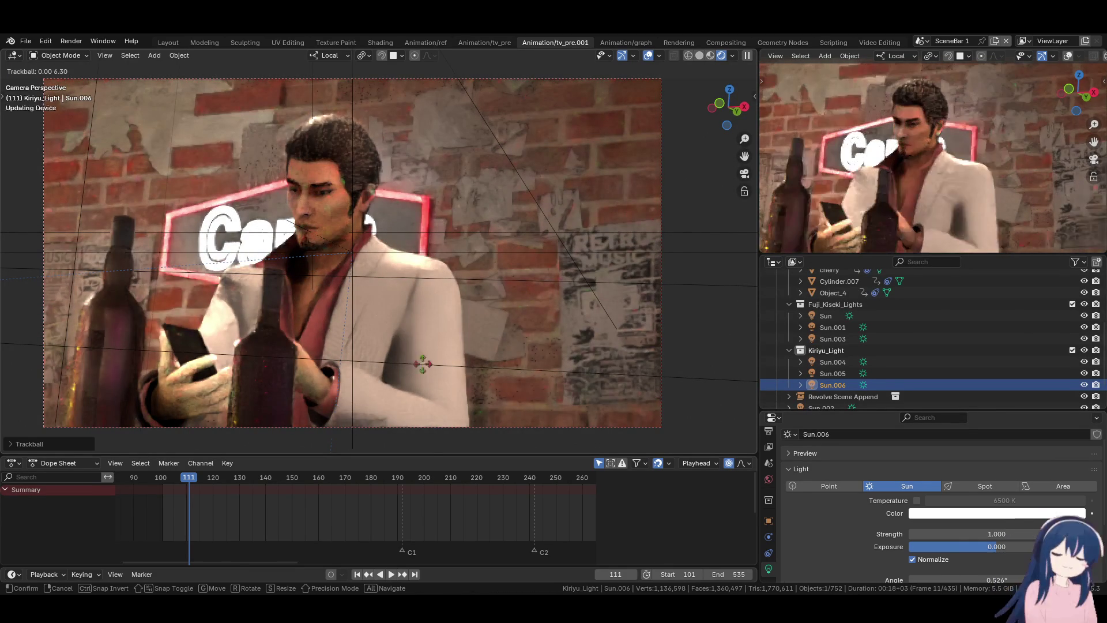
left_click(458, 363)
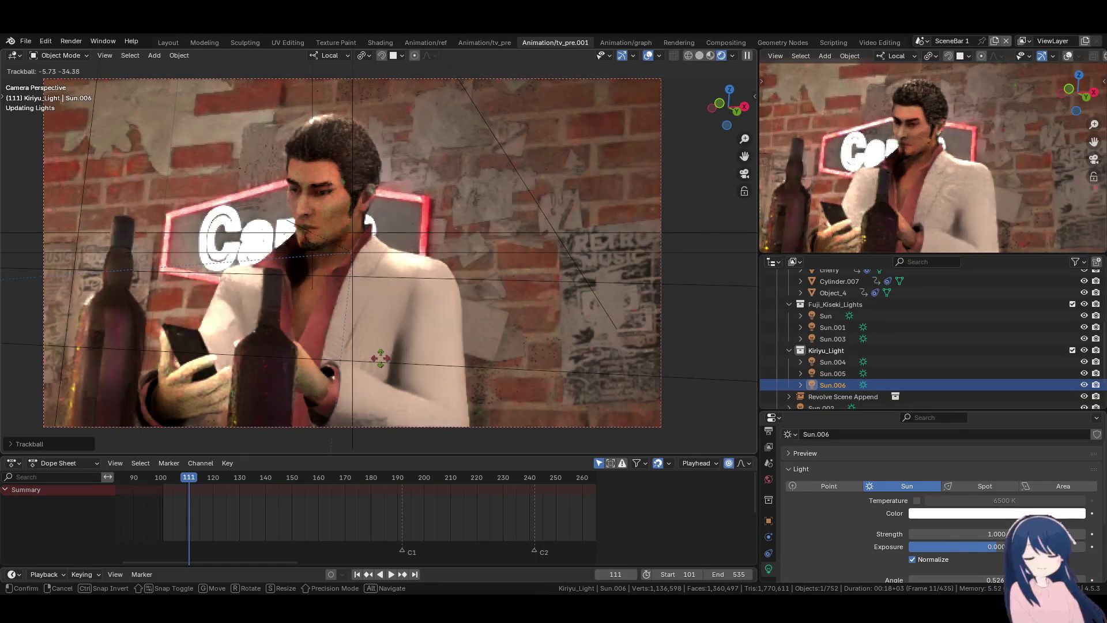
mouse_move(381, 358)
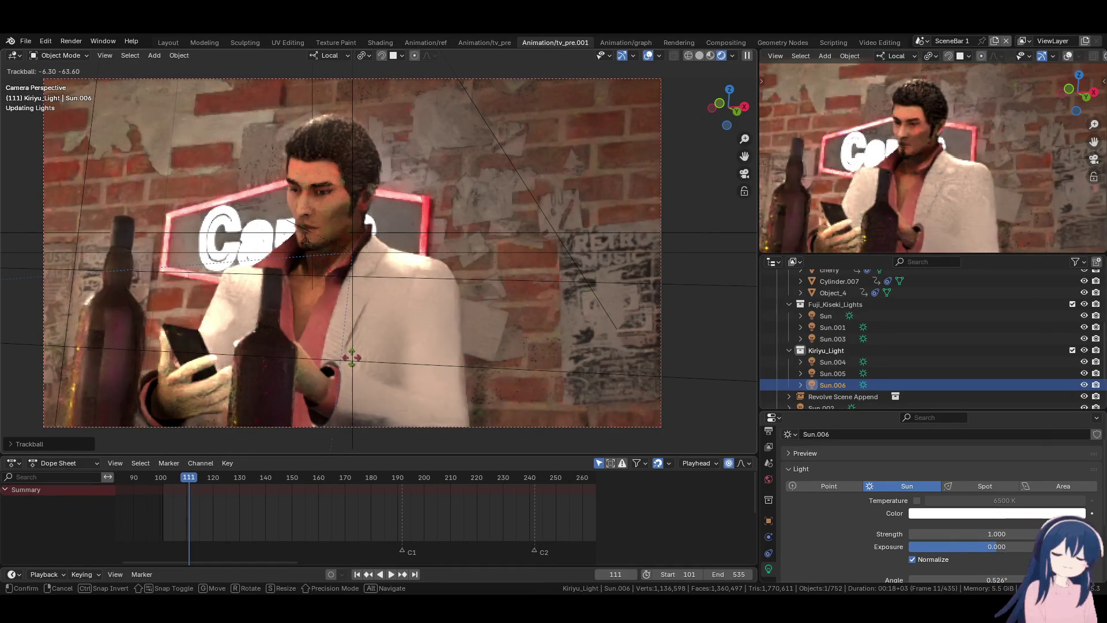
left_click(352, 358)
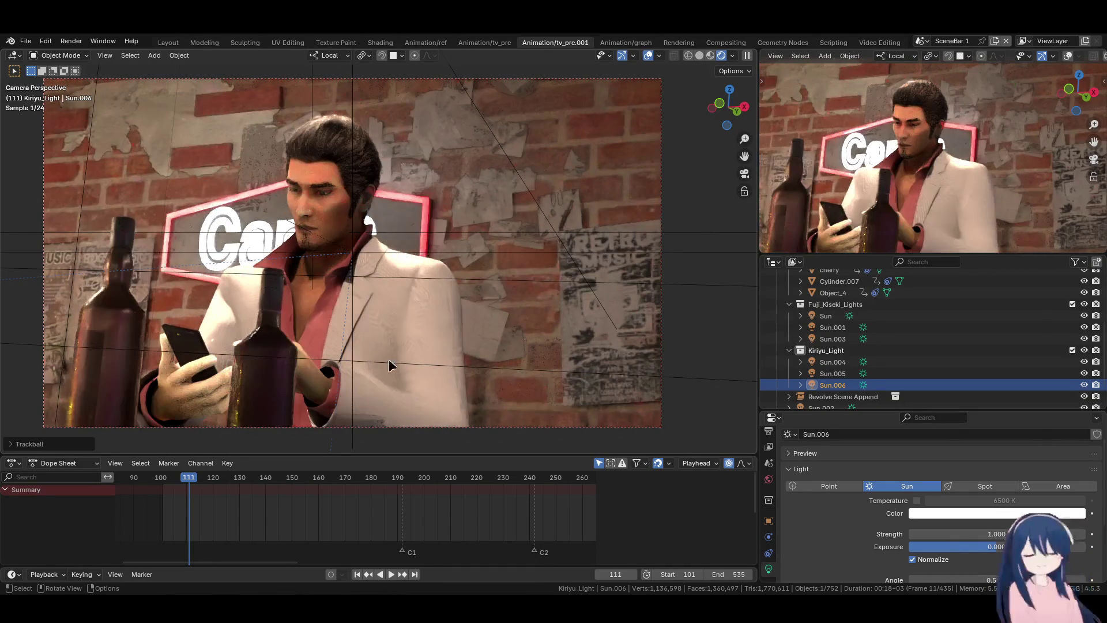
key("space")
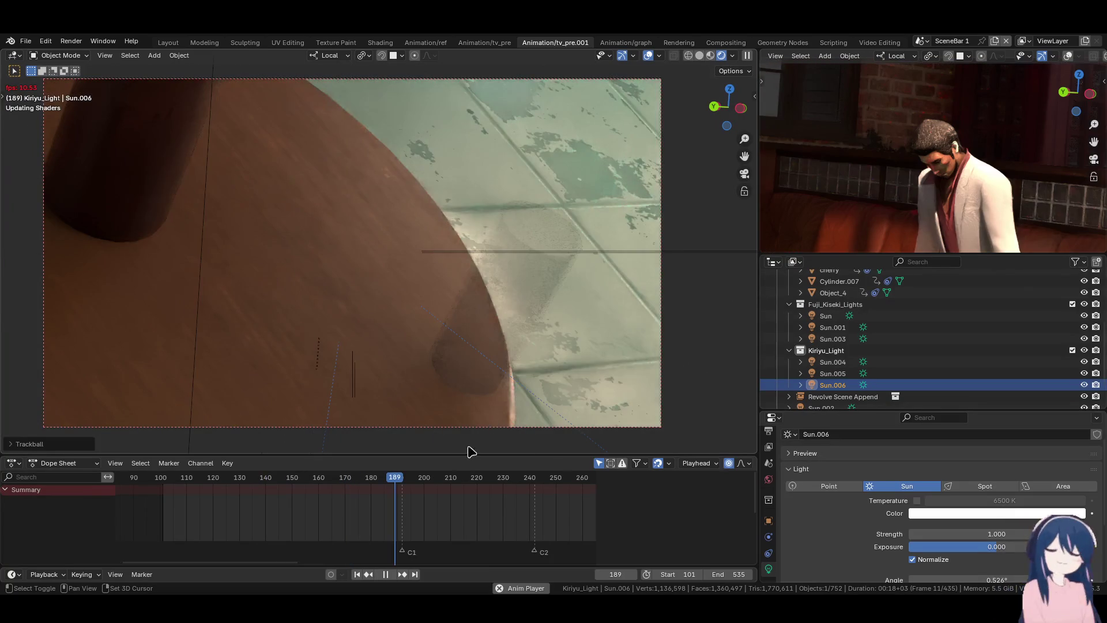
- Stop playback at frame 189 and review frames 181, 172, 202 and 170
key("space")
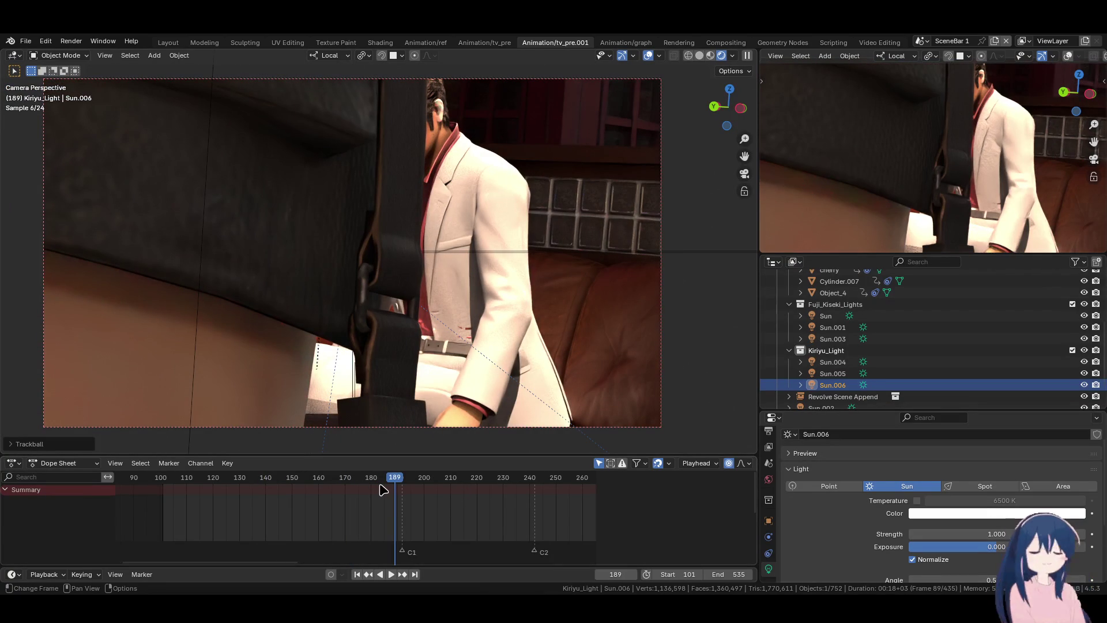
left_click(374, 478)
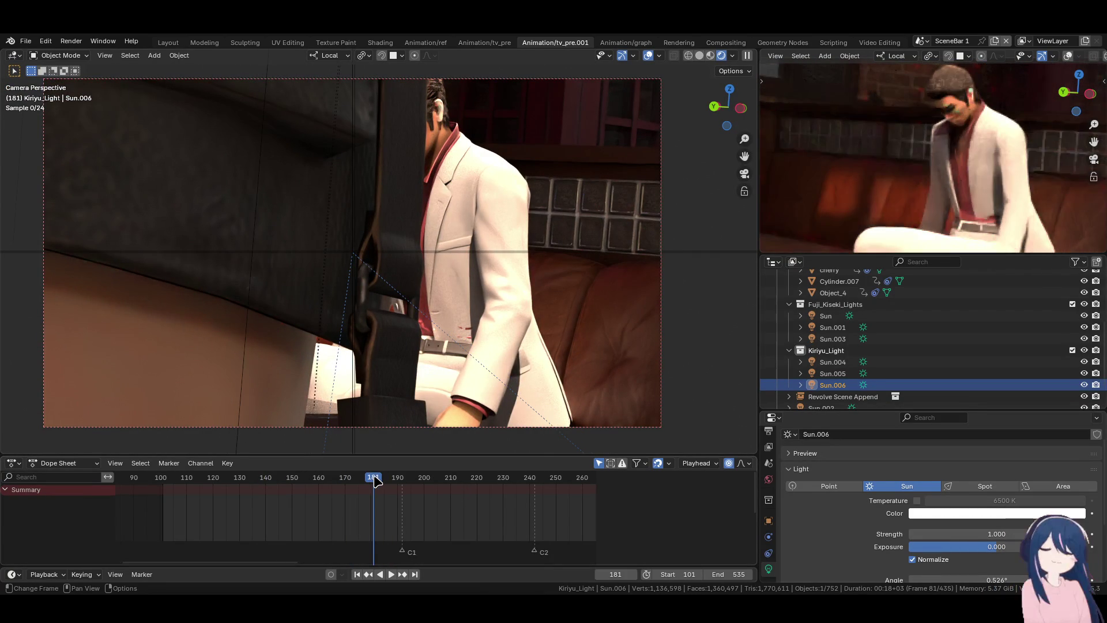
left_click(350, 478)
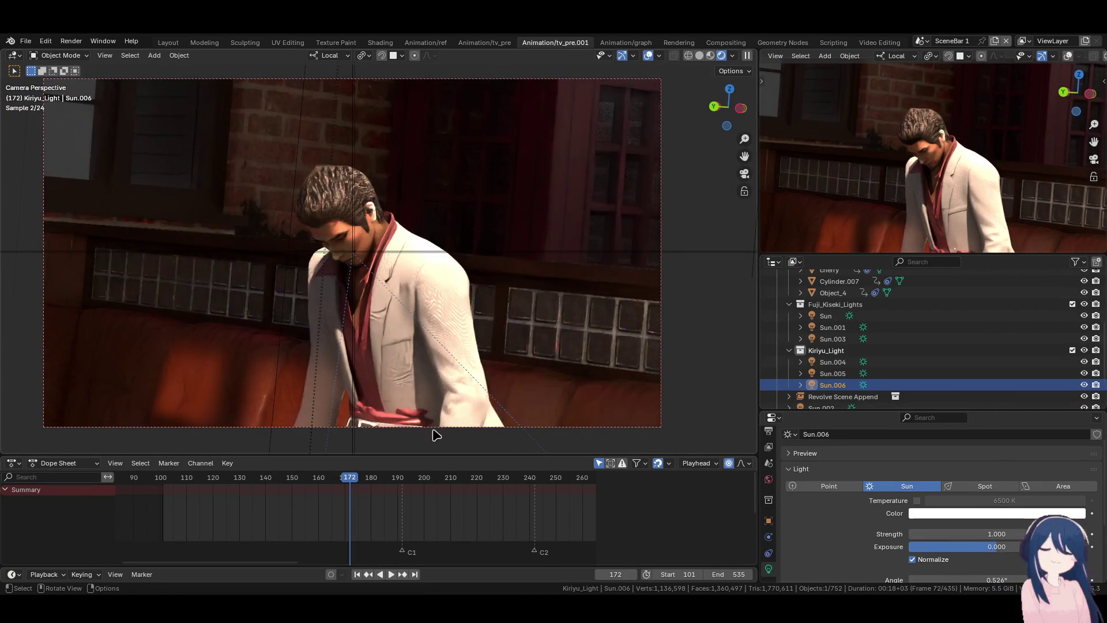
left_click(431, 486)
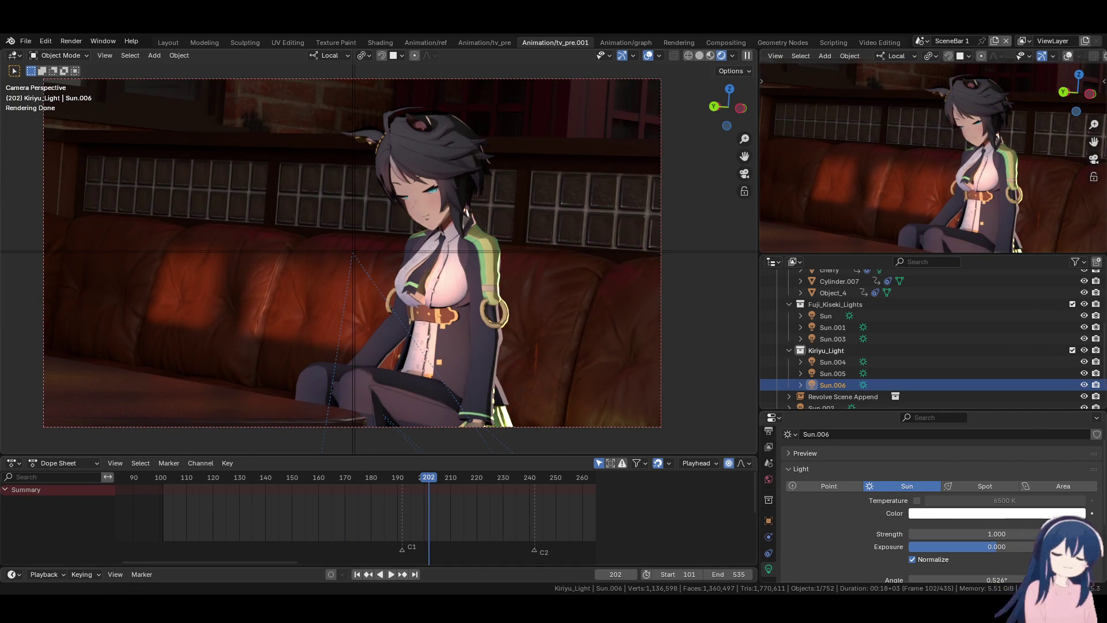
left_click(345, 487)
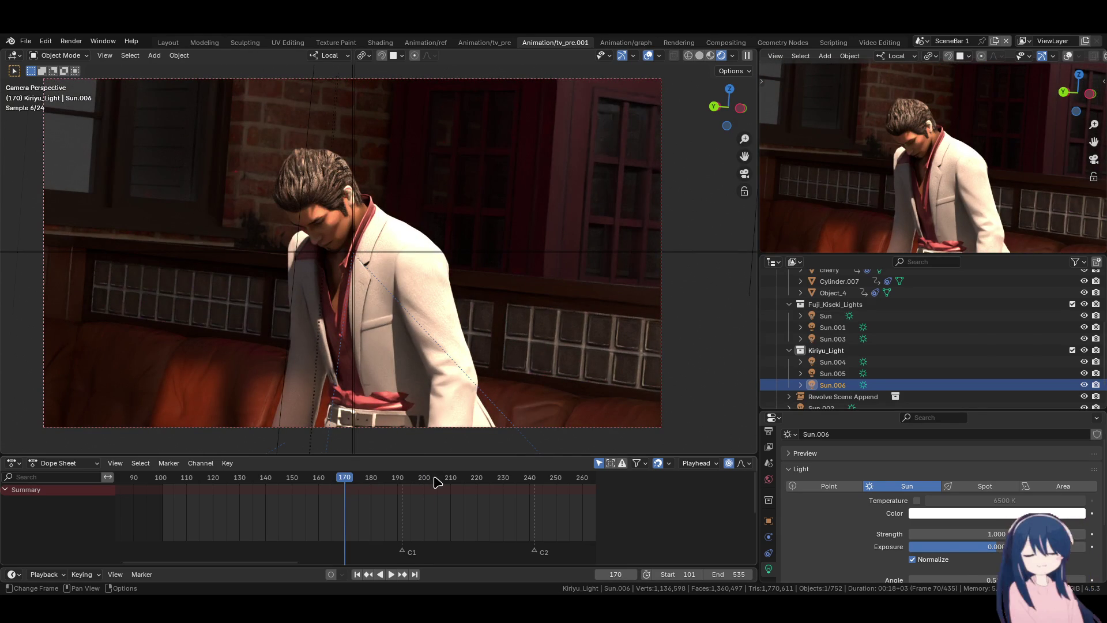
- At frame 204, select Sun.001 and trackball-rotate it to relight the girl on the couch
key("Up")
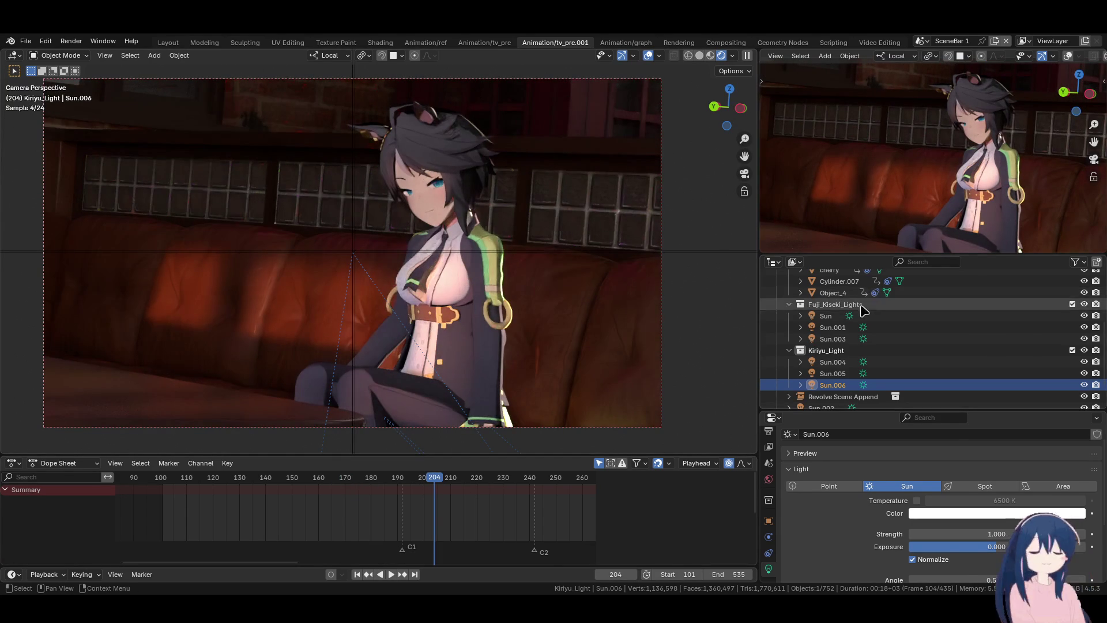
left_click(836, 338)
left_click(836, 330)
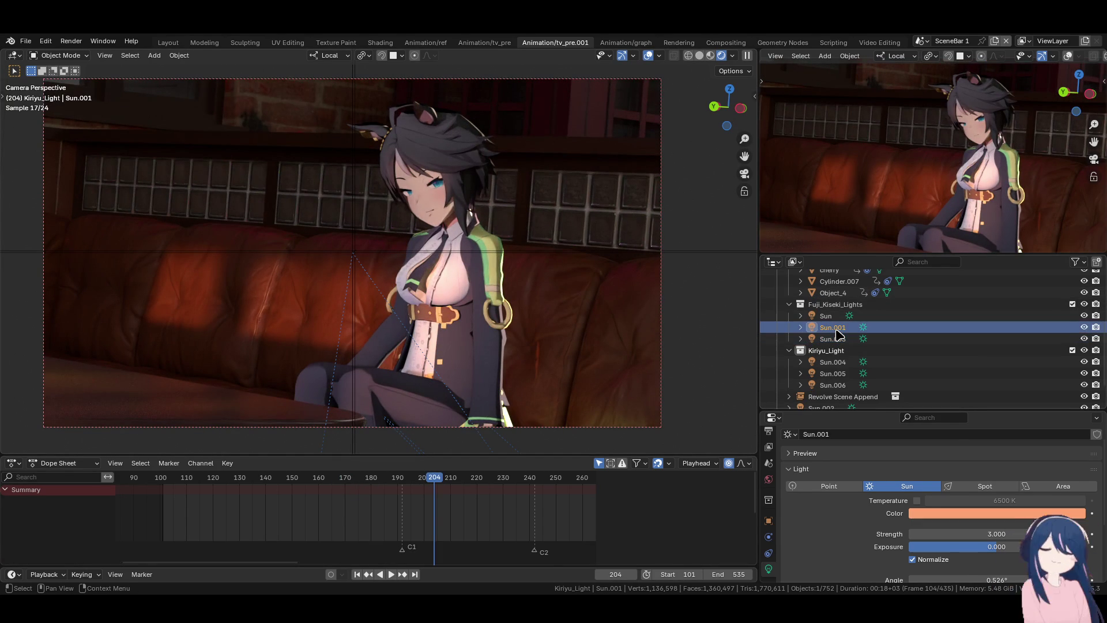
key("r")
key("r")
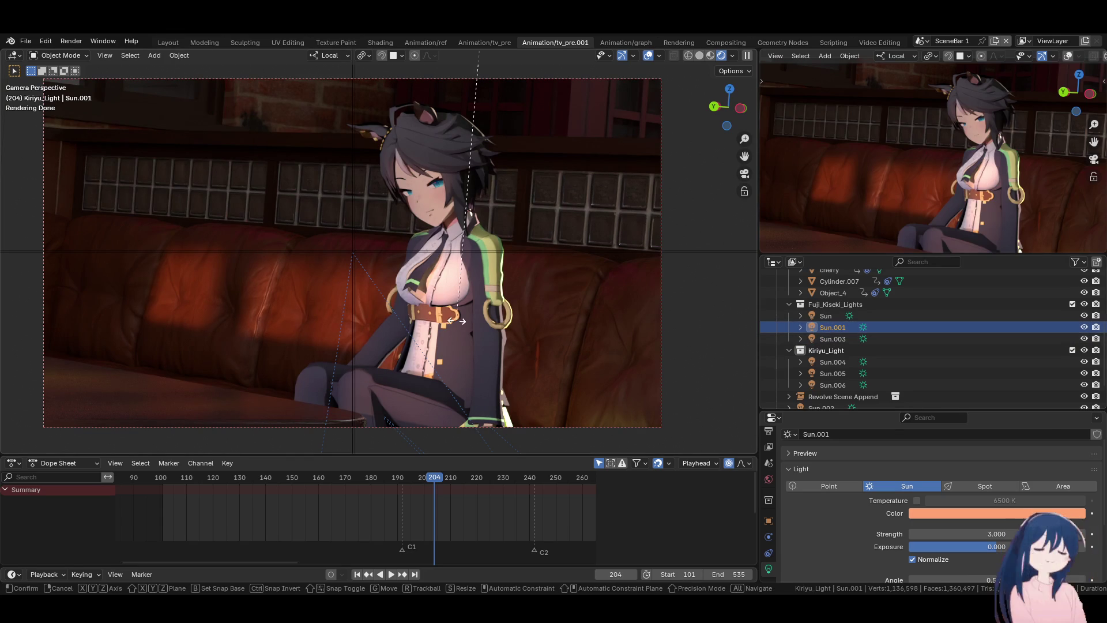
left_click(468, 321)
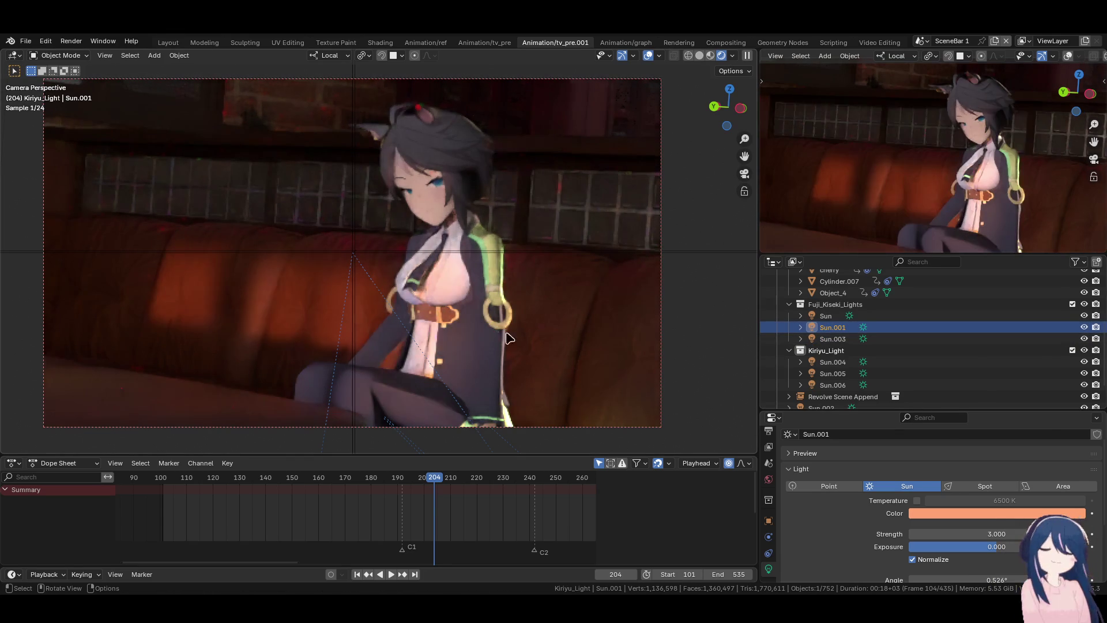
- Duplicate Sun in place as Sun.007 inside Kiriyu_Light, then go to frame 114
left_click(830, 316)
key("shift+d")
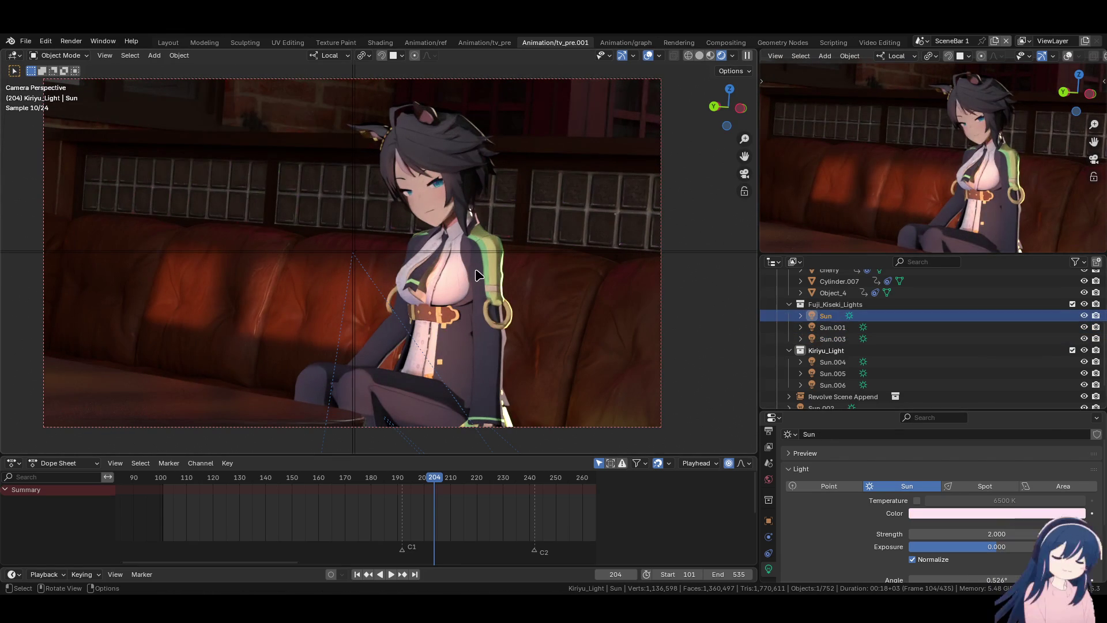
key("Escape")
left_click_drag(804, 349, 830, 361)
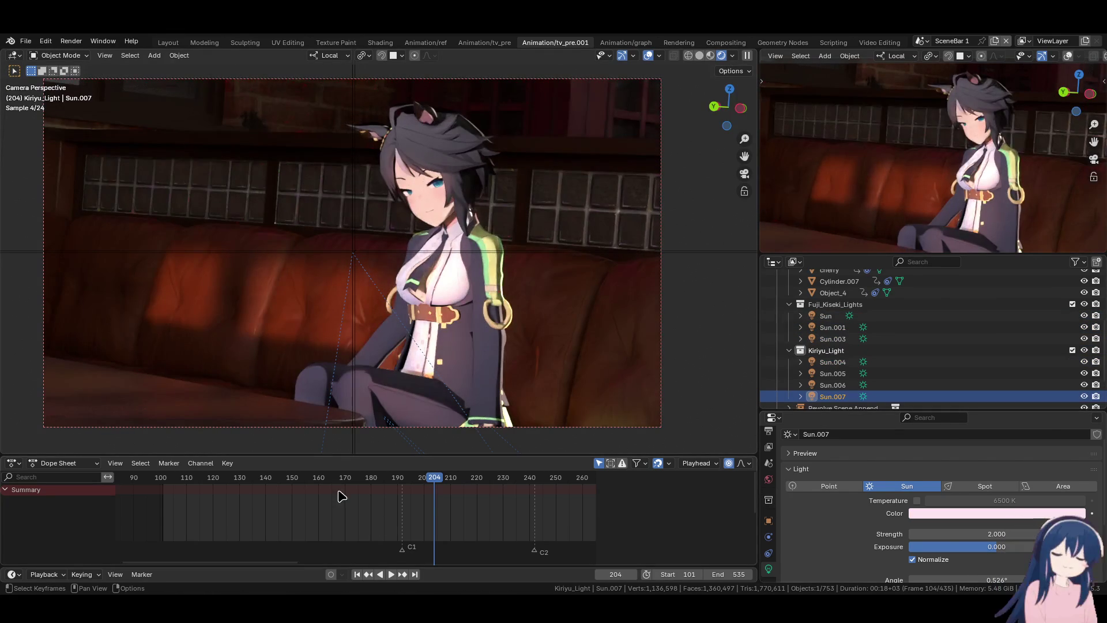
left_click(296, 505)
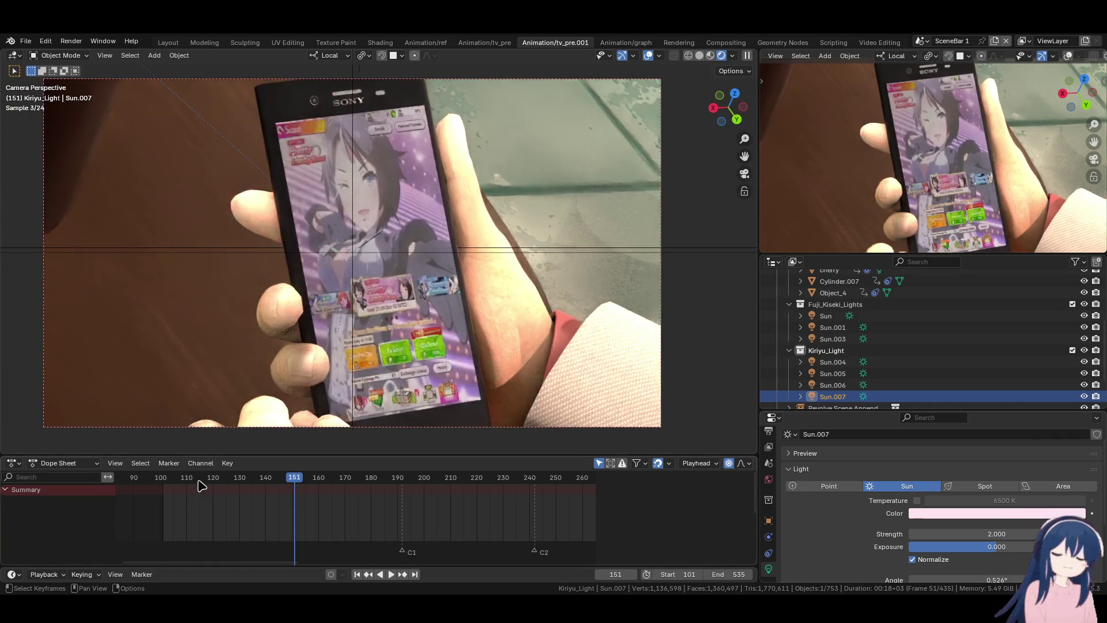
left_click(197, 505)
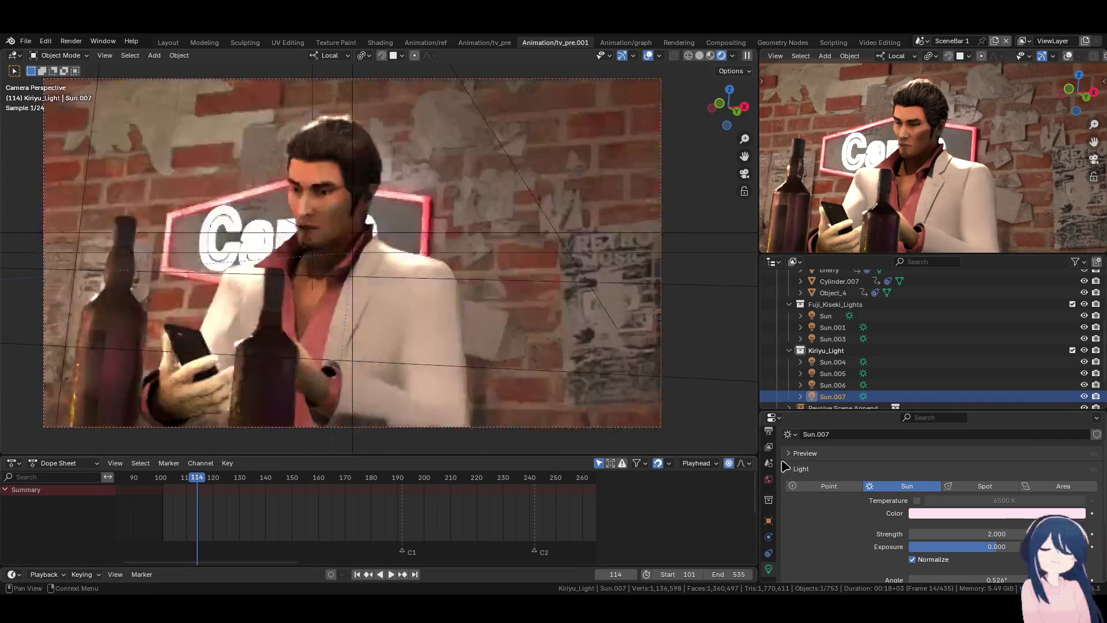
- Browse through the View Layer and Render properties panels
left_click(768, 447)
scroll(770, 458, "up", 2)
left_click(769, 460)
scroll(903, 471, "down", 10)
scroll(903, 471, "down", 1, "ctrl")
scroll(903, 470, "down", 2)
scroll(903, 468, "up", 15)
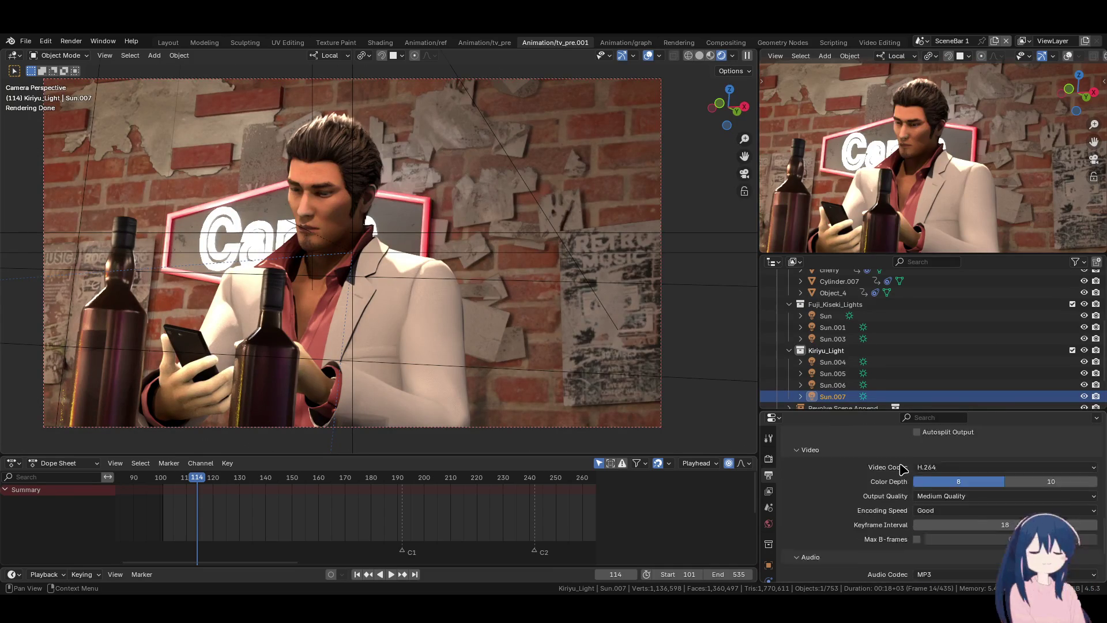
left_click(768, 460)
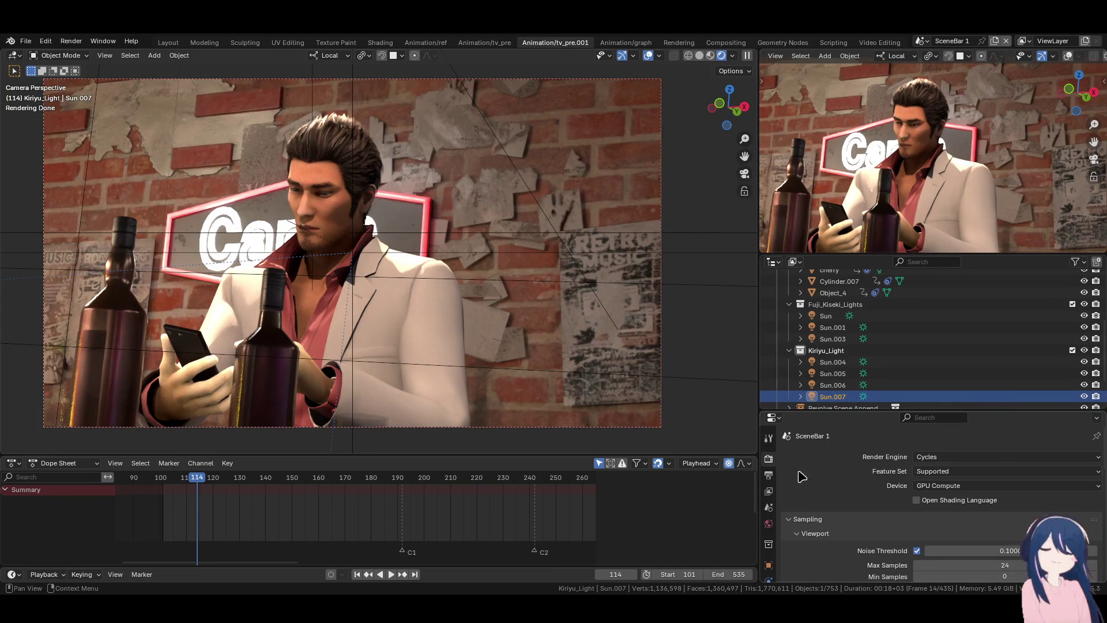
scroll(842, 499, "down", 3)
scroll(841, 499, "down", 5)
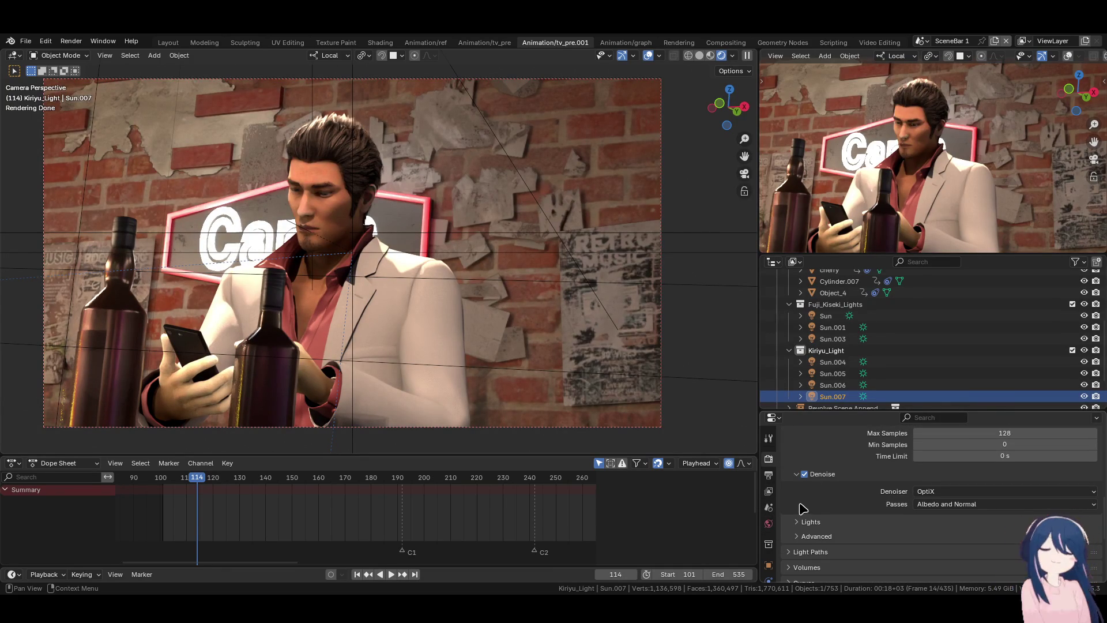
left_click(768, 565)
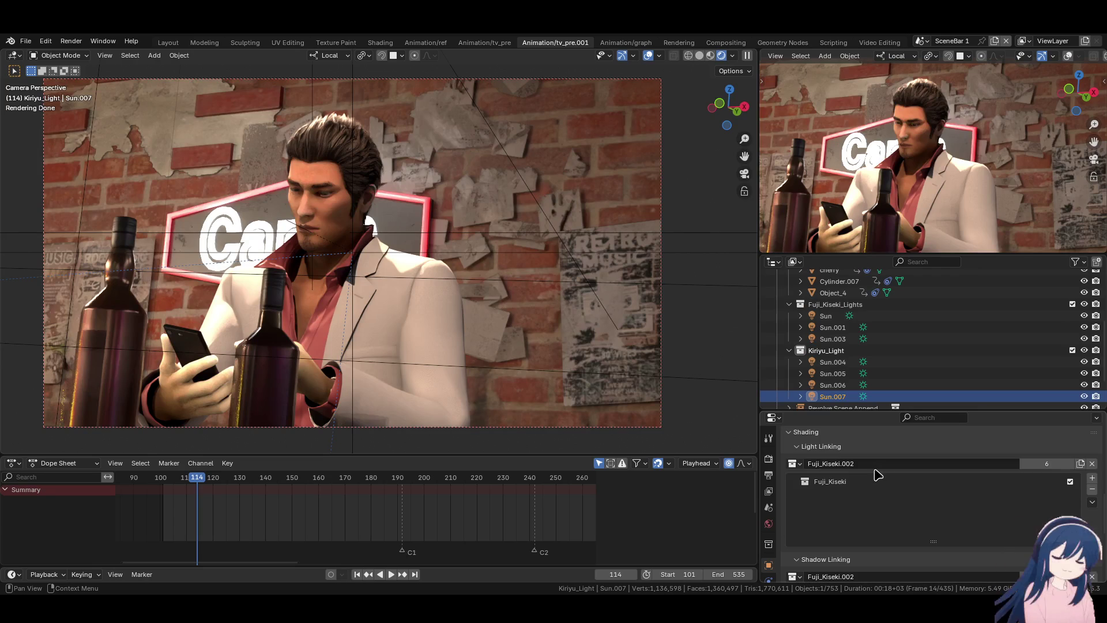
- Set Sun.007's Light Linking and Shadow Linking to the Kiryu Kazuma [APPEND] collection
left_click(793, 464)
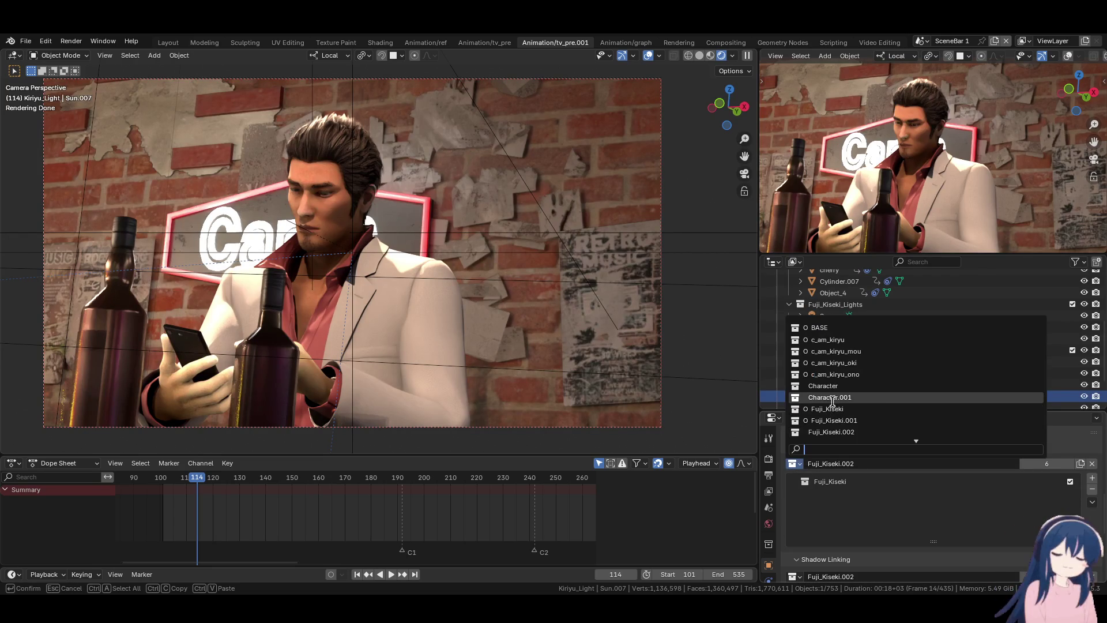
scroll(843, 369, "down", 9)
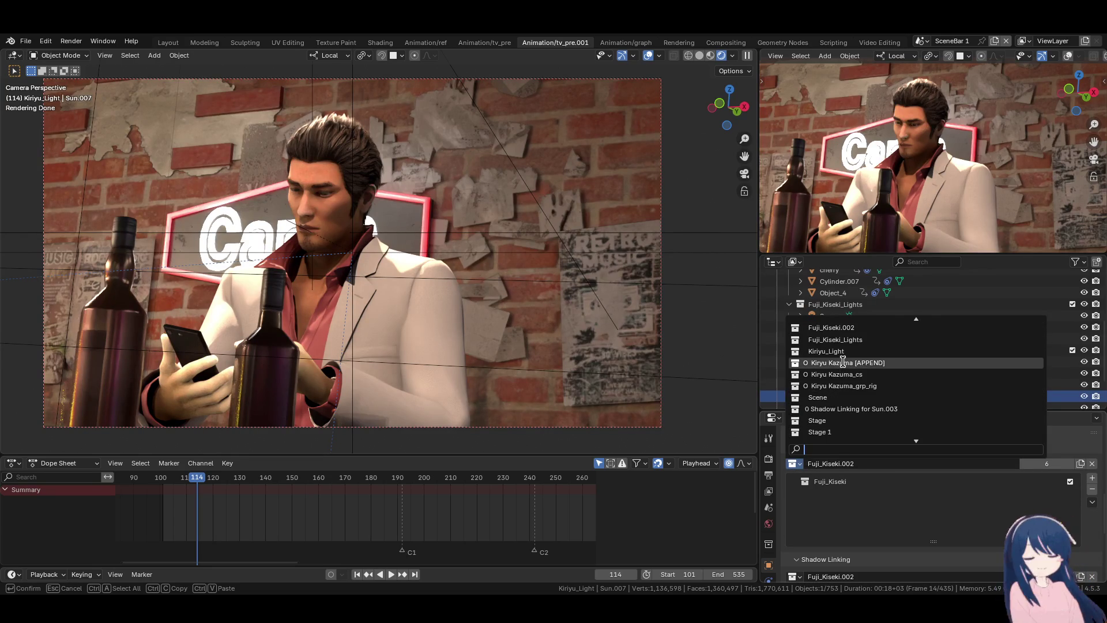
left_click(844, 363)
scroll(859, 557, "down", 3)
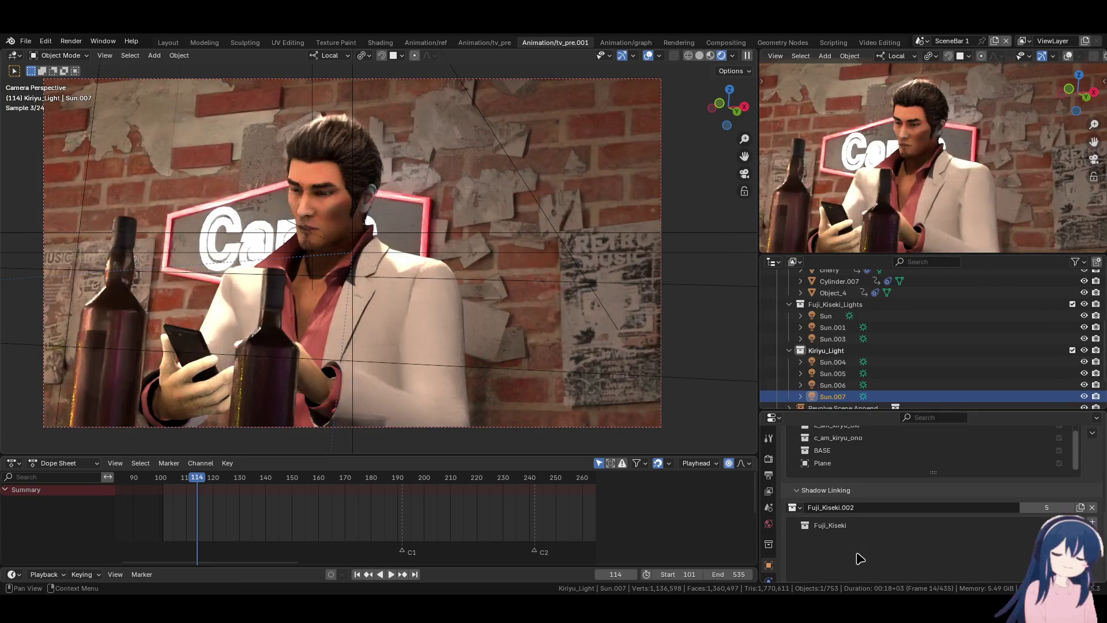
left_click(794, 509)
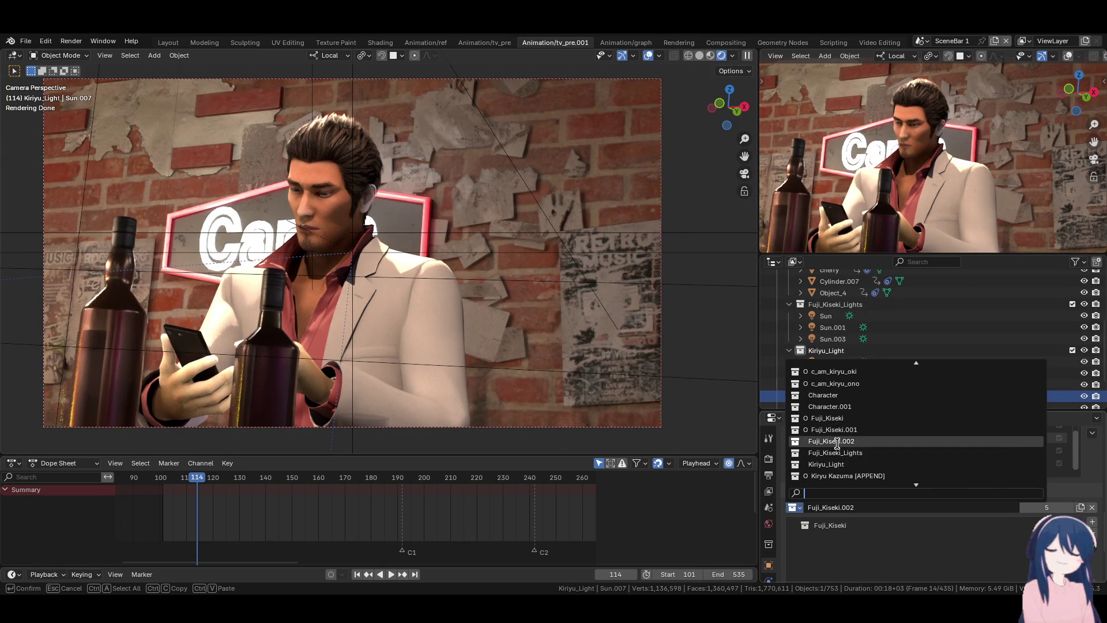
scroll(836, 443, "down", 3)
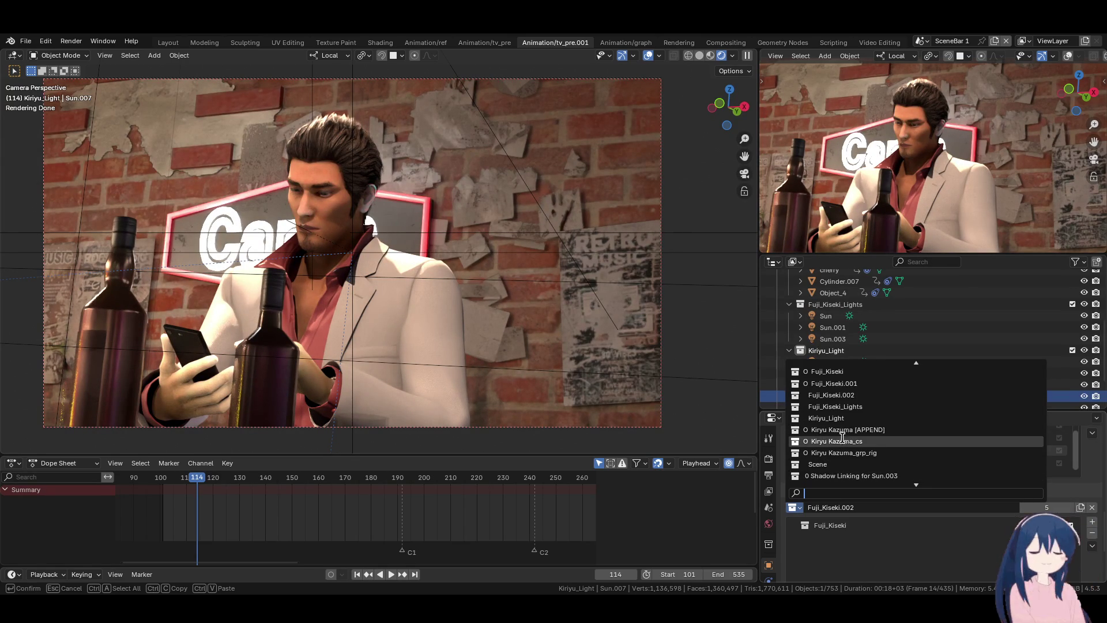
left_click(847, 438)
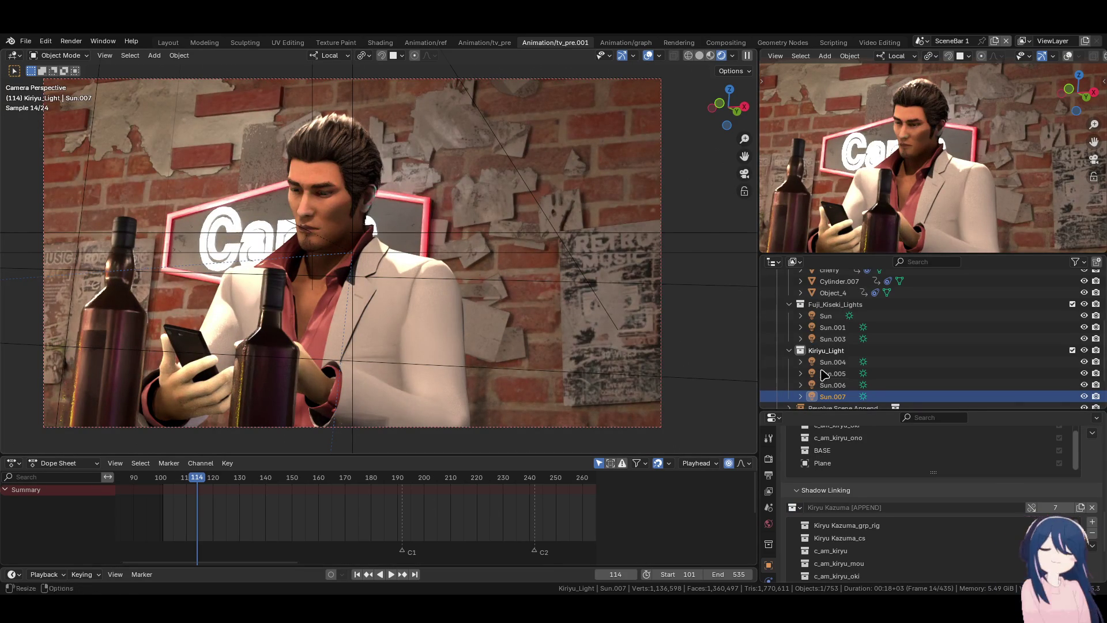
- Trackball-rotate Sun.007 to a new angle
key("r")
key("r")
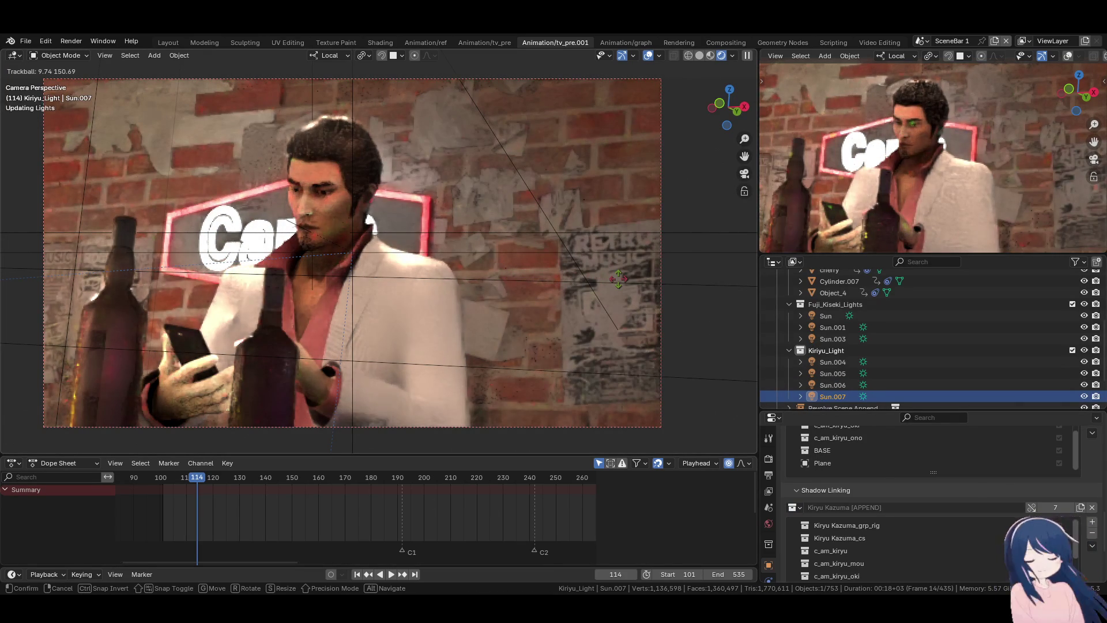
left_click(617, 278)
key("space")
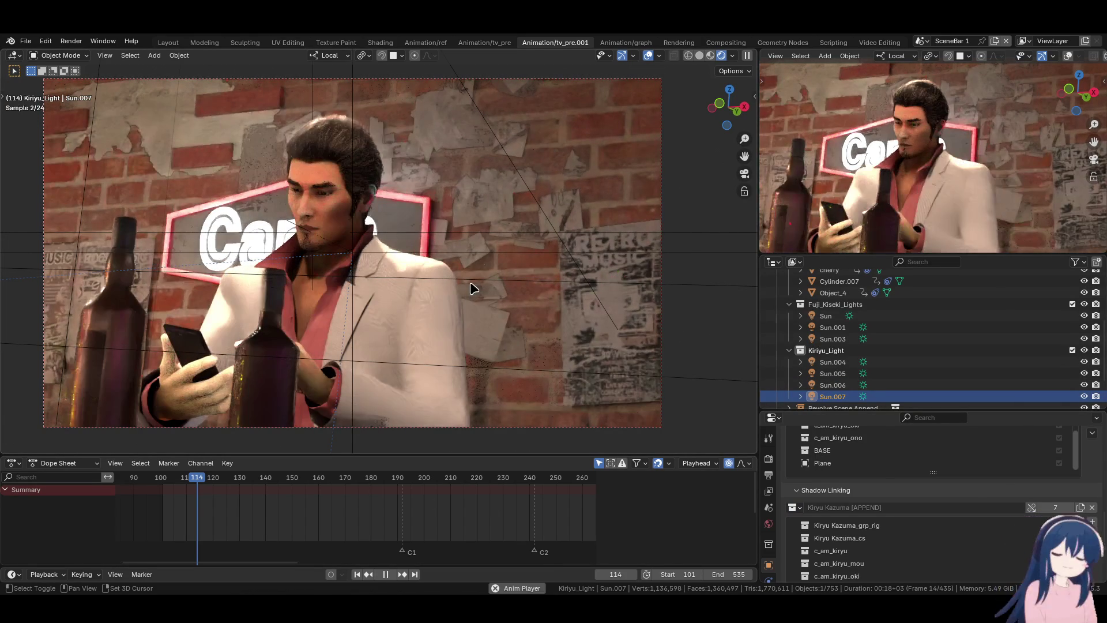
- Stop playback at frame 143 on the close-up of Kiryu's hands holding the phone
key("space")
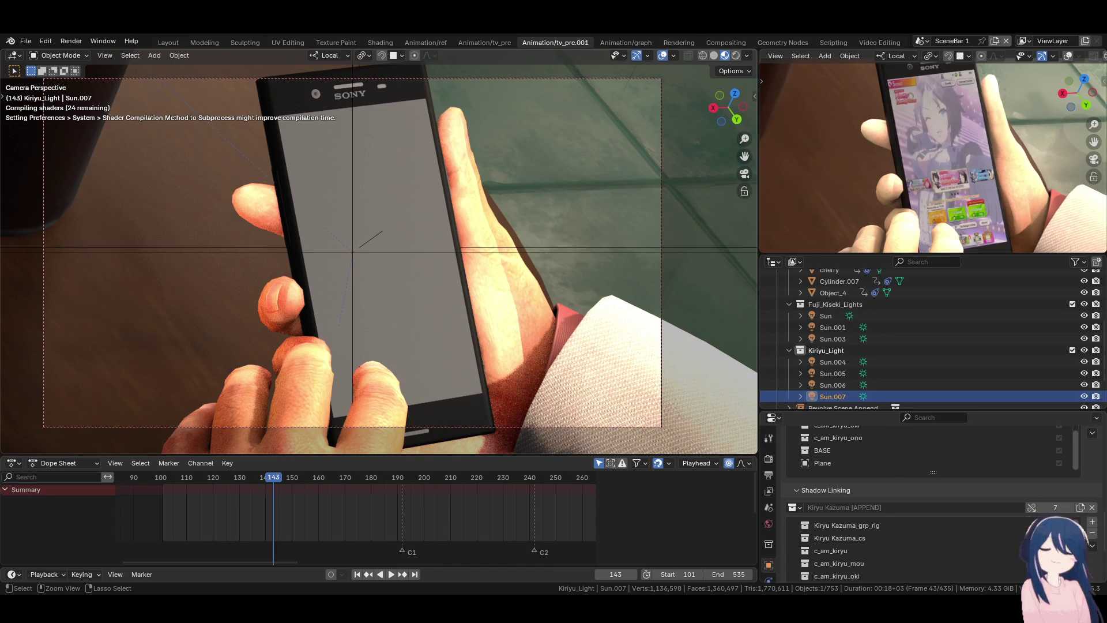
key("ctrl+s")
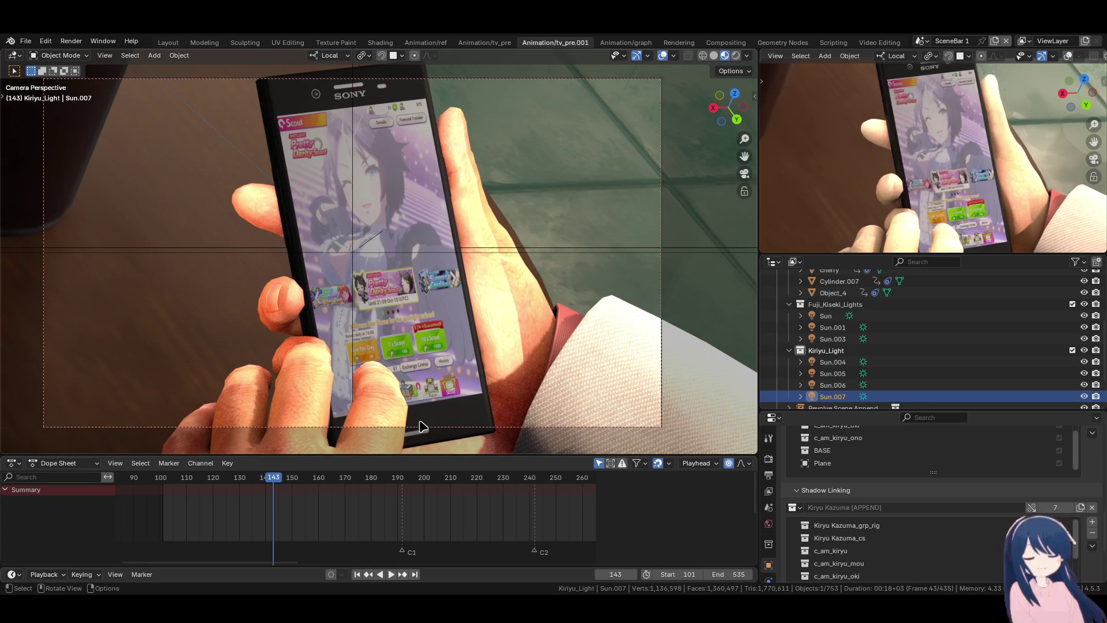
left_click(161, 486)
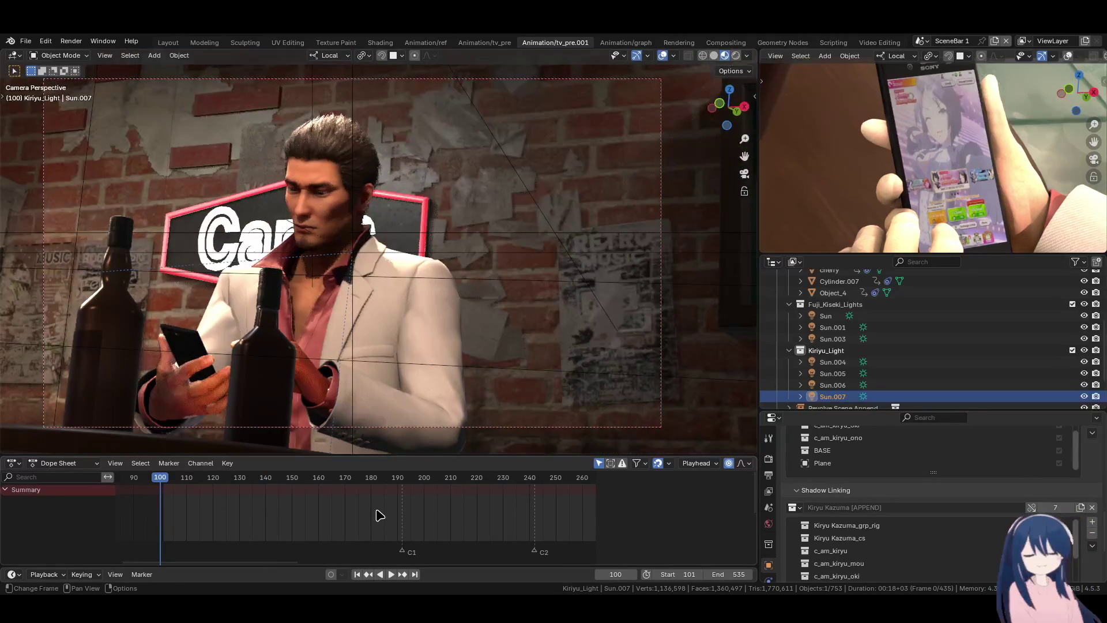
- Give the second view Solid shading, Texture object colour and the fourth studio light
scroll(1046, 57, "down", 3)
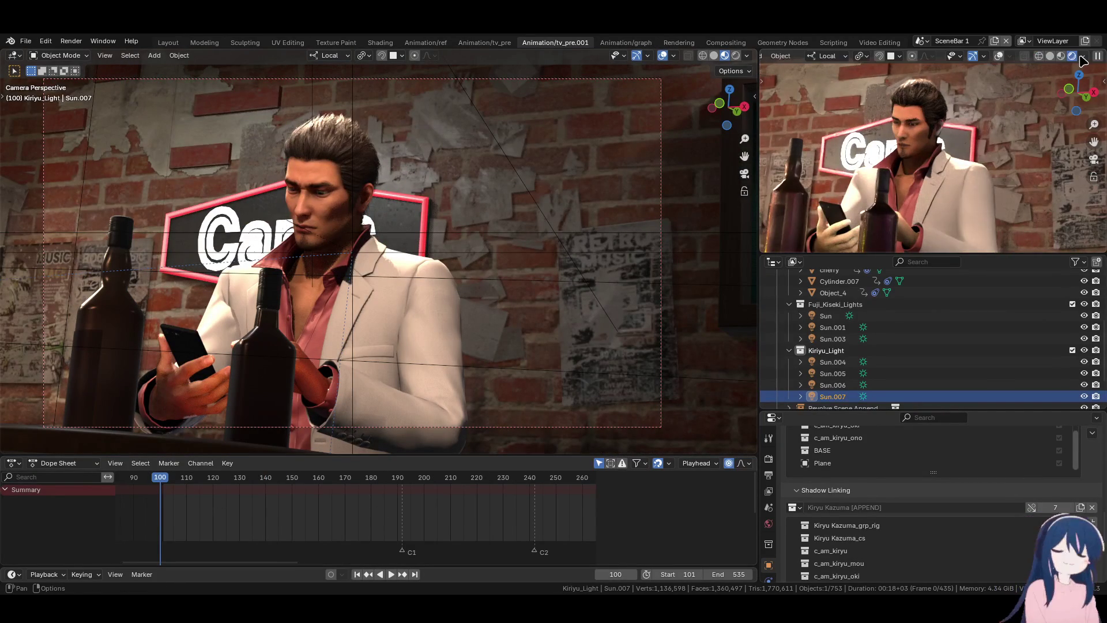
left_click(1048, 56)
left_click(1095, 56)
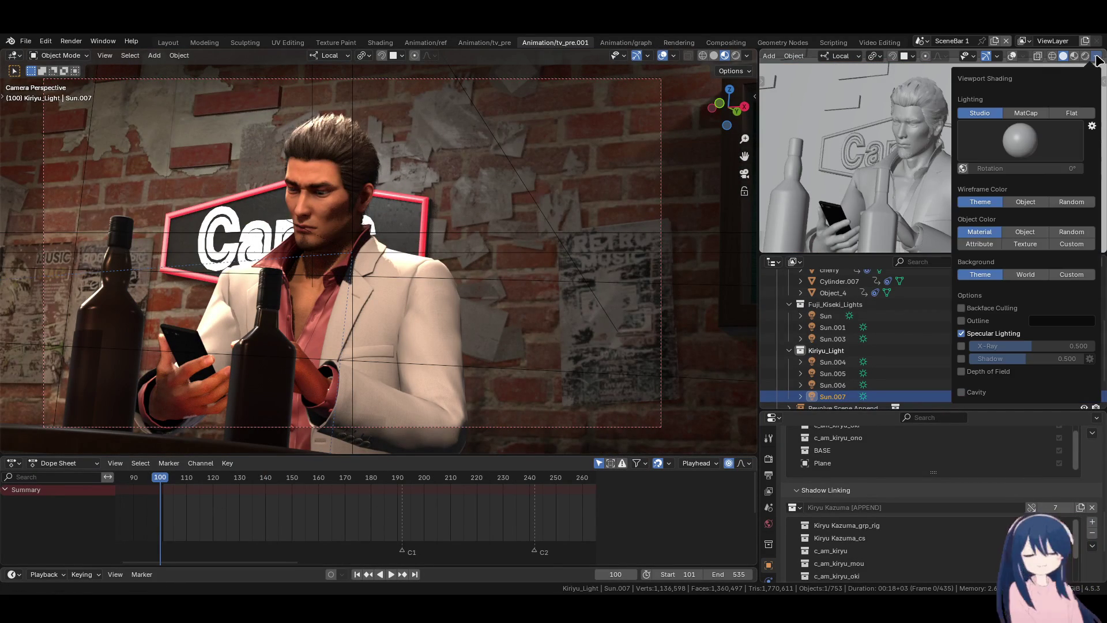
left_click(1025, 243)
left_click(1032, 146)
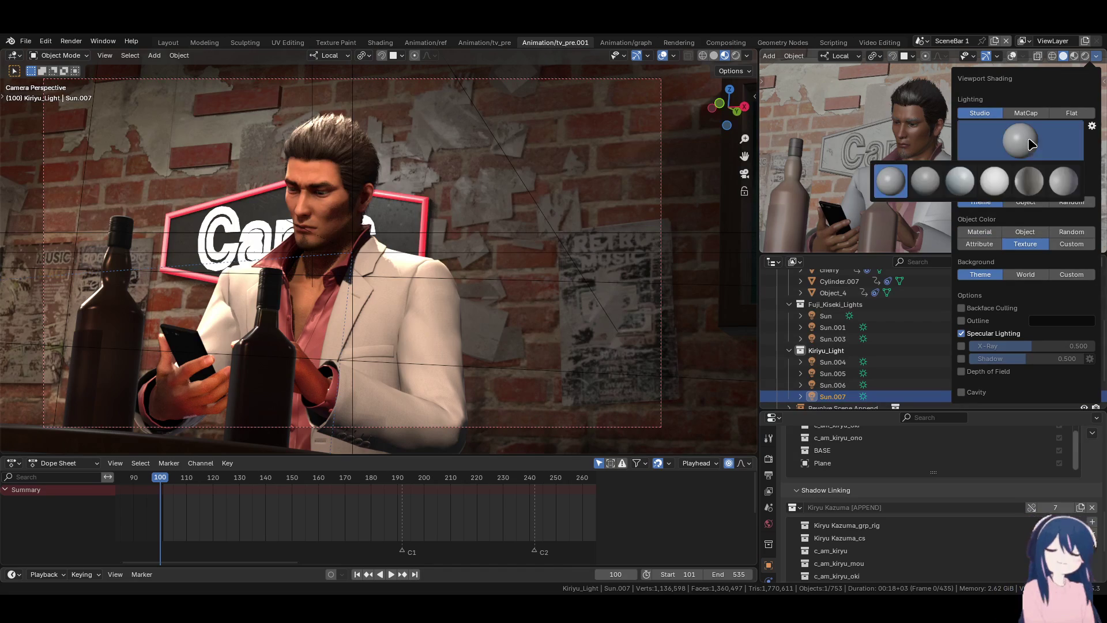
left_click(1002, 185)
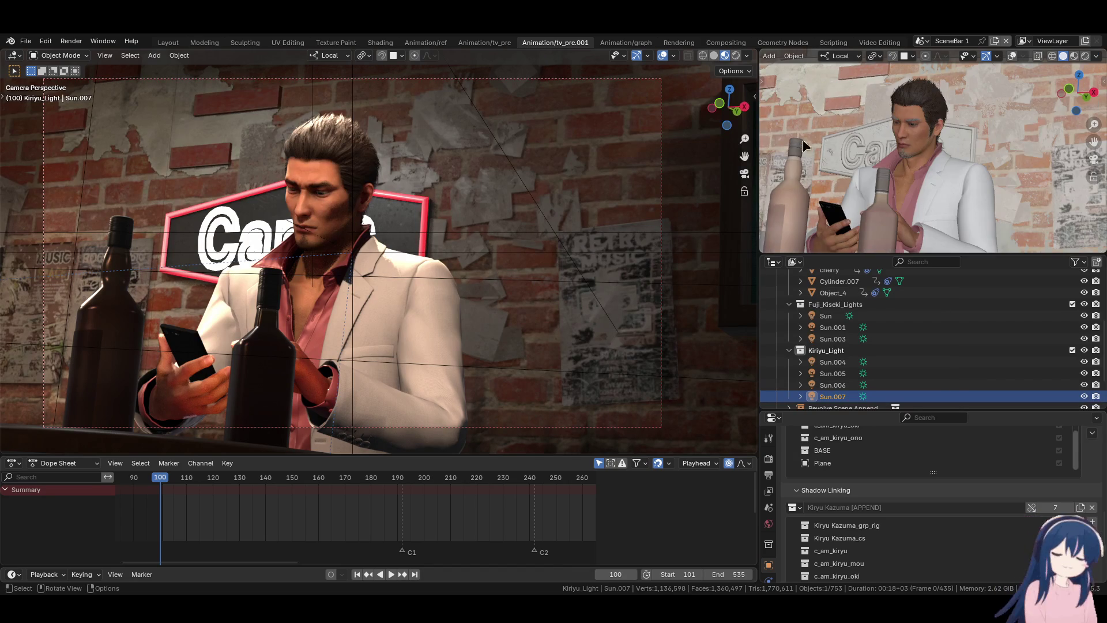
- Try Outline and Shadow in the viewport shading options, leaving both off
left_click(1096, 56)
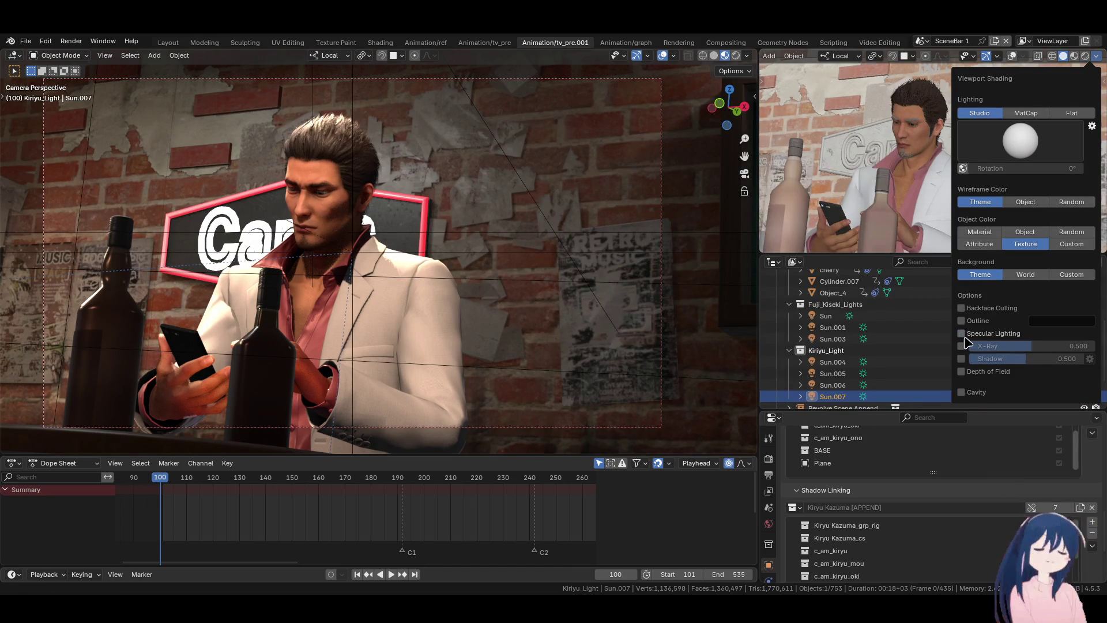
left_click(963, 321)
left_click(961, 321)
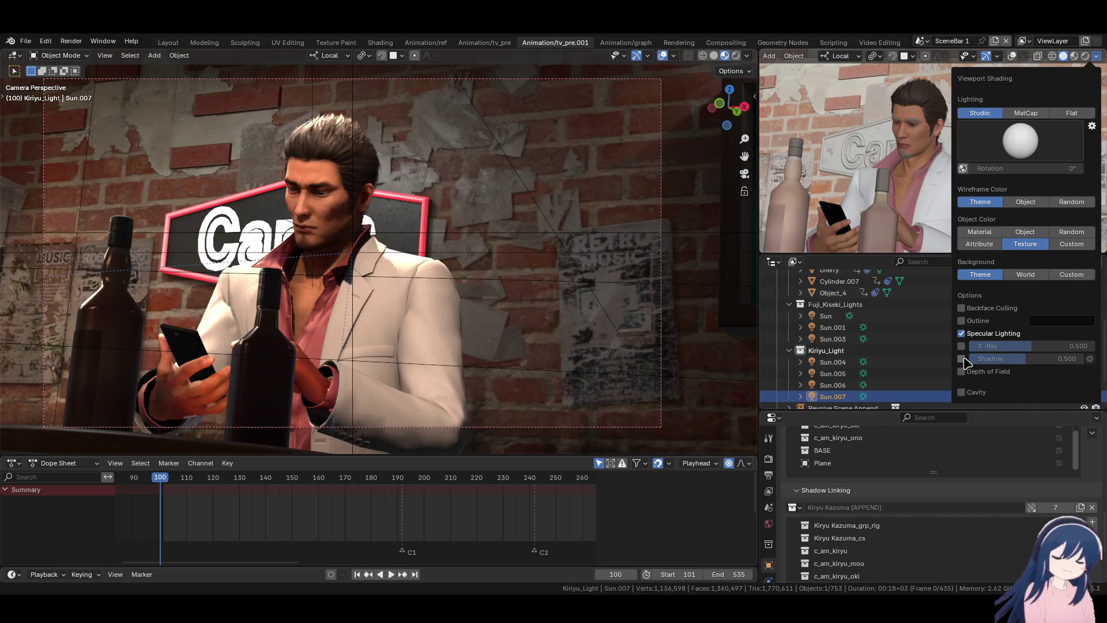
left_click(961, 359)
left_click(961, 359)
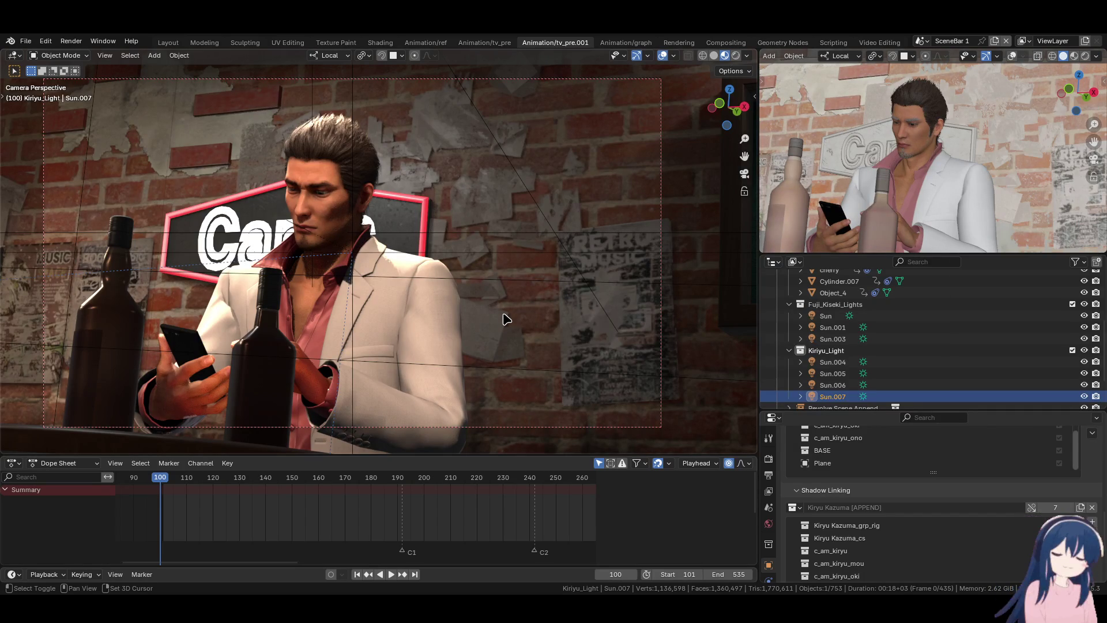
key("space")
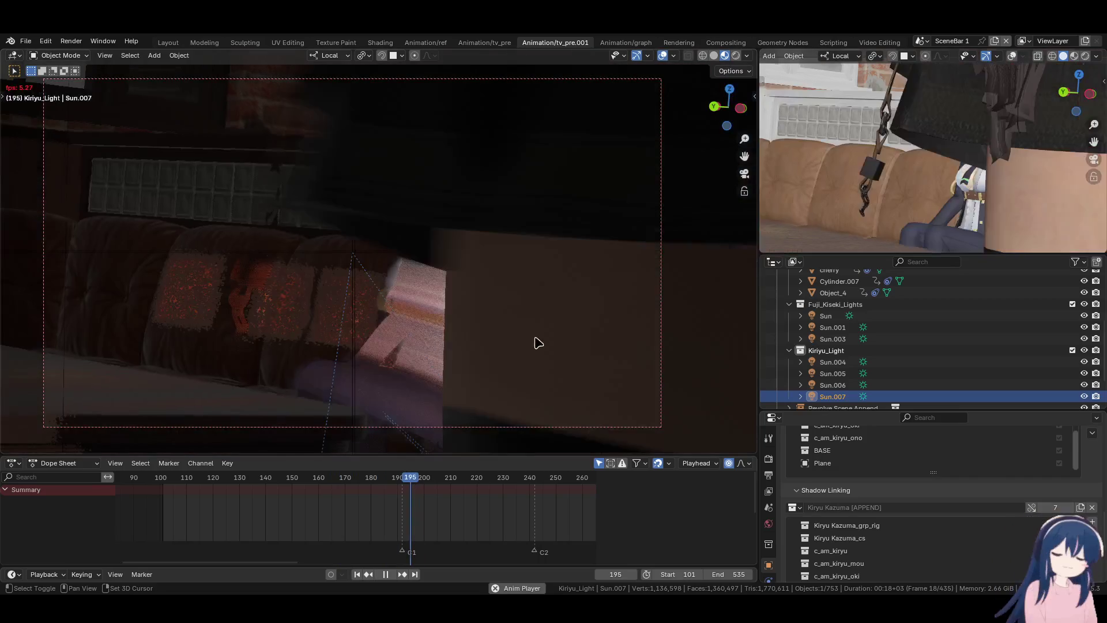
- Stop at frame 199, return to the frame range start and replay the animation
key("space")
left_click(768, 459)
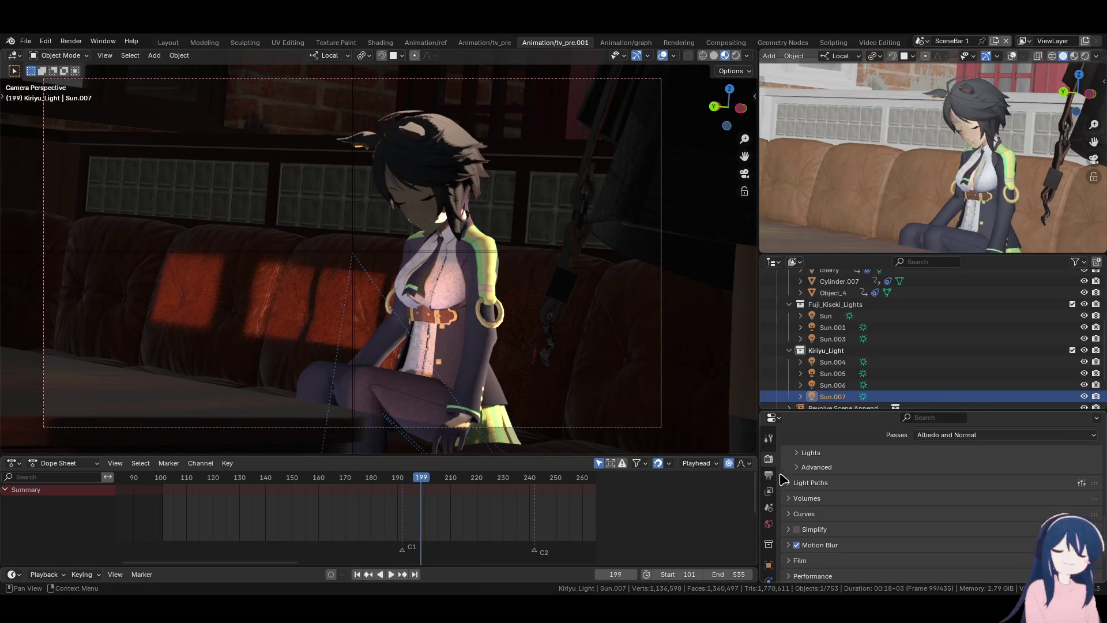
left_click(358, 576)
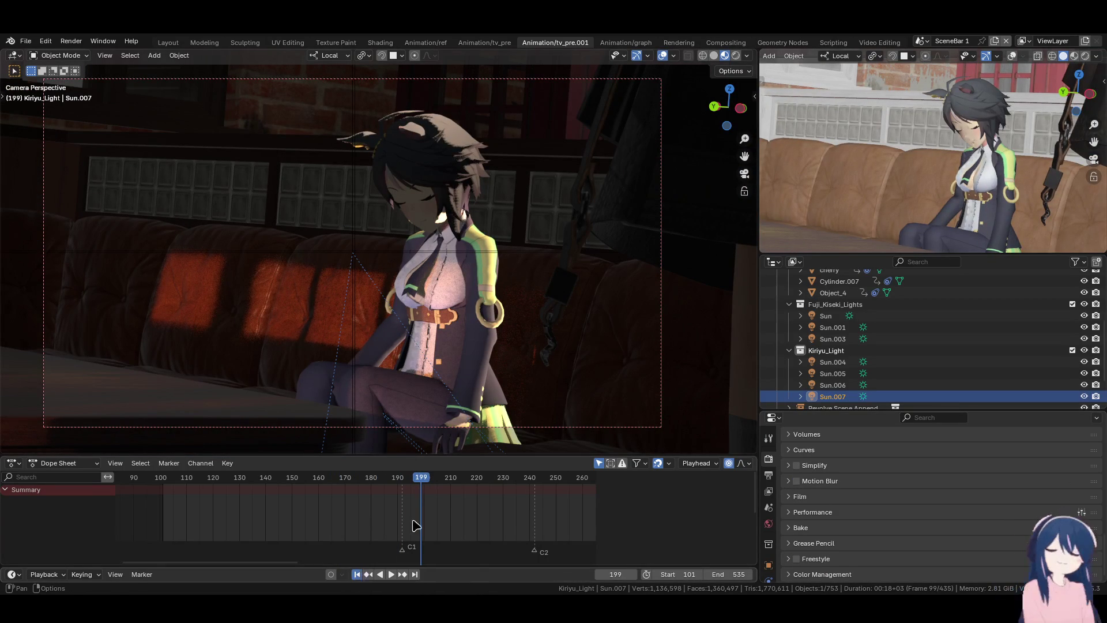
key("space")
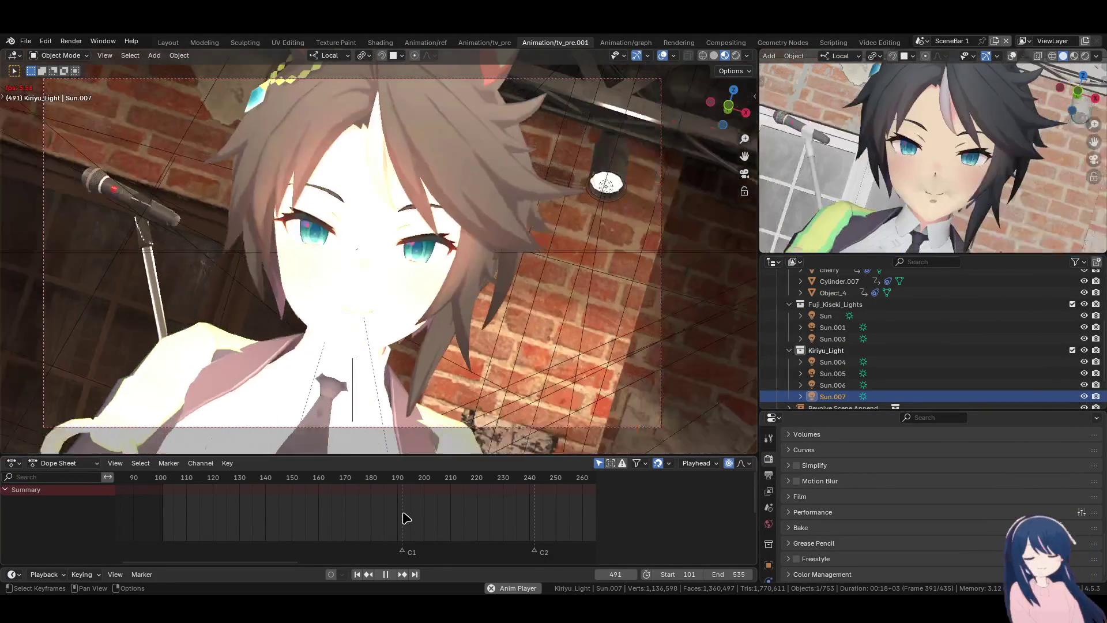
key("space")
key("space")
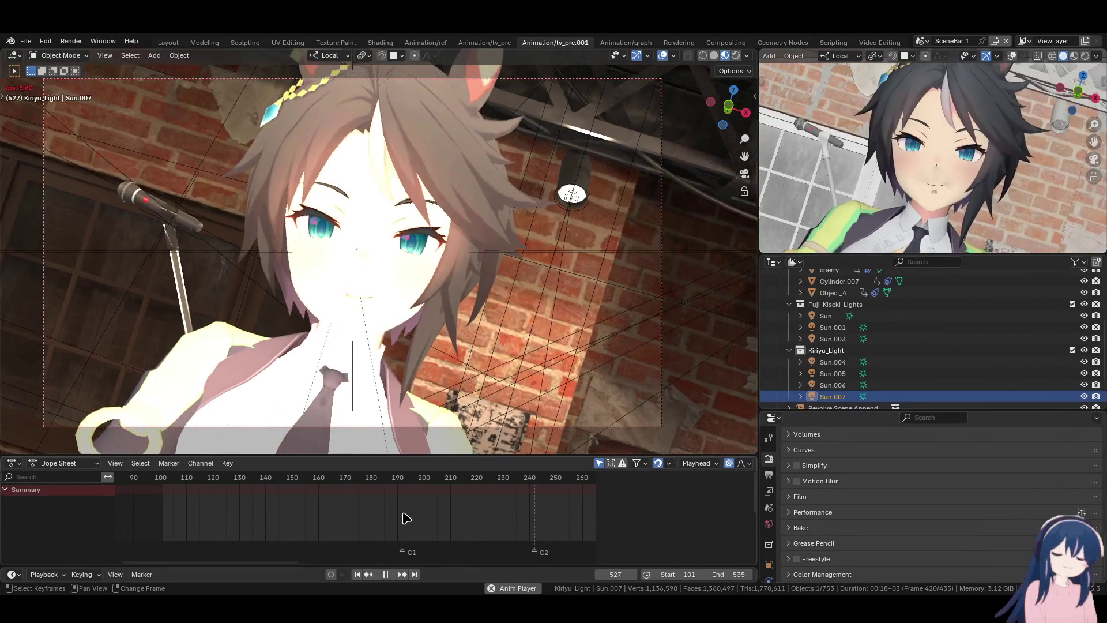
key("space")
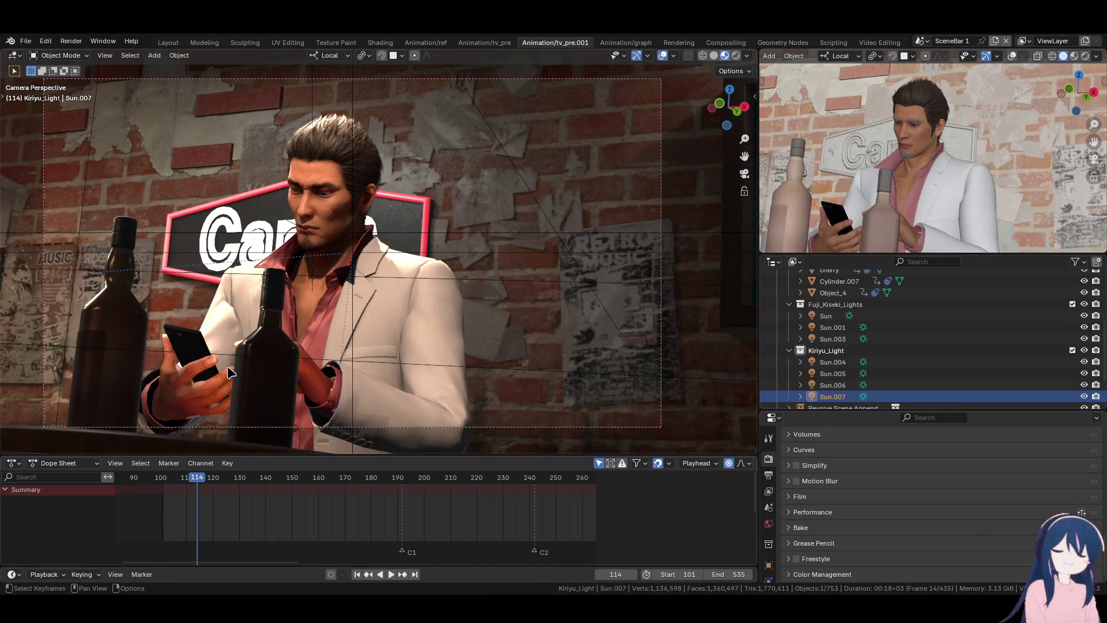
- Enable Simplify with viewport Max Subdivision and Child Particles at 0
scroll(843, 517, "up", 2)
scroll(841, 515, "up", 5)
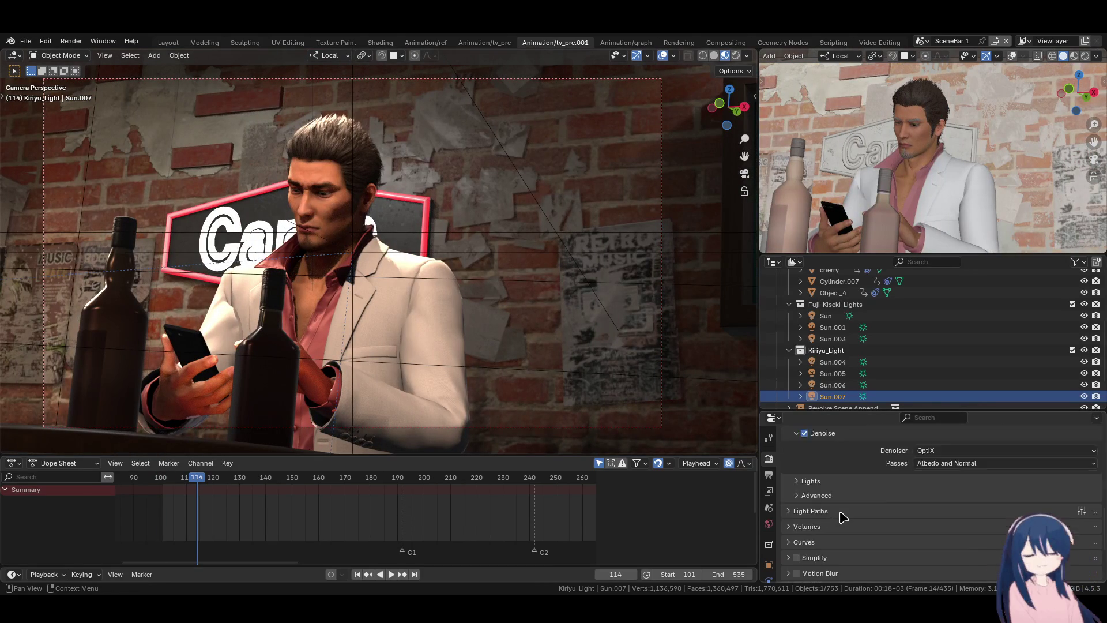
scroll(840, 519, "down", 5)
left_click(796, 488)
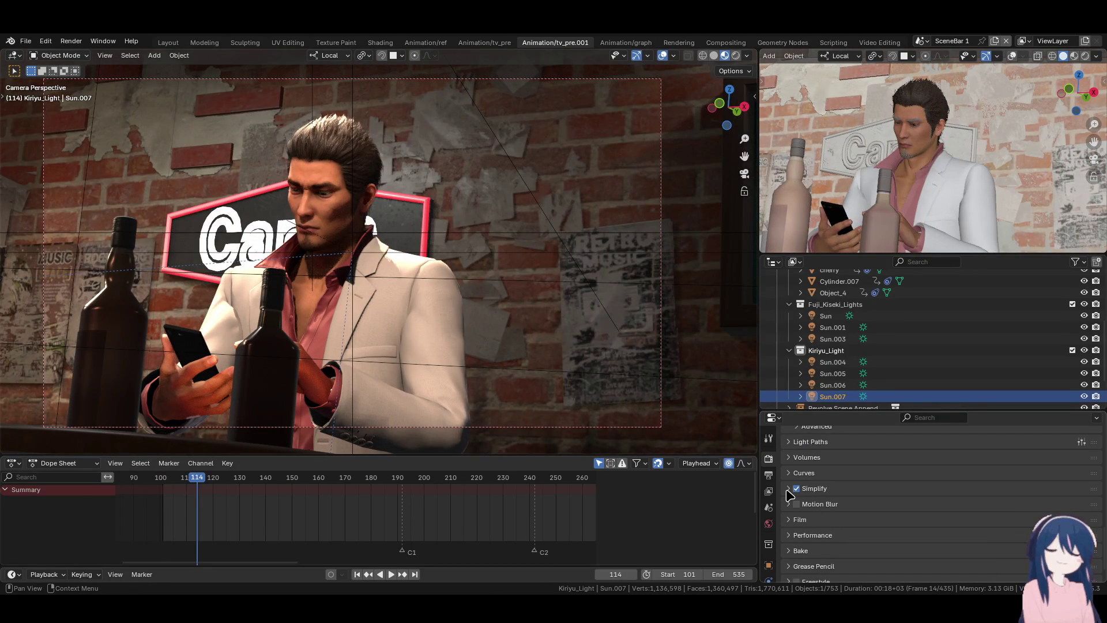
left_click(788, 488)
scroll(934, 512, "down", 2)
left_click(1002, 497)
left_click_drag(987, 516, 848, 517)
- Look through the denoiser choices in the Sampling settings
scroll(848, 517, "up", 3)
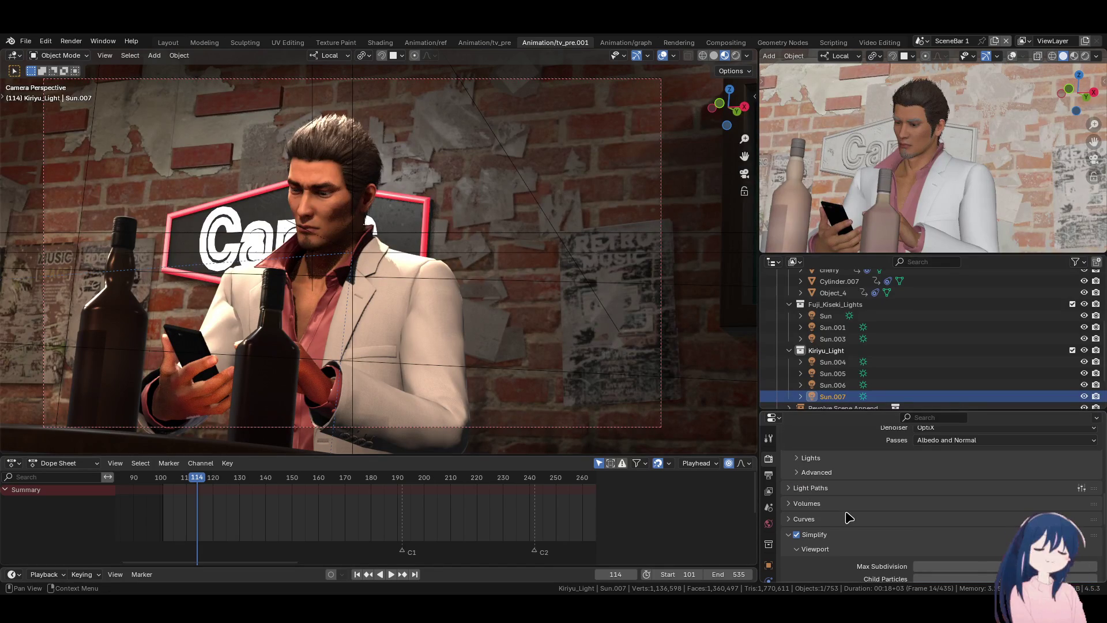
scroll(853, 510, "up", 4)
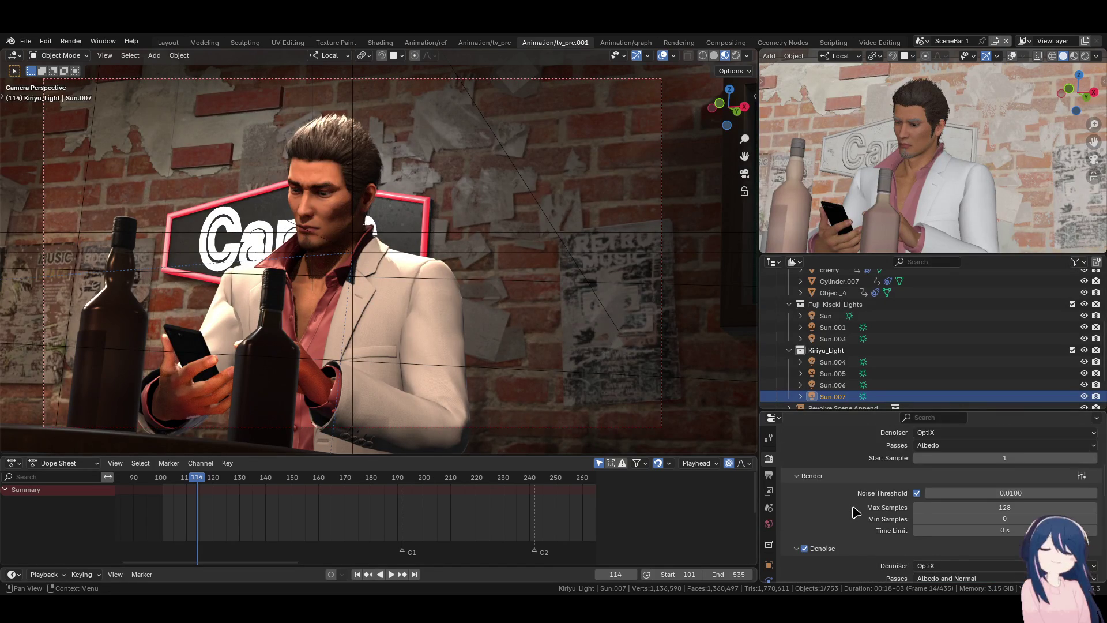
left_click(982, 520)
scroll(828, 525, "up", 1)
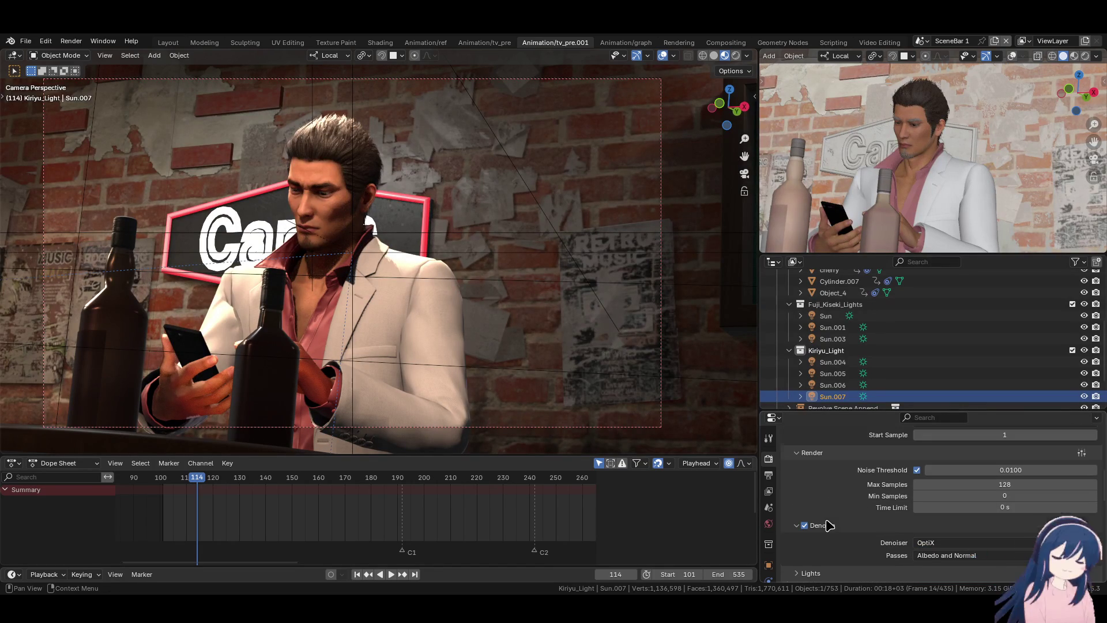
scroll(873, 520, "down", 10)
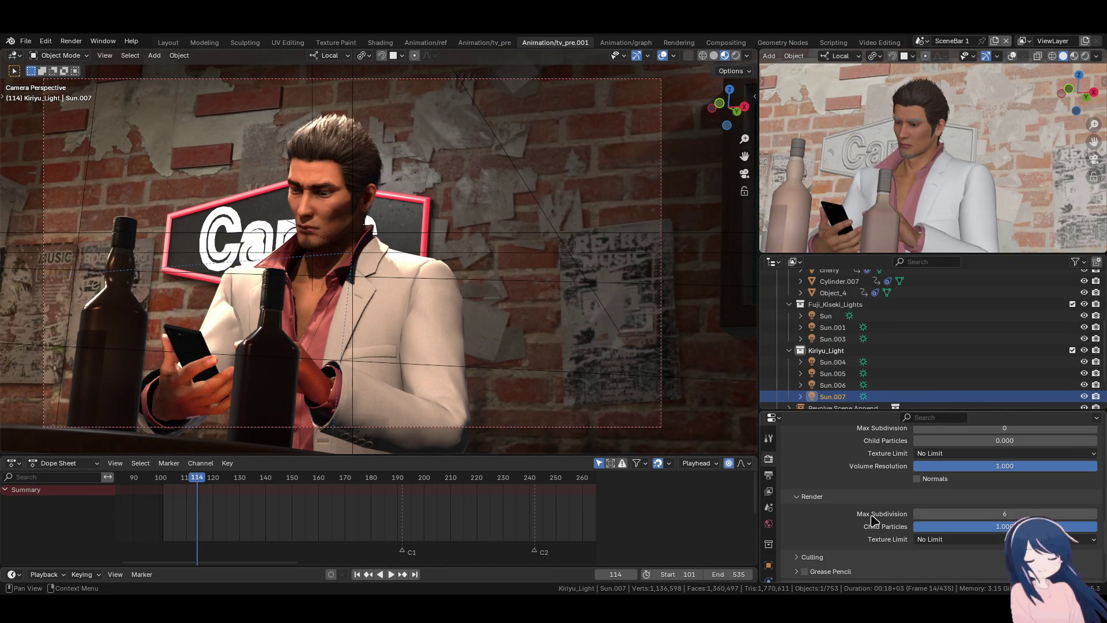
scroll(873, 520, "down", 5)
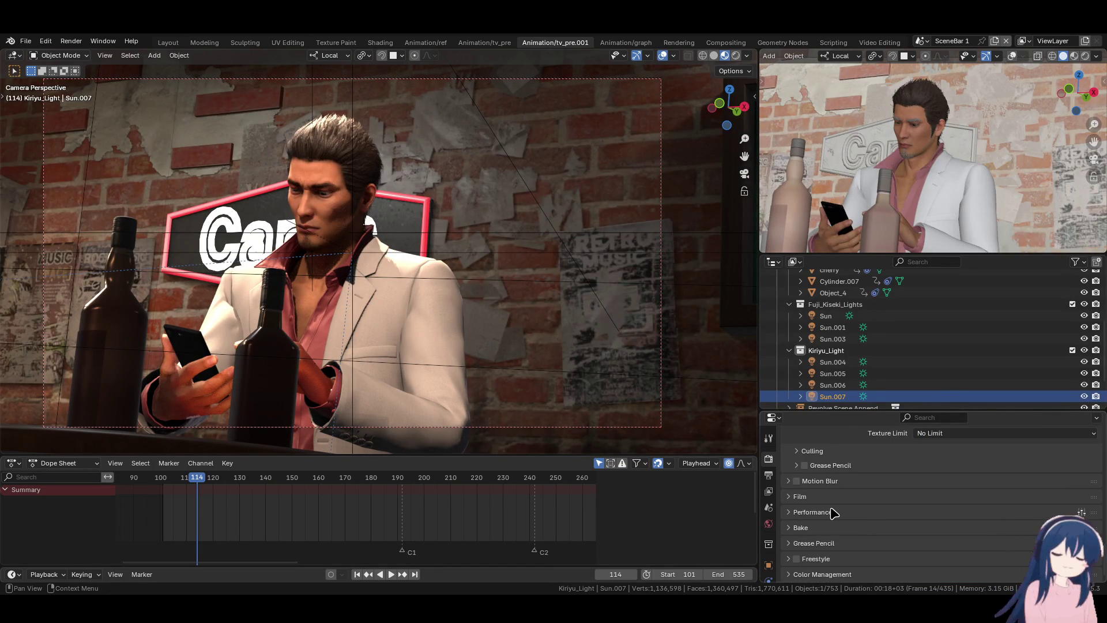
- Expand the Performance panel and briefly inspect the Film settings
left_click(833, 512)
left_click(831, 500)
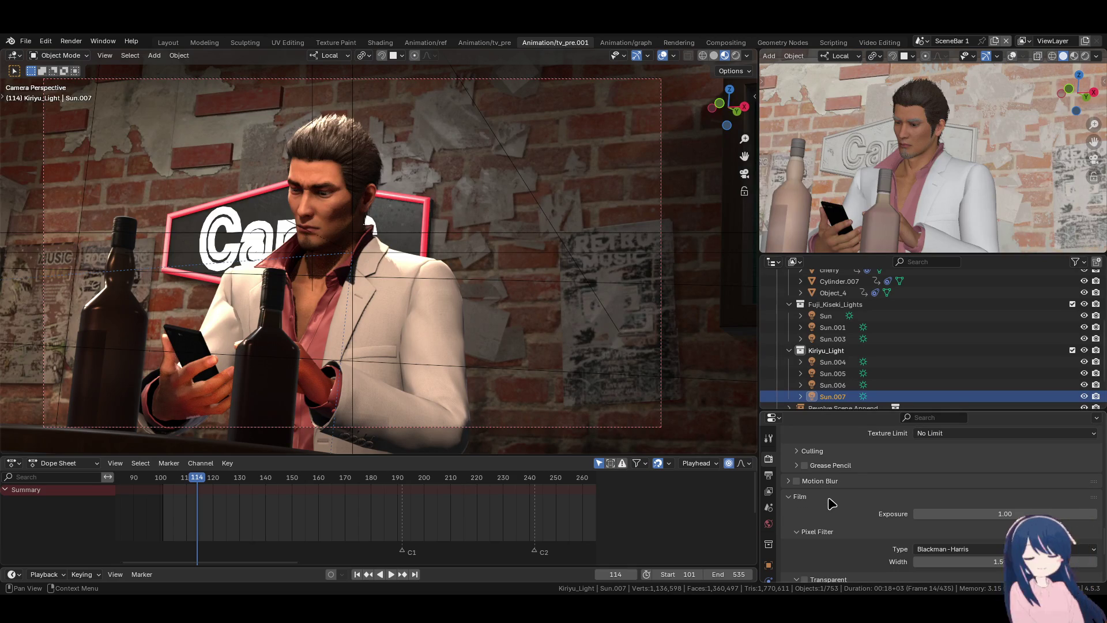
left_click(831, 501)
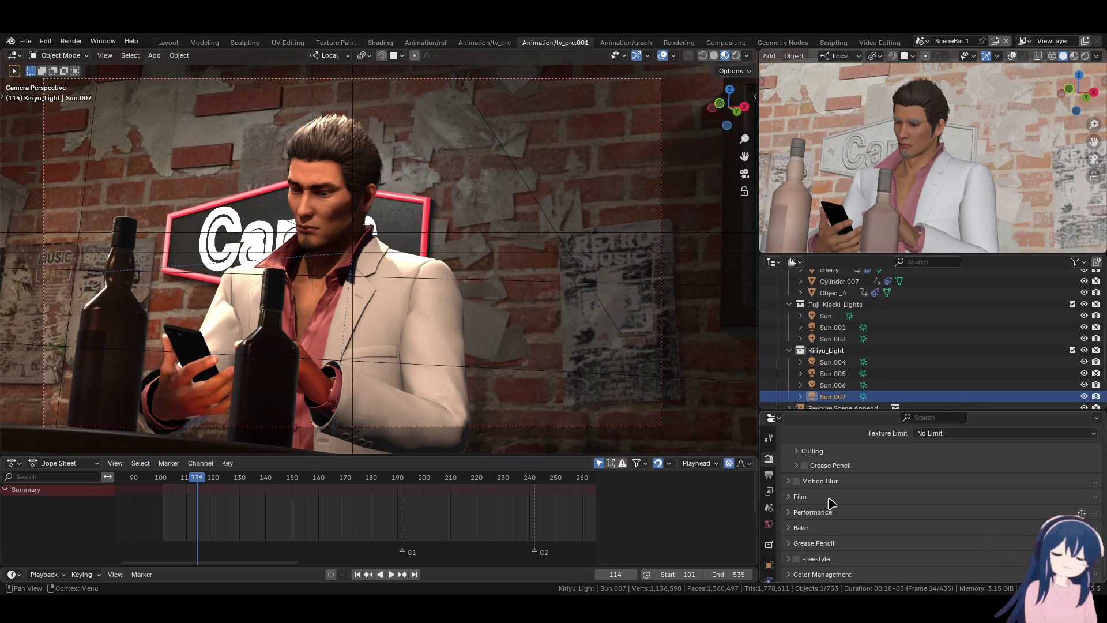
scroll(834, 526, "up", 3)
scroll(834, 528, "up", 10)
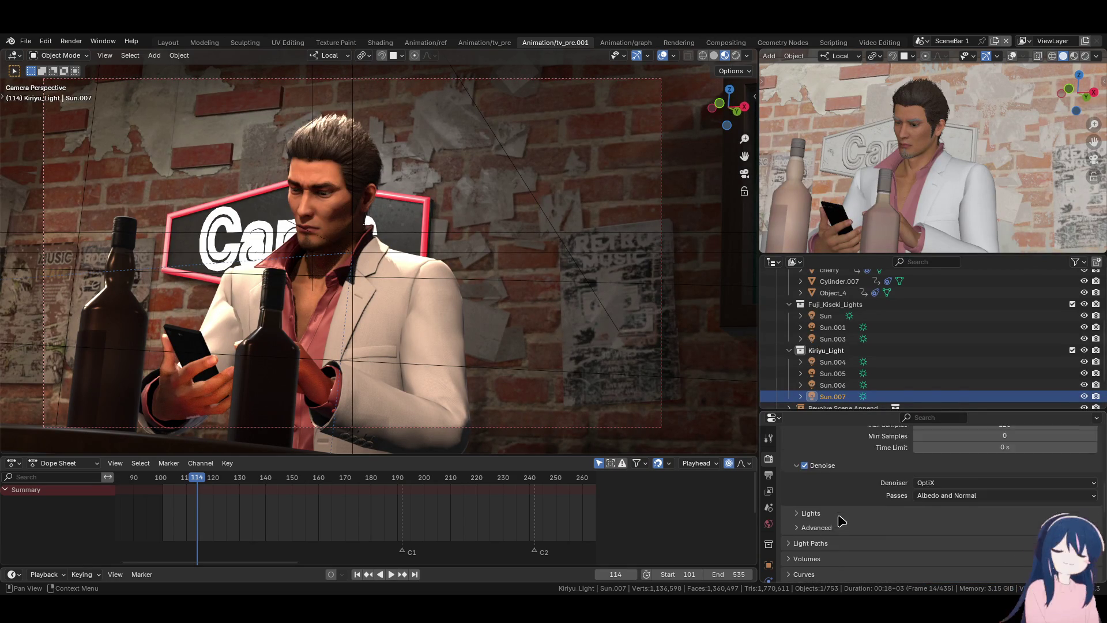
scroll(841, 521, "up", 5)
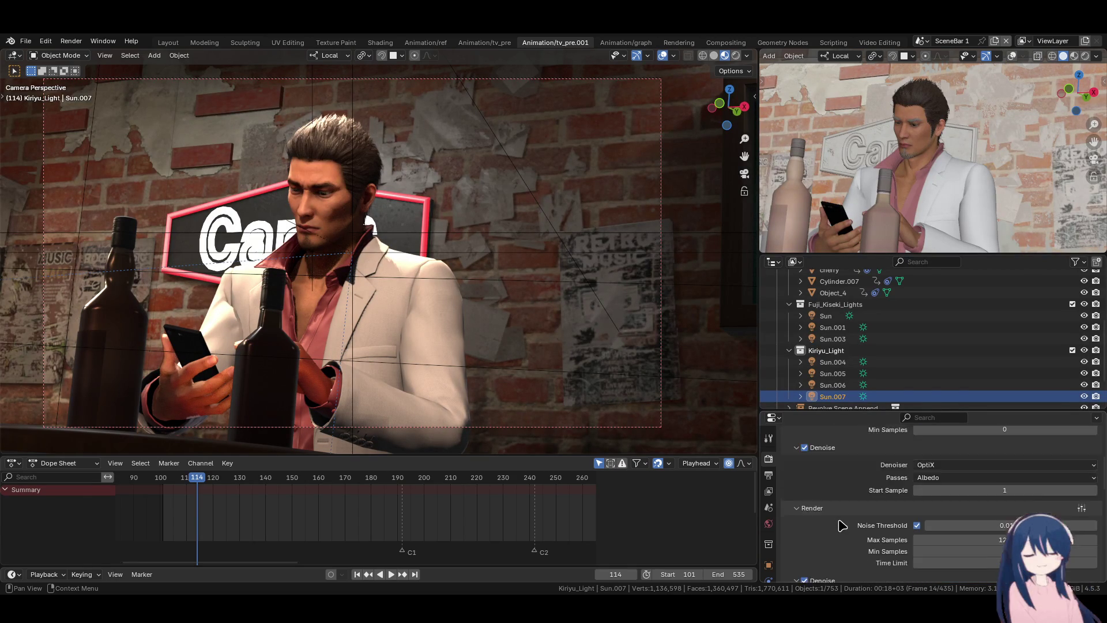
scroll(841, 525, "down", 8)
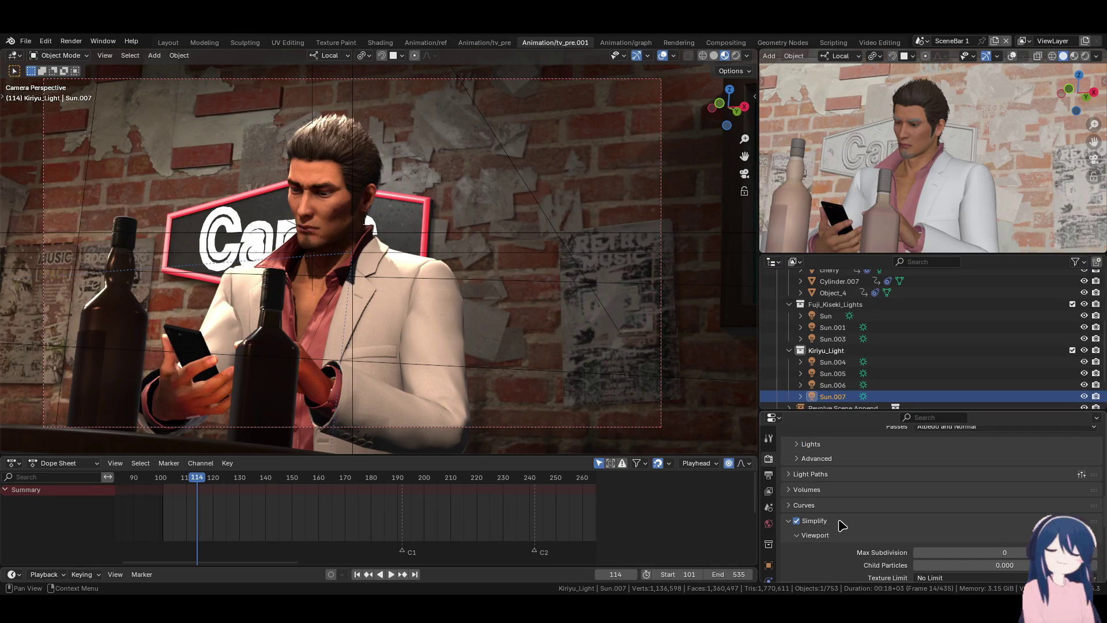
scroll(841, 525, "up", 3)
scroll(841, 525, "up", 4)
left_click(768, 474)
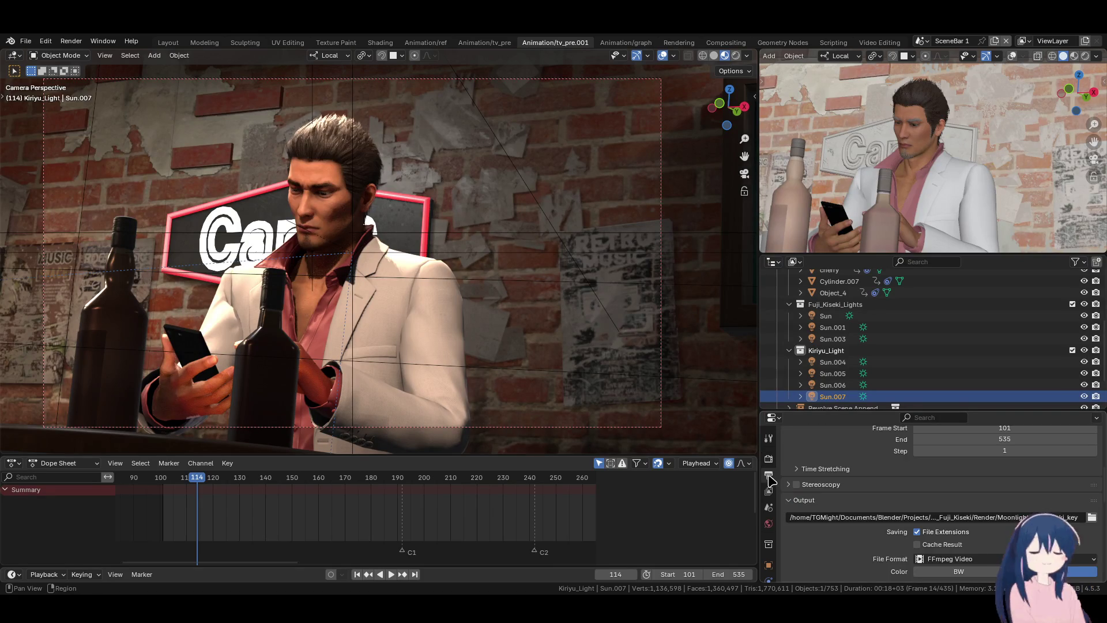
- Switch the render engine to EEVEE in the render settings
left_click(768, 458)
scroll(828, 504, "up", 6)
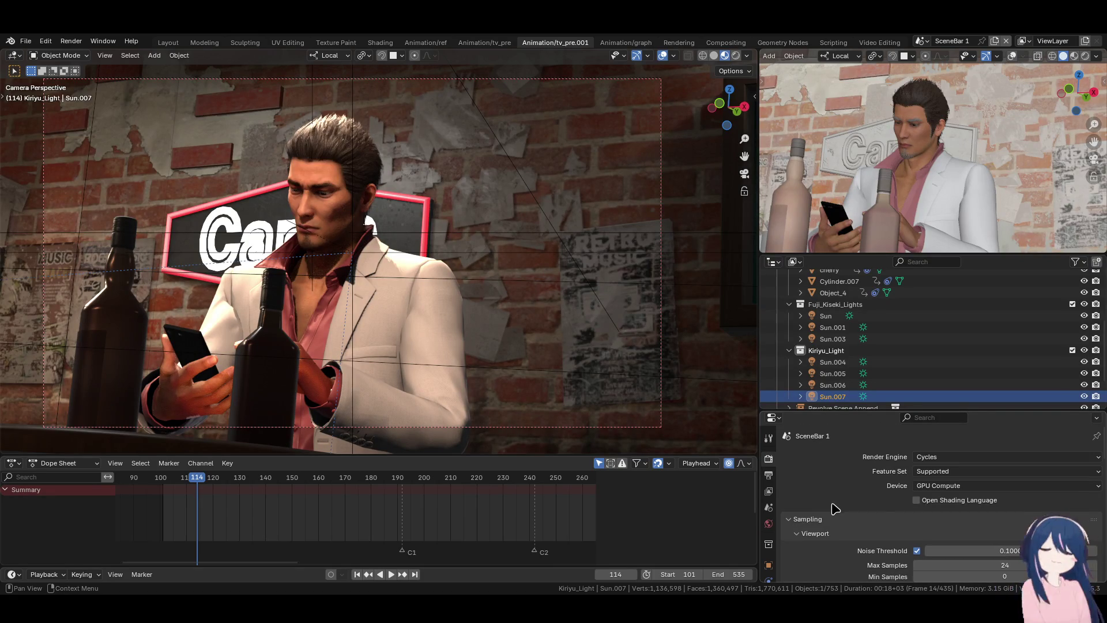
left_click(943, 457)
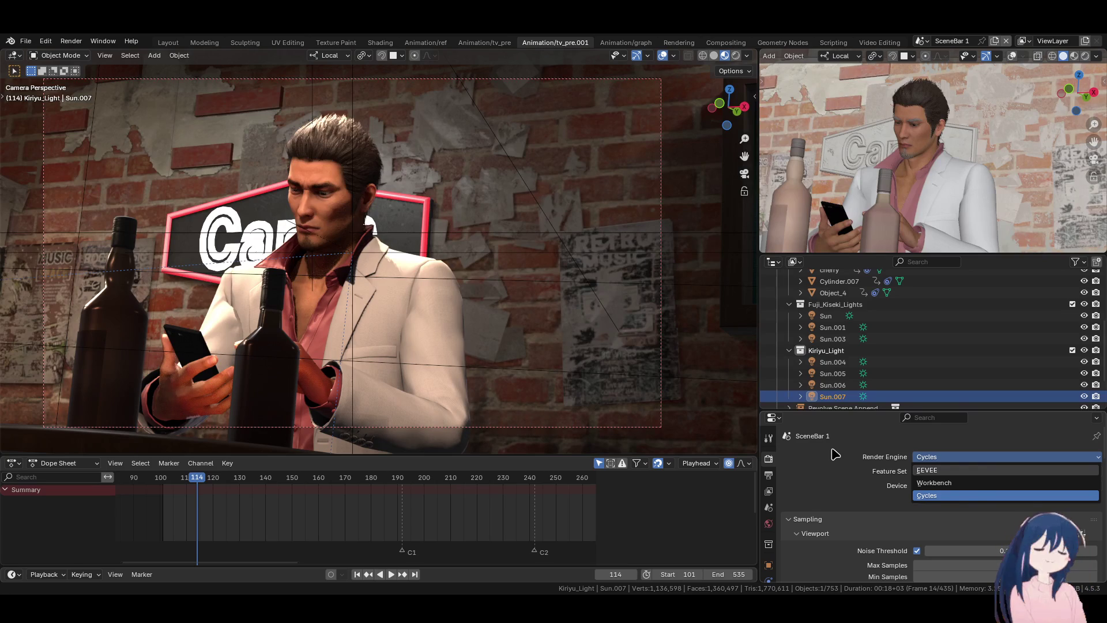
key("e")
scroll(847, 462, "down", 3)
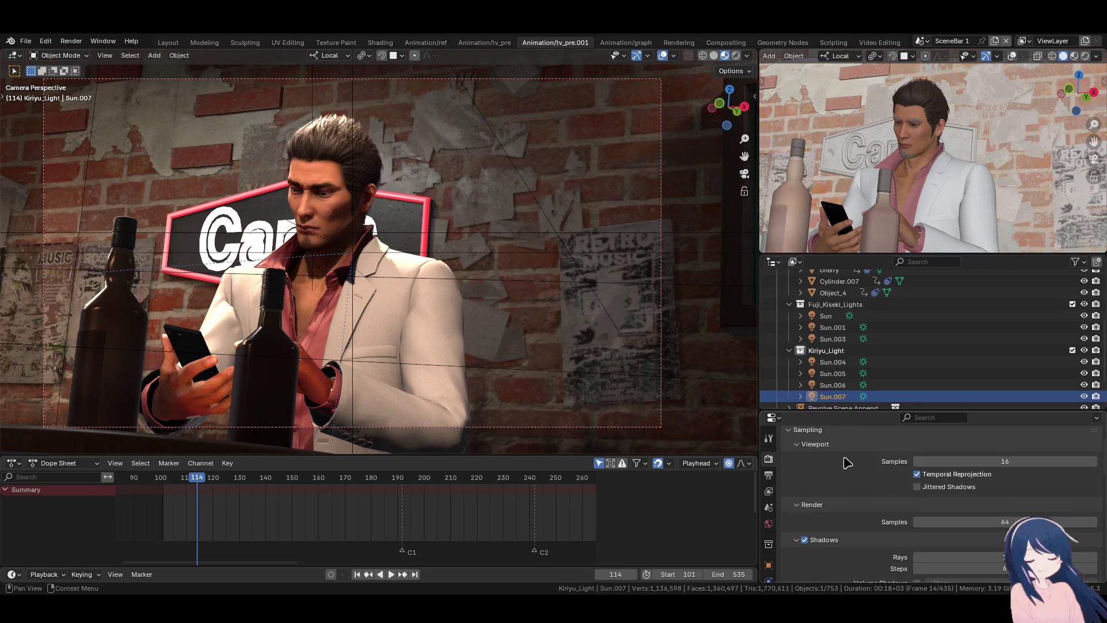
scroll(847, 462, "down", 6)
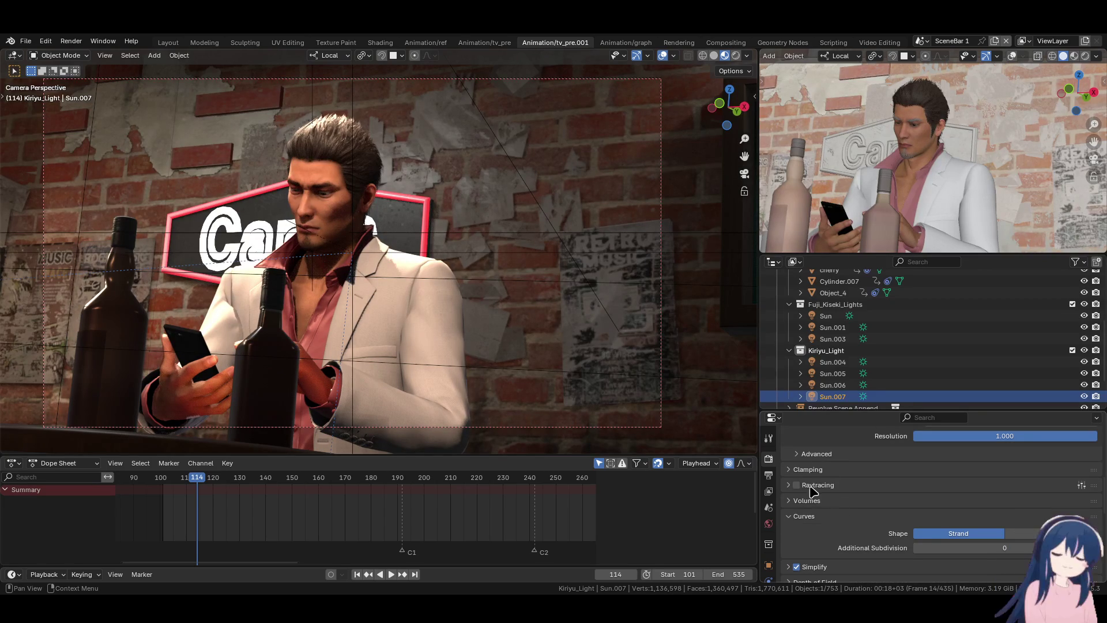
- Enable raytracing using the Screen-Trace method at 1:1 resolution, then play the animation
left_click(797, 486)
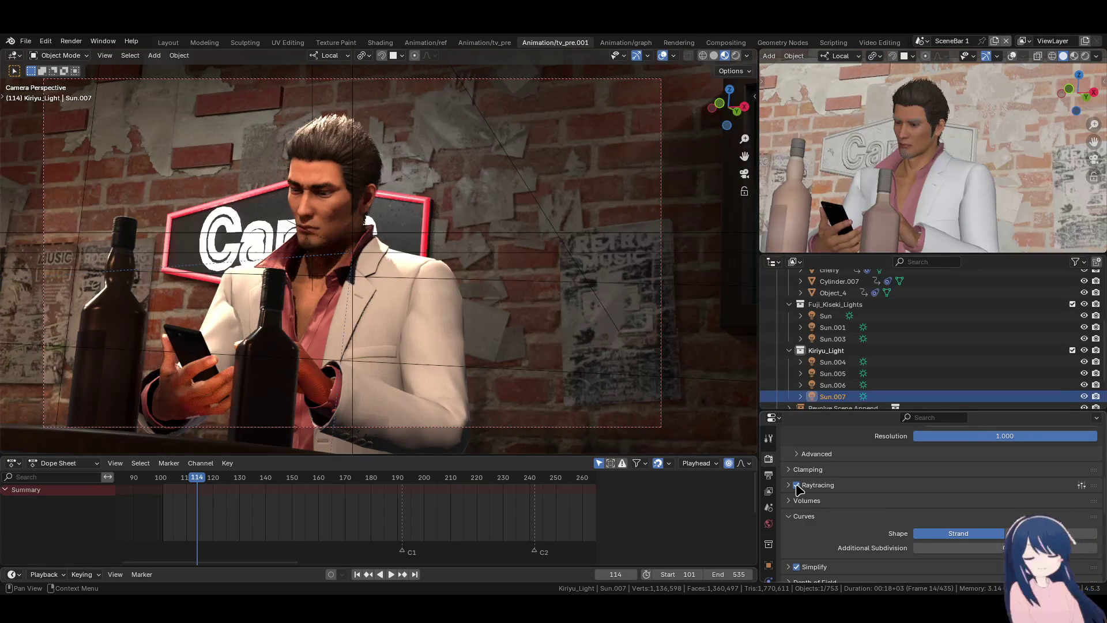
left_click(788, 485)
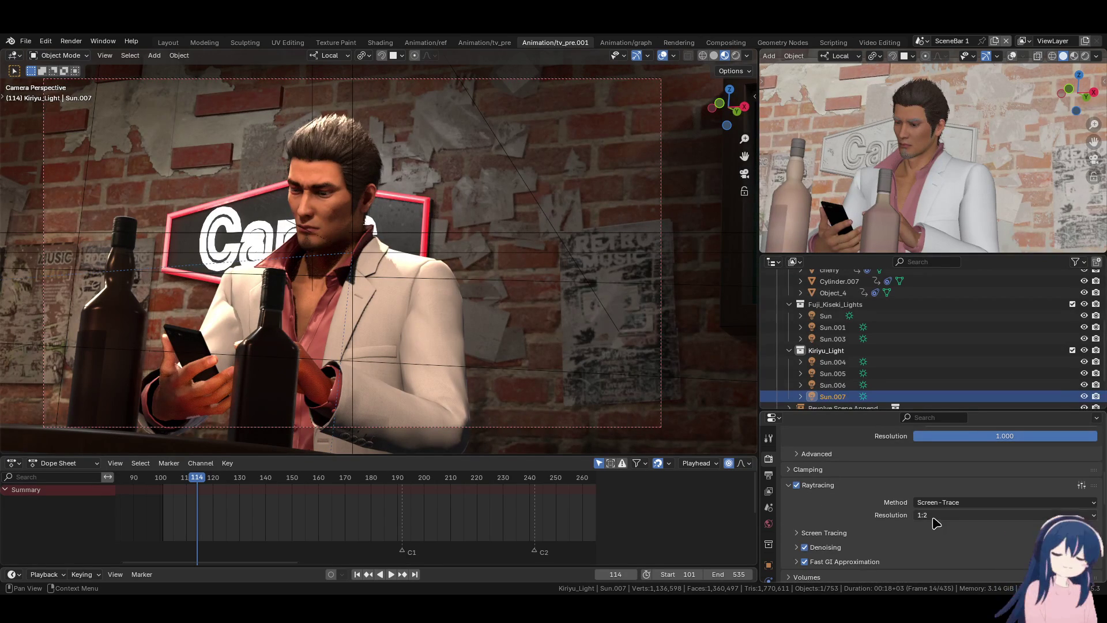
left_click(951, 502)
left_click(955, 516)
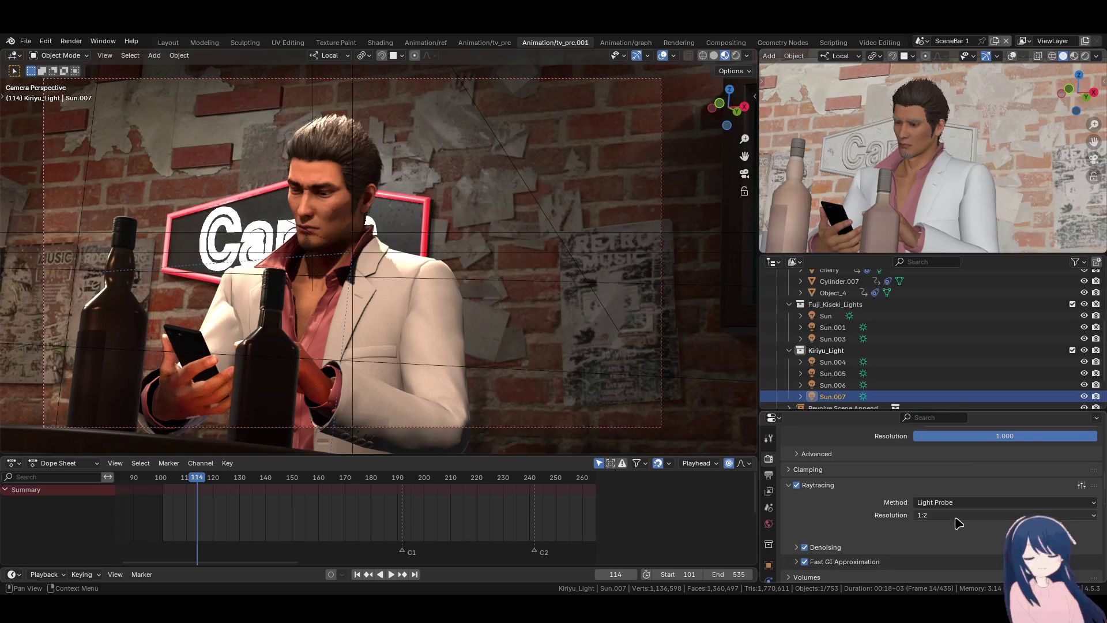
left_click(938, 515)
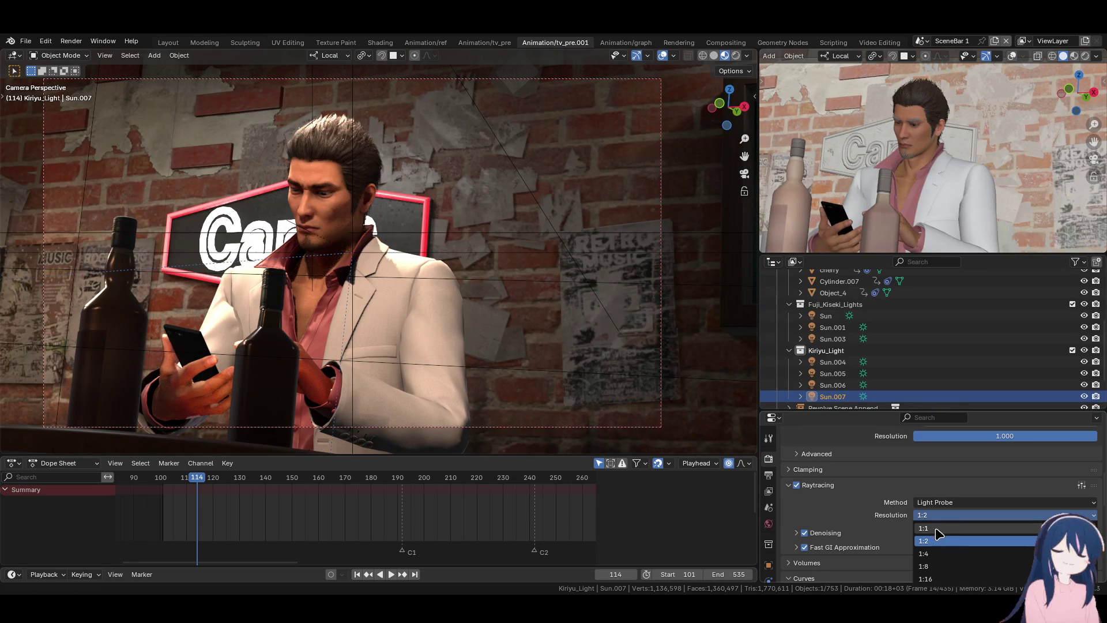
left_click(956, 503)
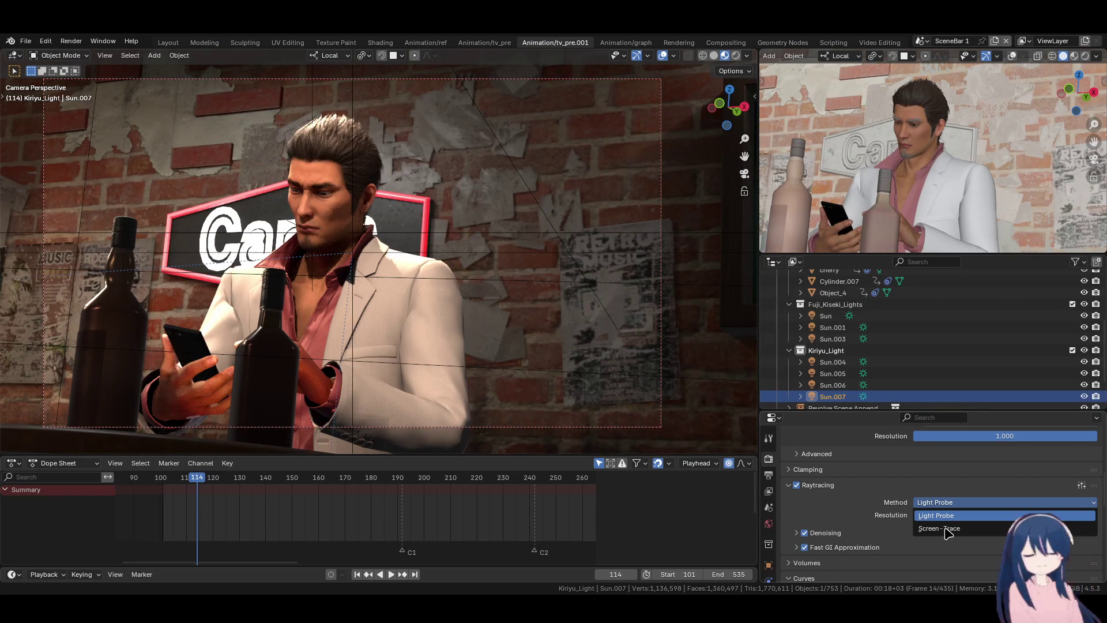
left_click(946, 528)
scroll(874, 519, "down", 4)
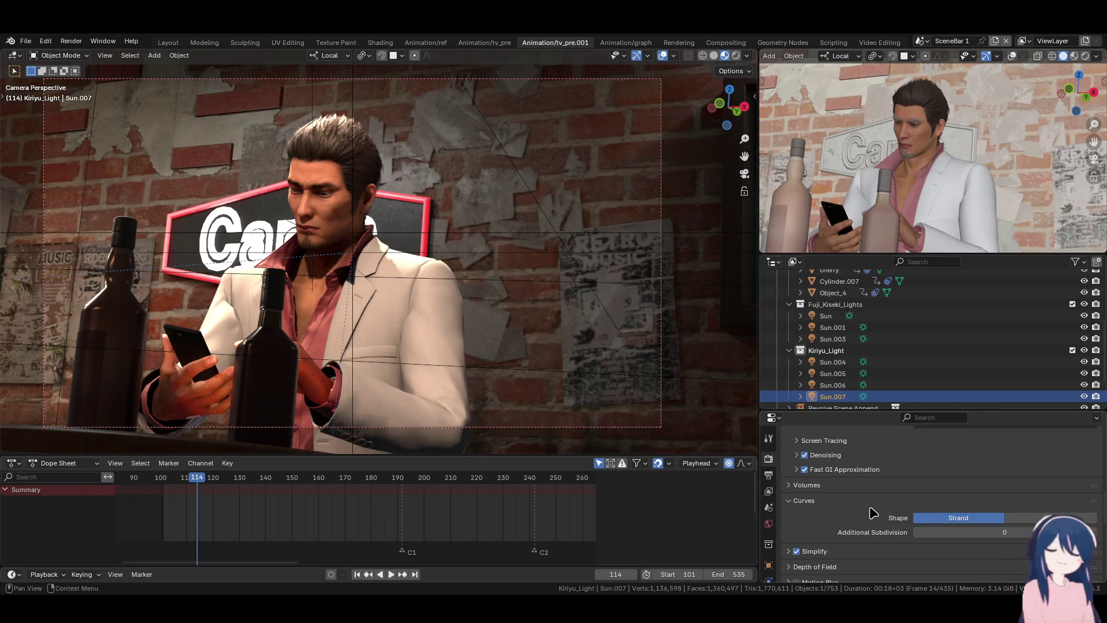
scroll(868, 510, "up", 2)
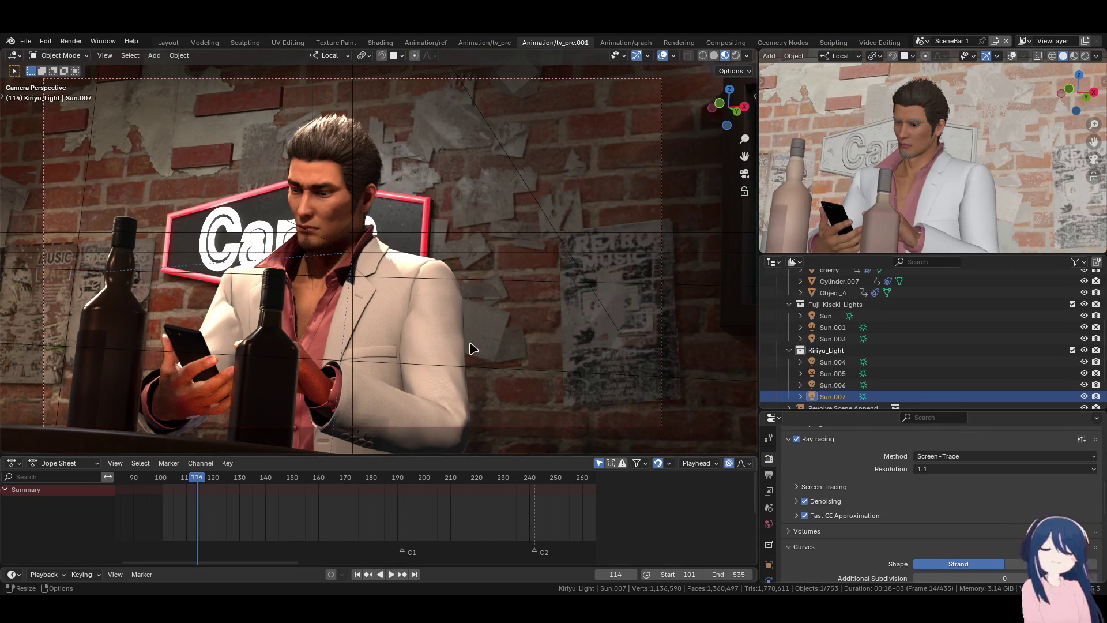
key("space")
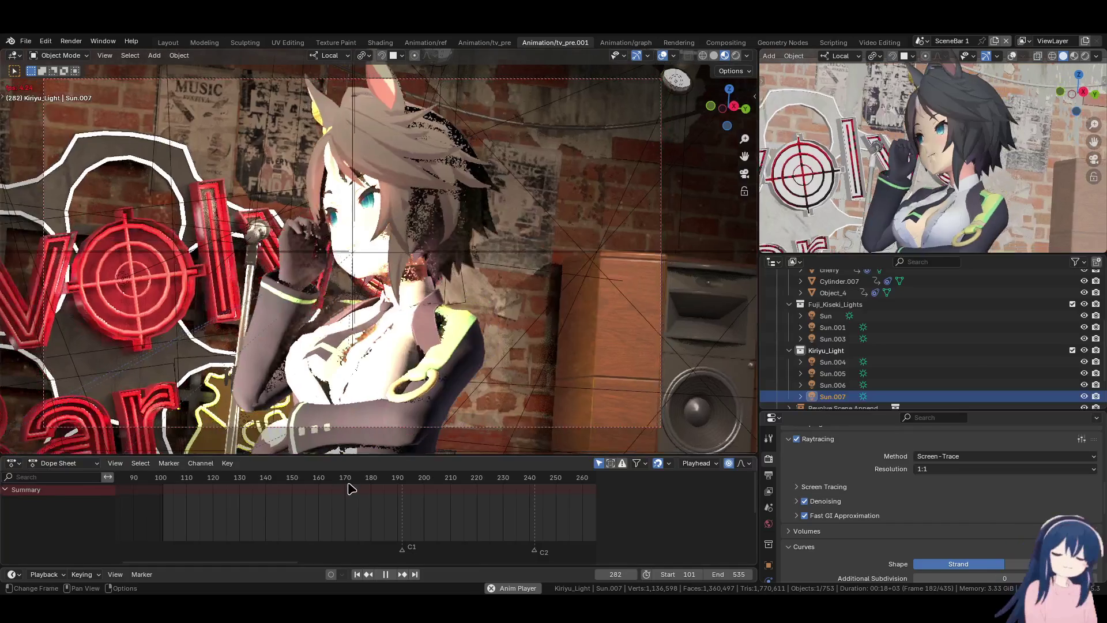
- Restart playback, jump back to frame 171, and stop the animation
key("Escape")
key("Right")
key("Right")
key("Right")
key("space")
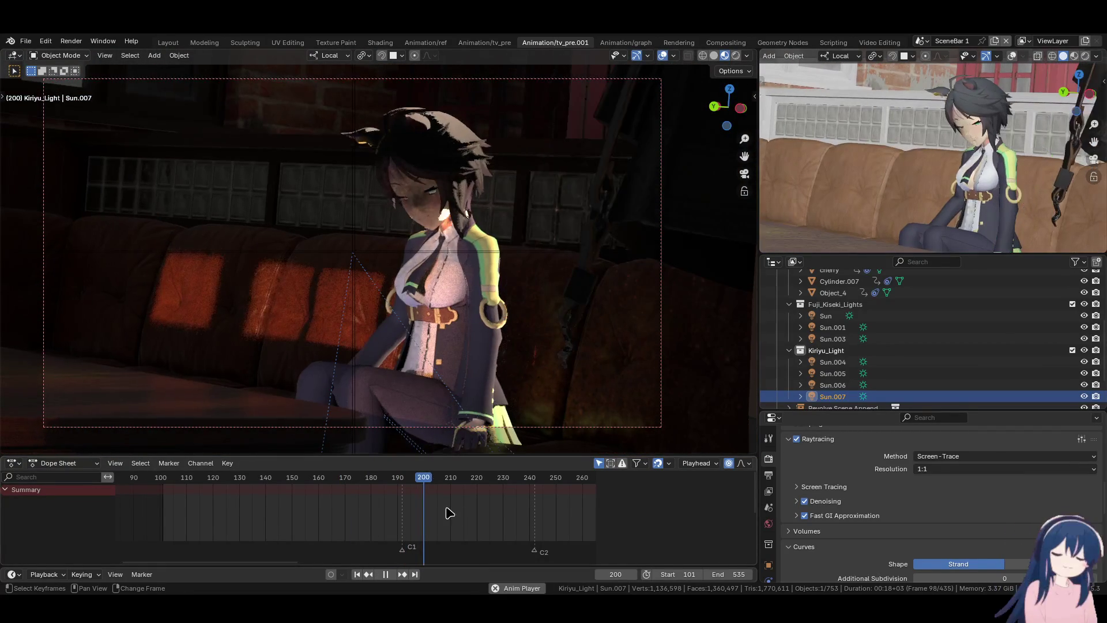
left_click(347, 484)
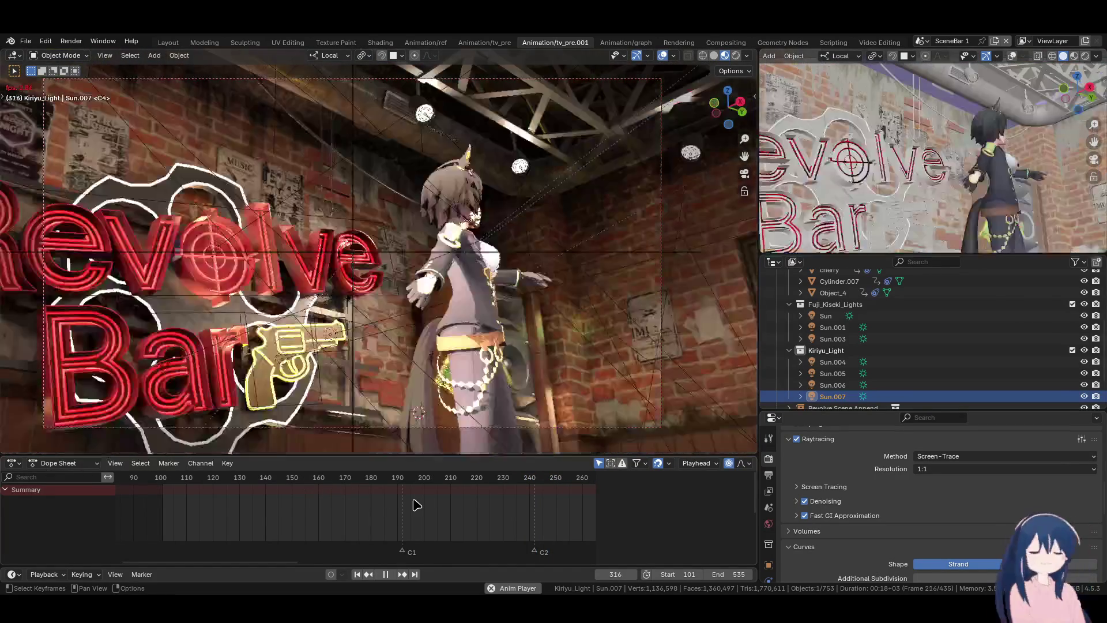
key("space")
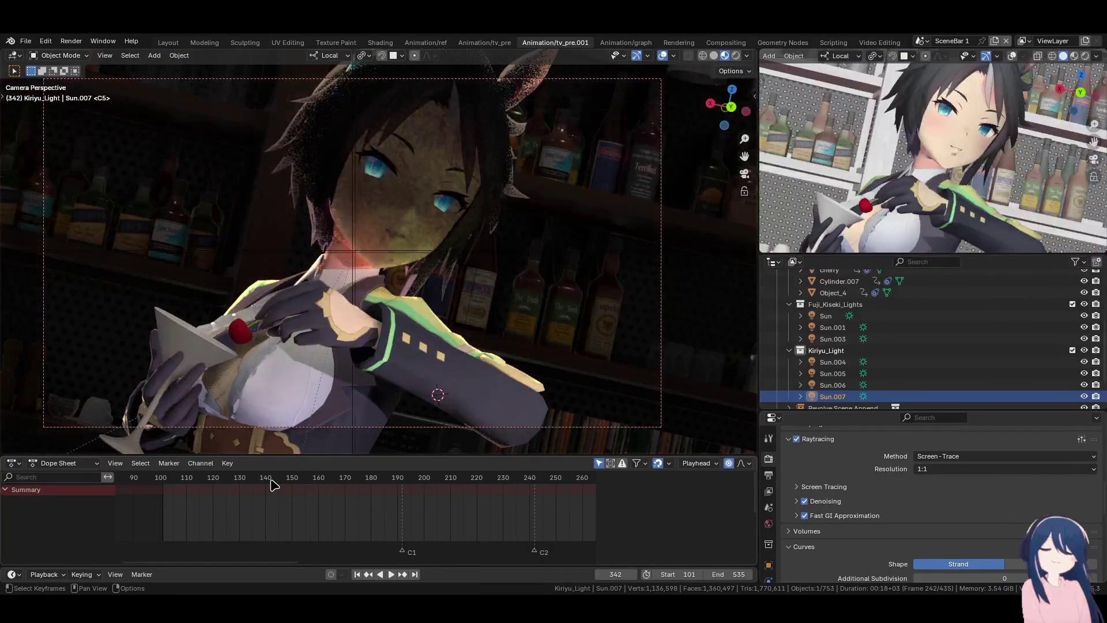
- Replay from around frame 143, stop, and scroll back to frame 181
left_click(273, 484)
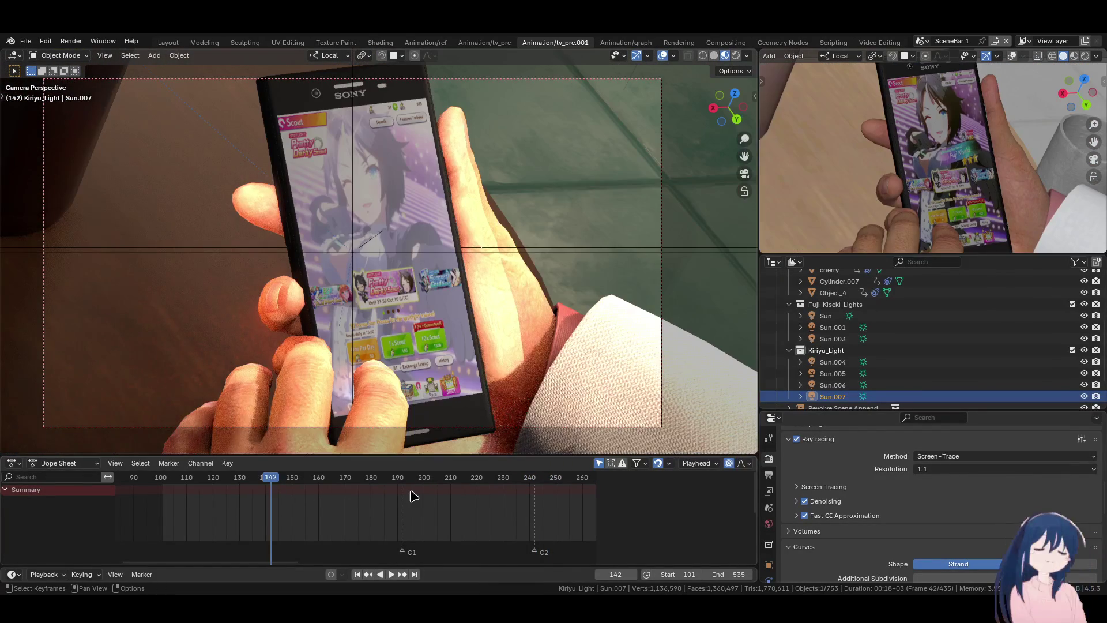
key("space")
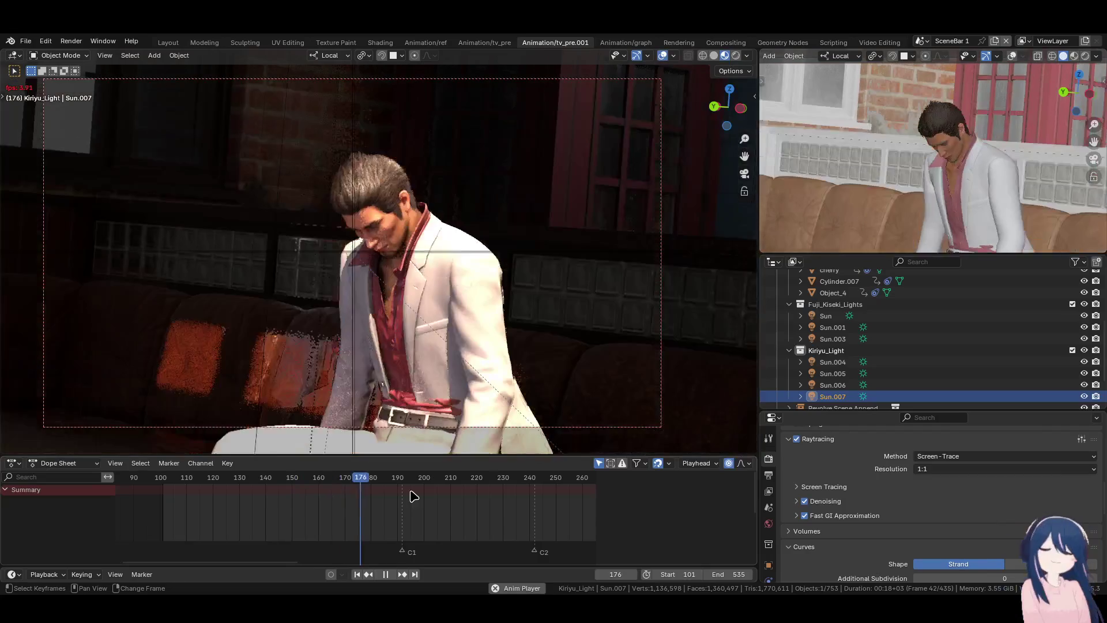
key("space")
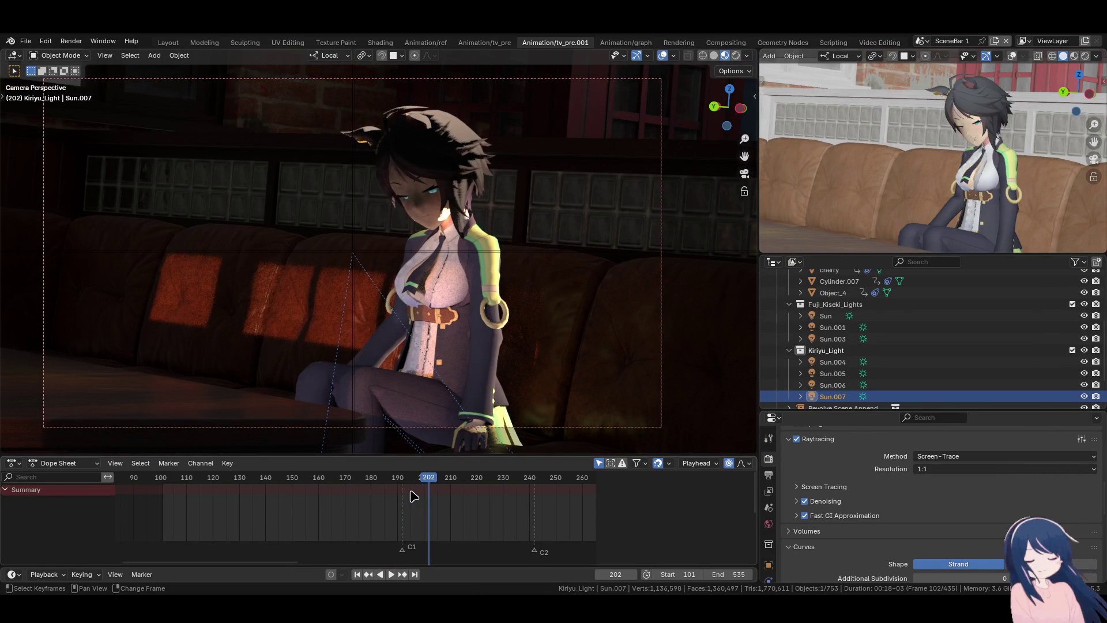
scroll(398, 497, "up", 20, "alt")
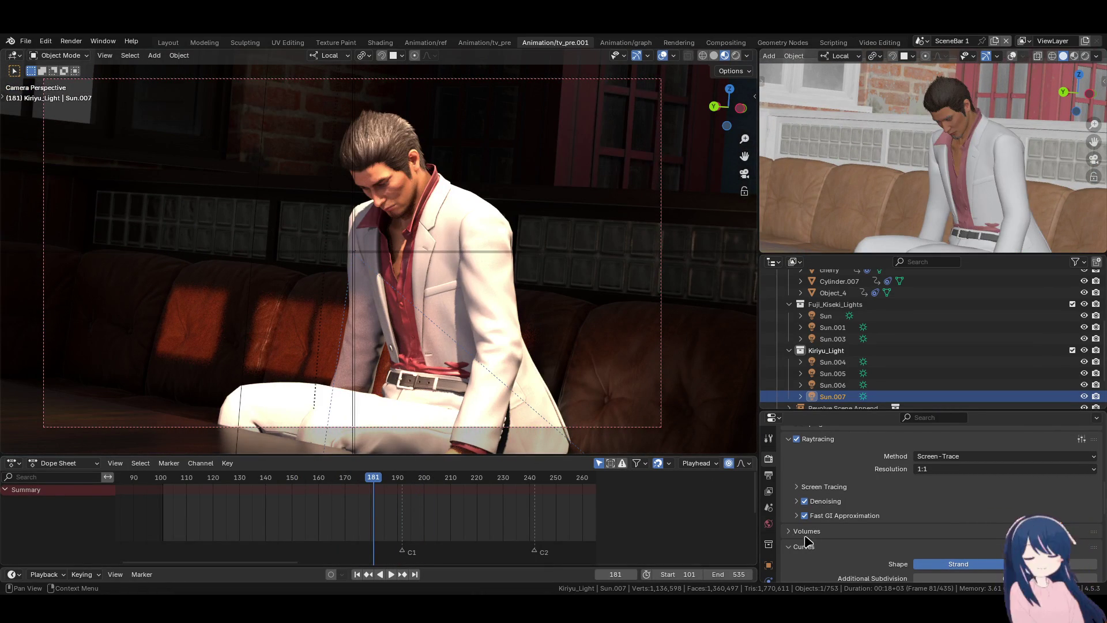
- Check Sun.006's light linking, test zero strength, then set its strength to 3
left_click(831, 387)
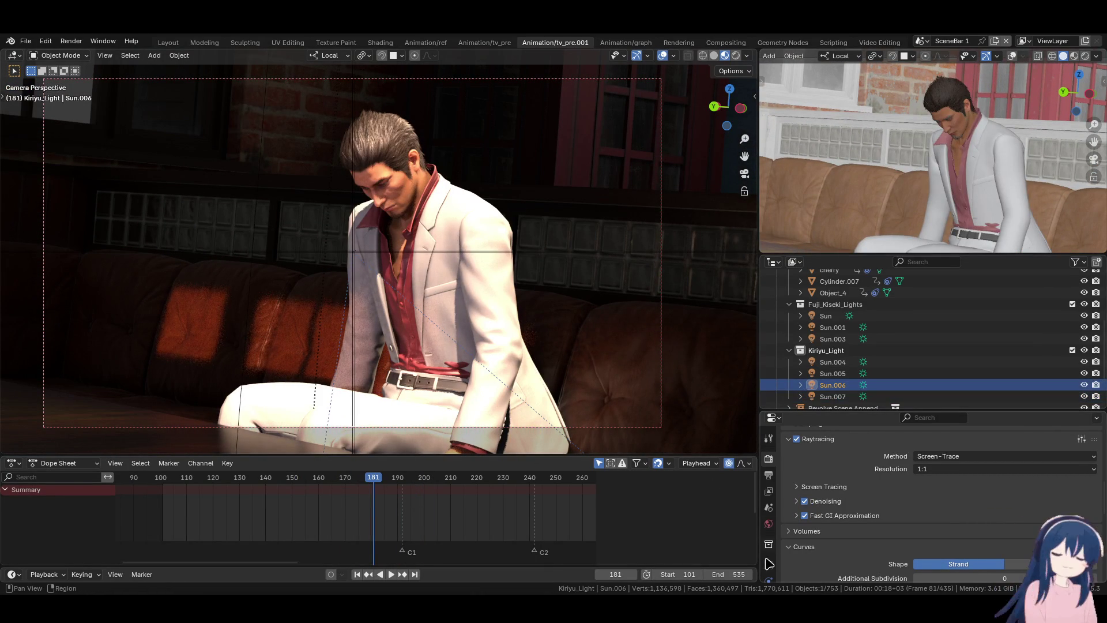
left_click(769, 523)
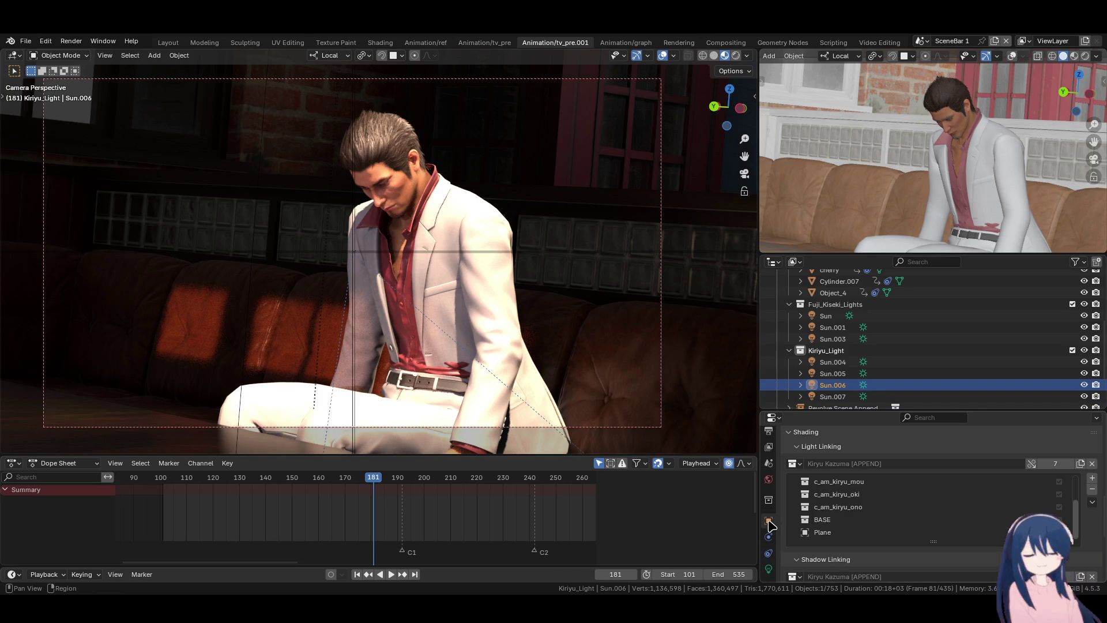
scroll(865, 560, "down", 3)
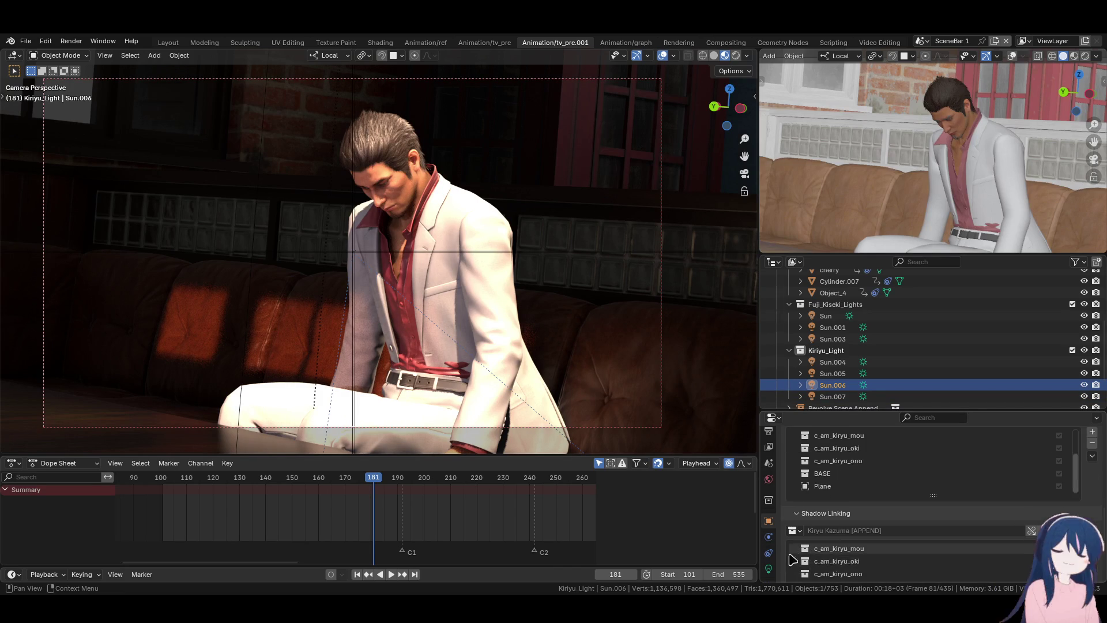
left_click(769, 568)
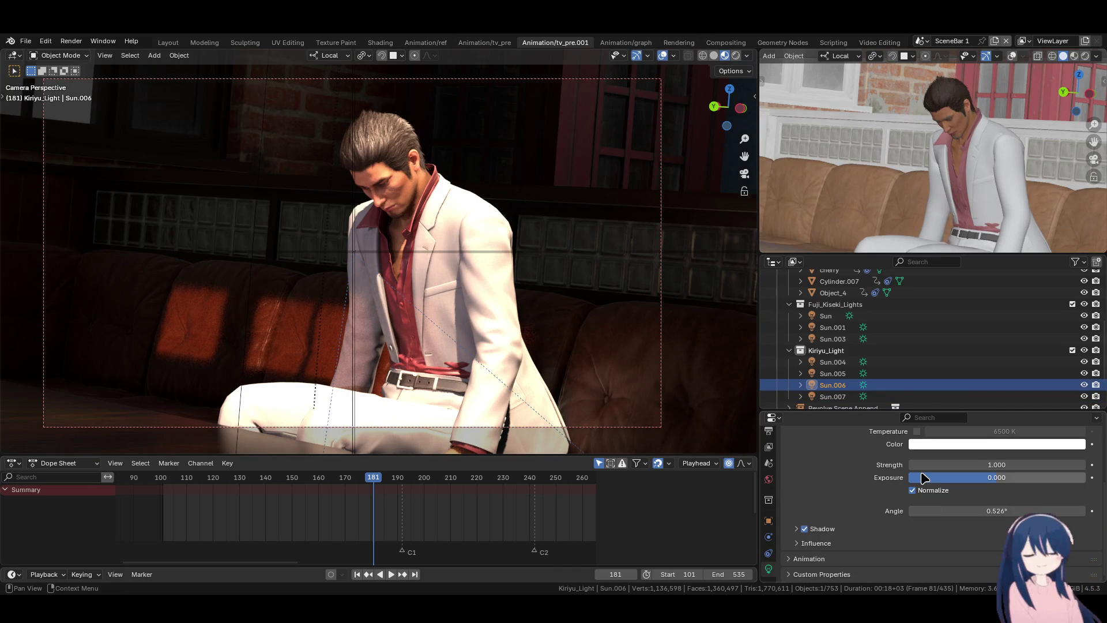
scroll(846, 477, "up", 2)
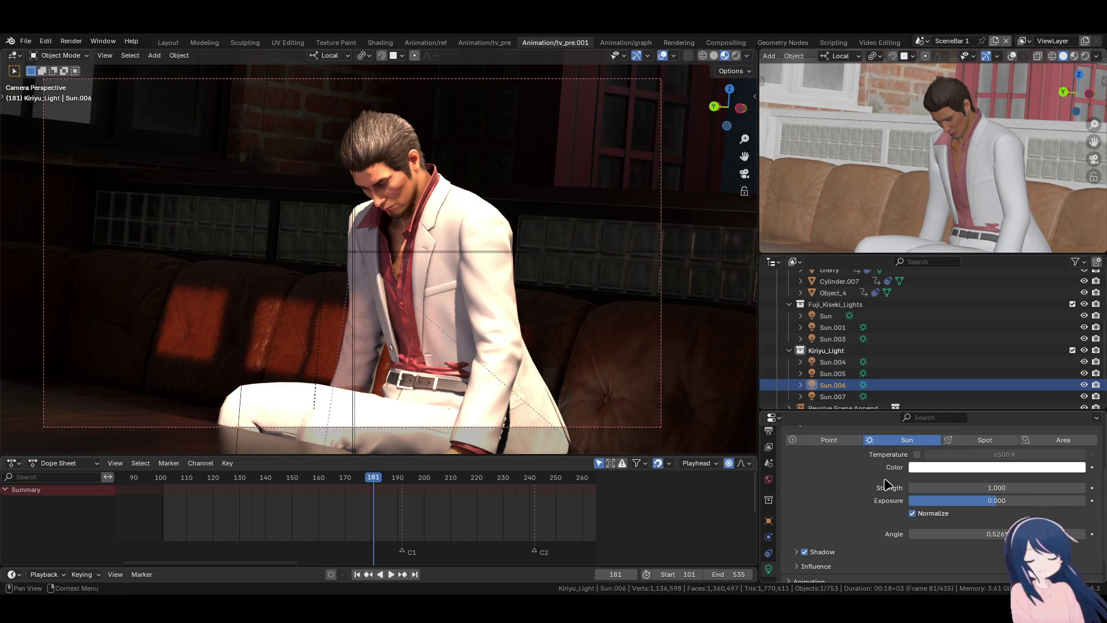
left_click(968, 488)
type("0.000")
key("Return")
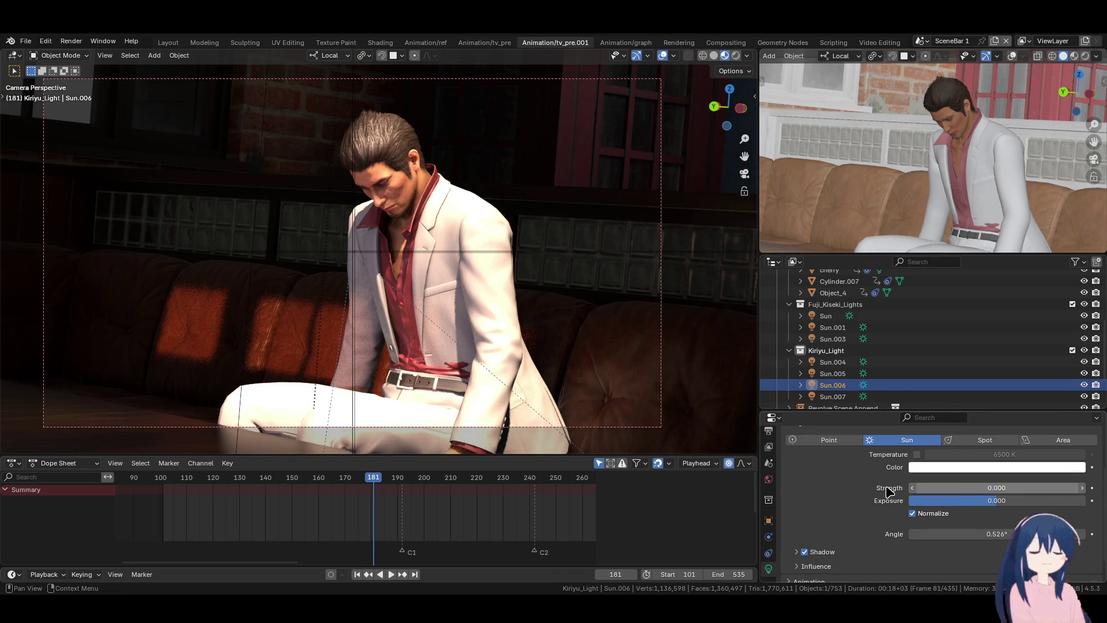
key("ctrl+z")
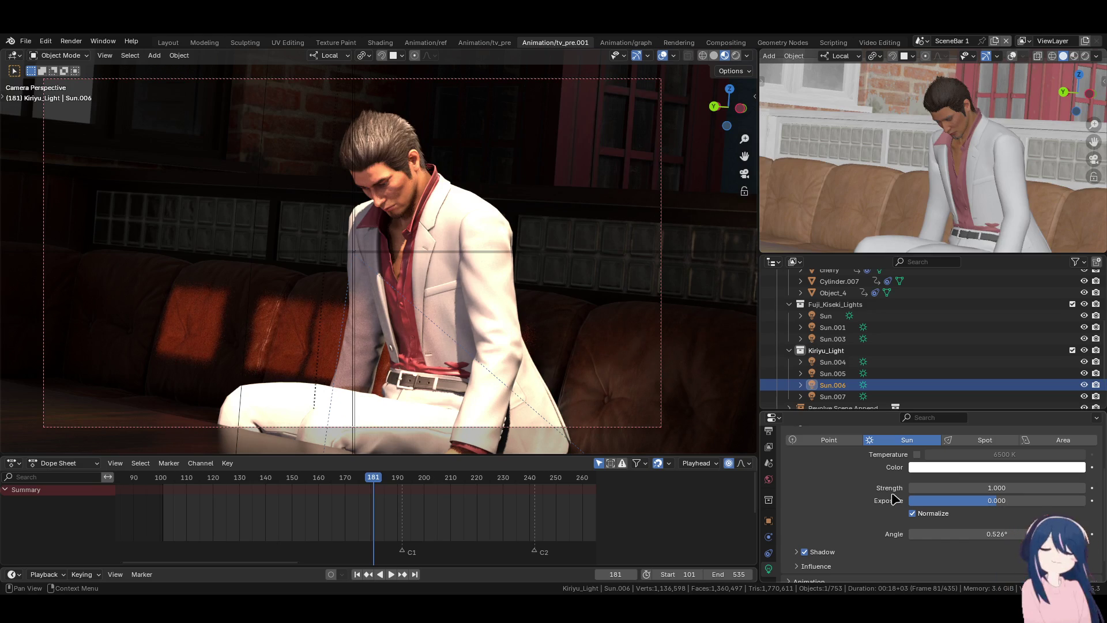
left_click(963, 487)
type("3.000")
key("Return")
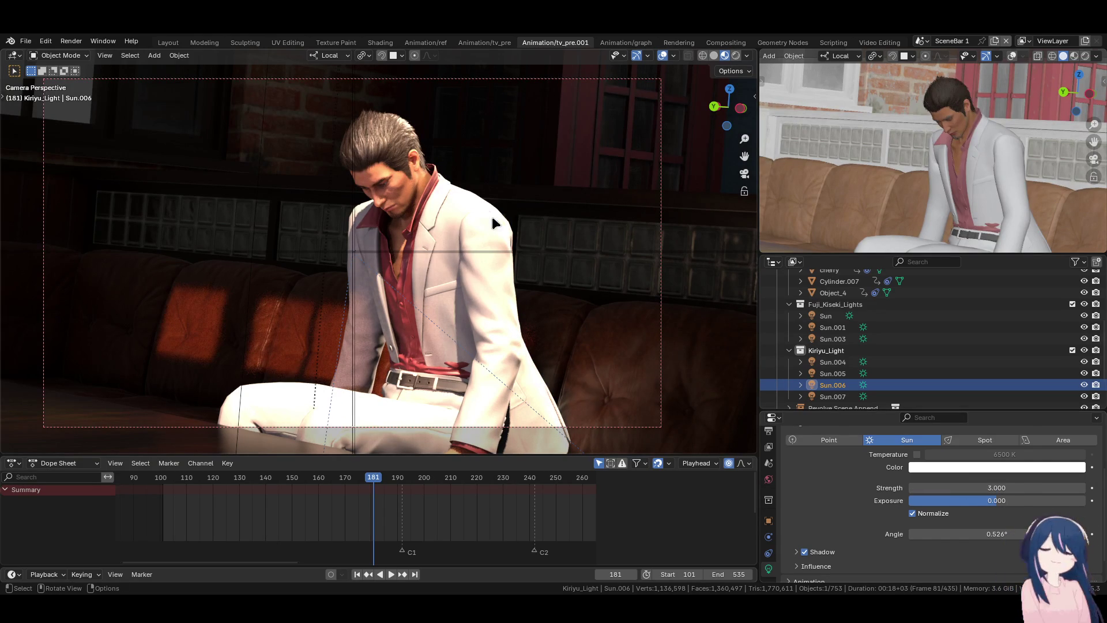
- Test Sun.005 at strength 0, then restore it to 1
left_click(832, 373)
left_click(955, 487)
type("0")
key("Return")
left_click(955, 487)
type("1")
key("Return")
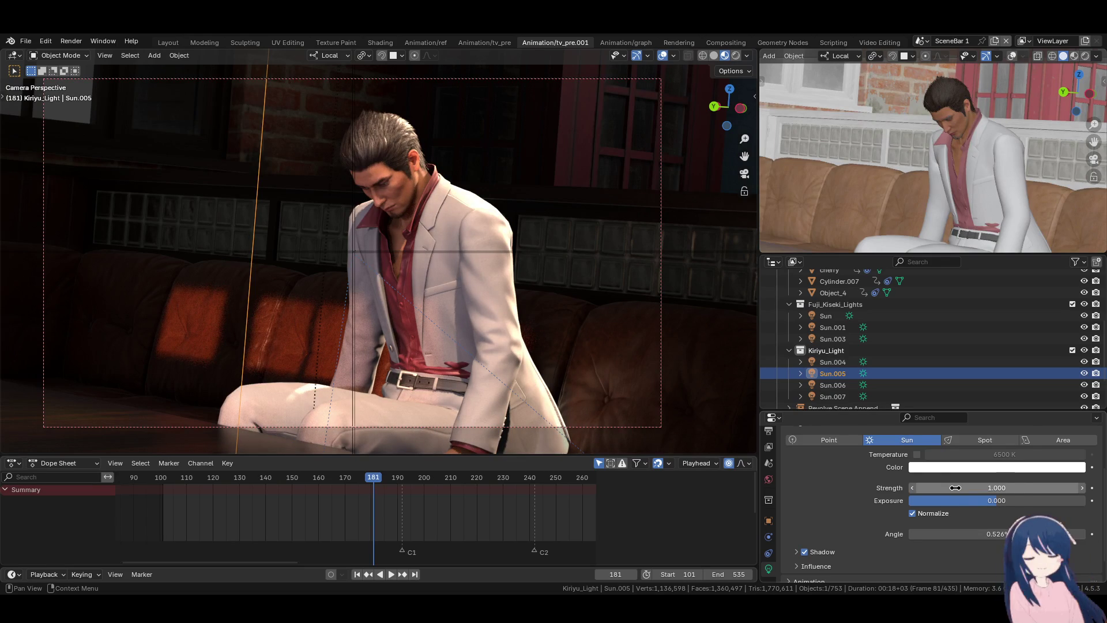
- Test Sun.004 at strength 0, undo back to 3, and review its object and light settings
left_click(833, 362)
left_click(970, 488)
type("0")
key("Return")
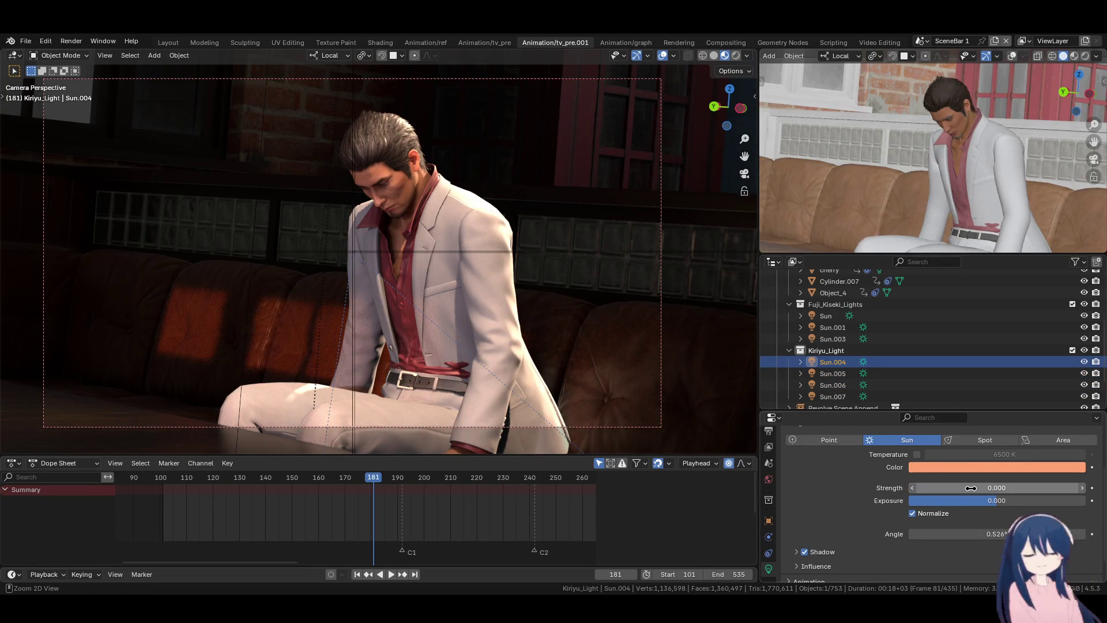
key("ctrl+z")
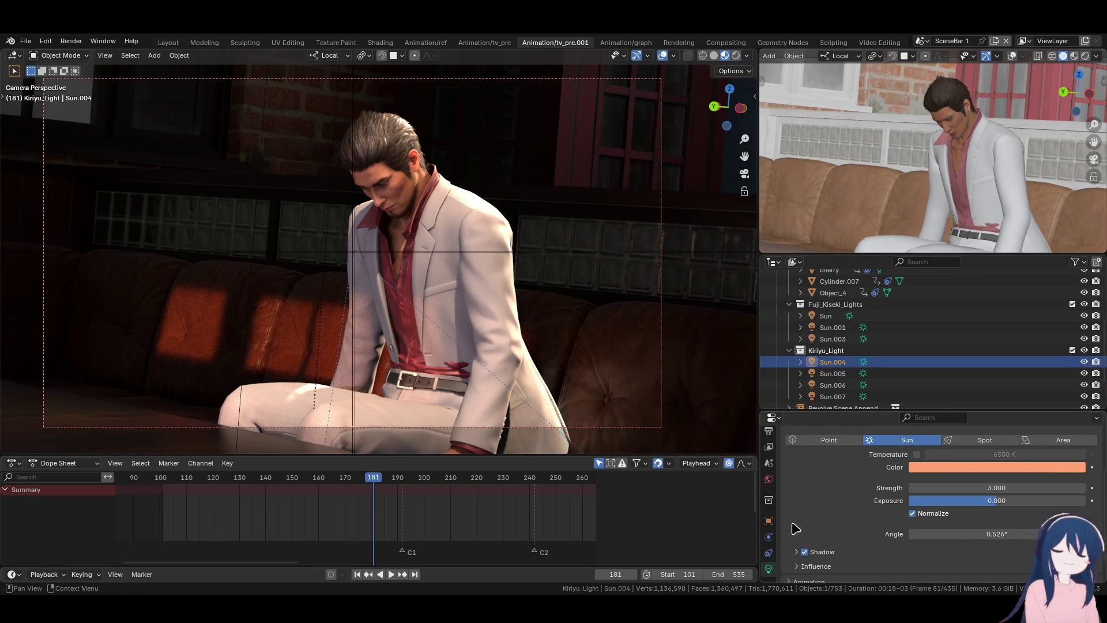
left_click(768, 520)
scroll(804, 527, "down", 5)
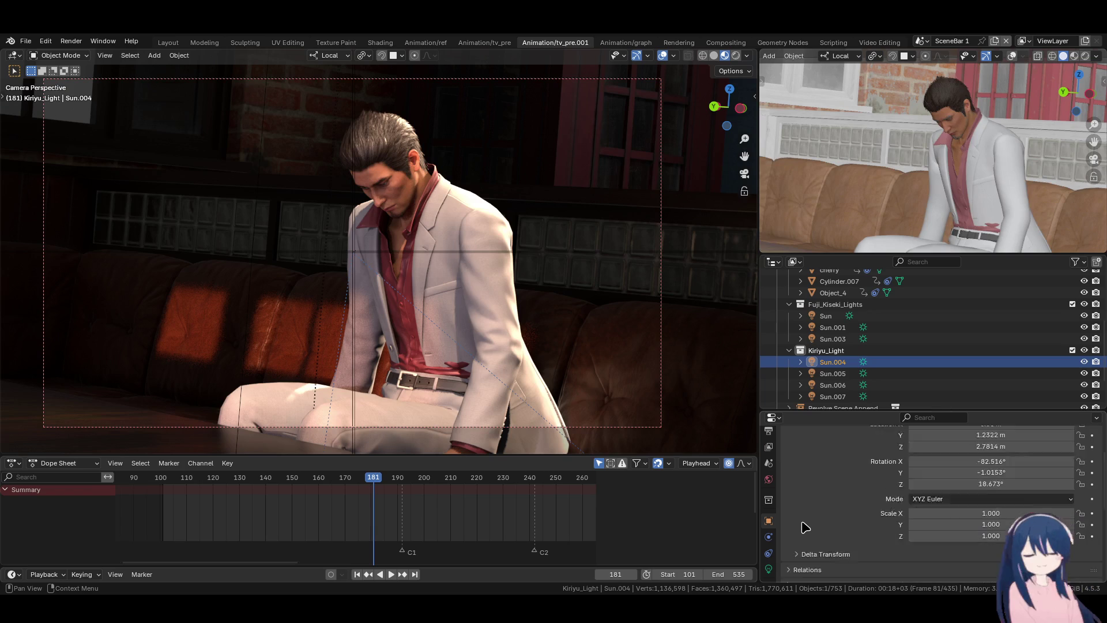
scroll(804, 526, "down", 2)
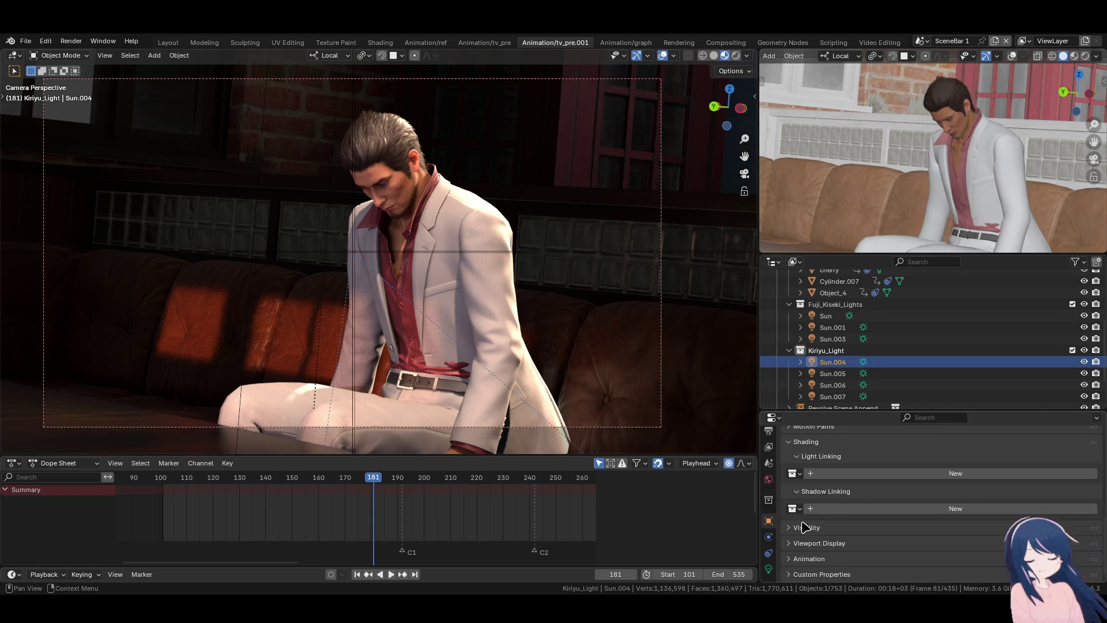
left_click(769, 568)
scroll(818, 518, "up", 4)
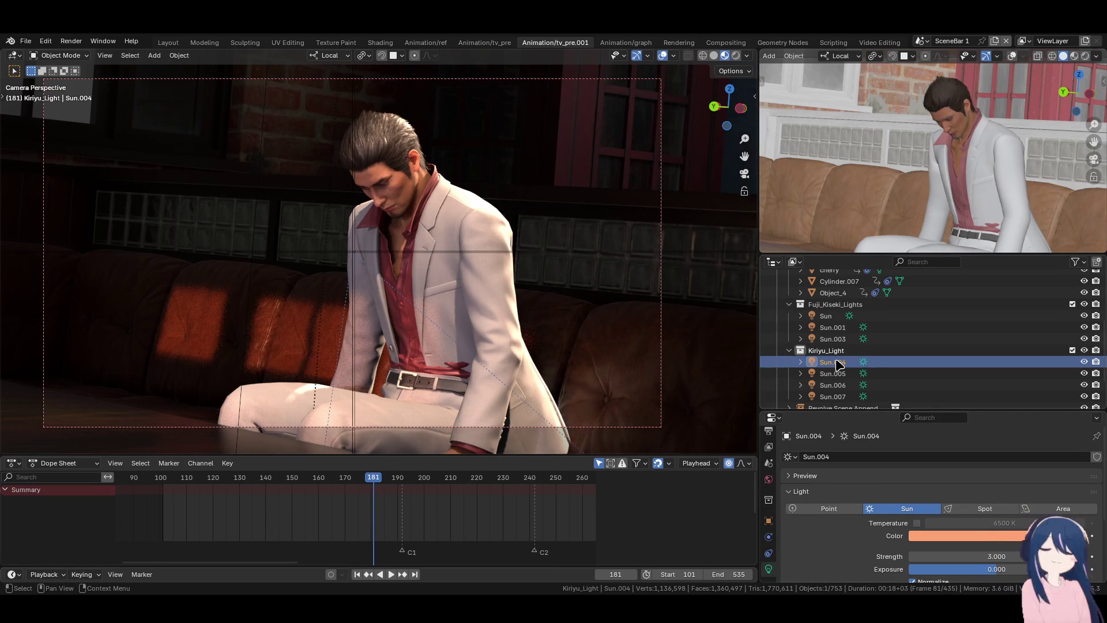
- Delete the Sun.004 lamp and set Sun.001's strength to 6
key("x")
left_click(825, 316)
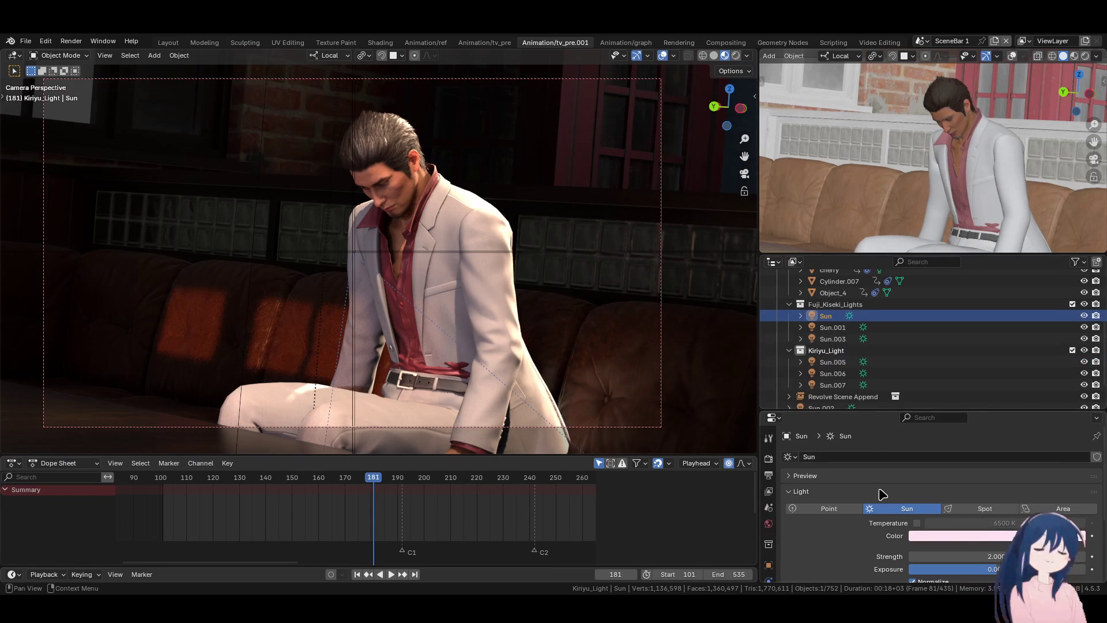
scroll(882, 494, "down", 2)
left_click(830, 327)
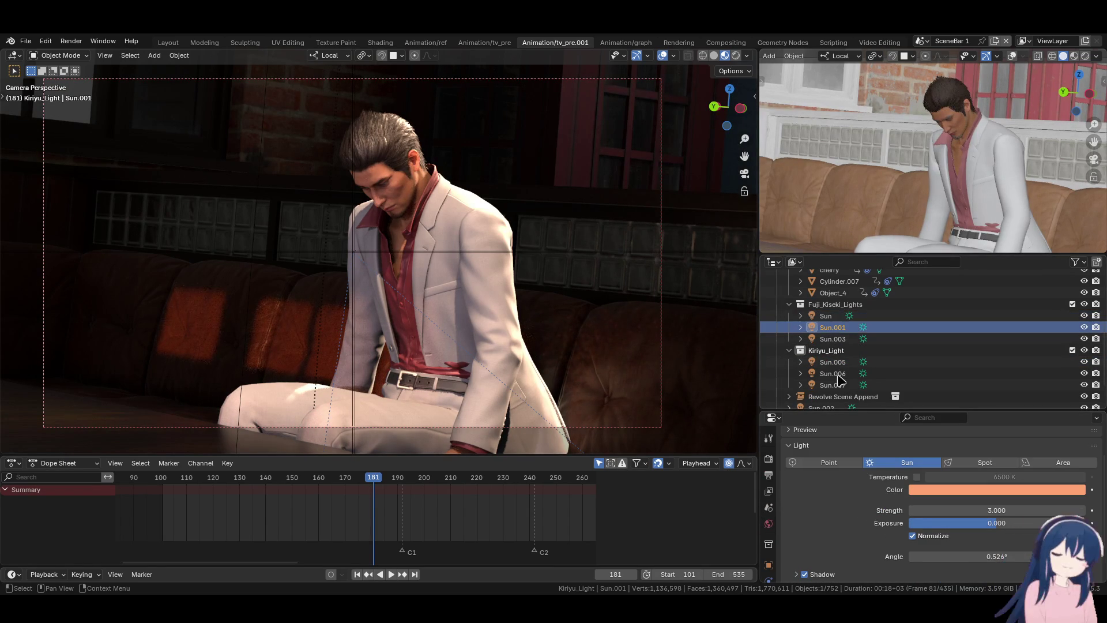
left_click(970, 510)
type("6.000")
key("Return")
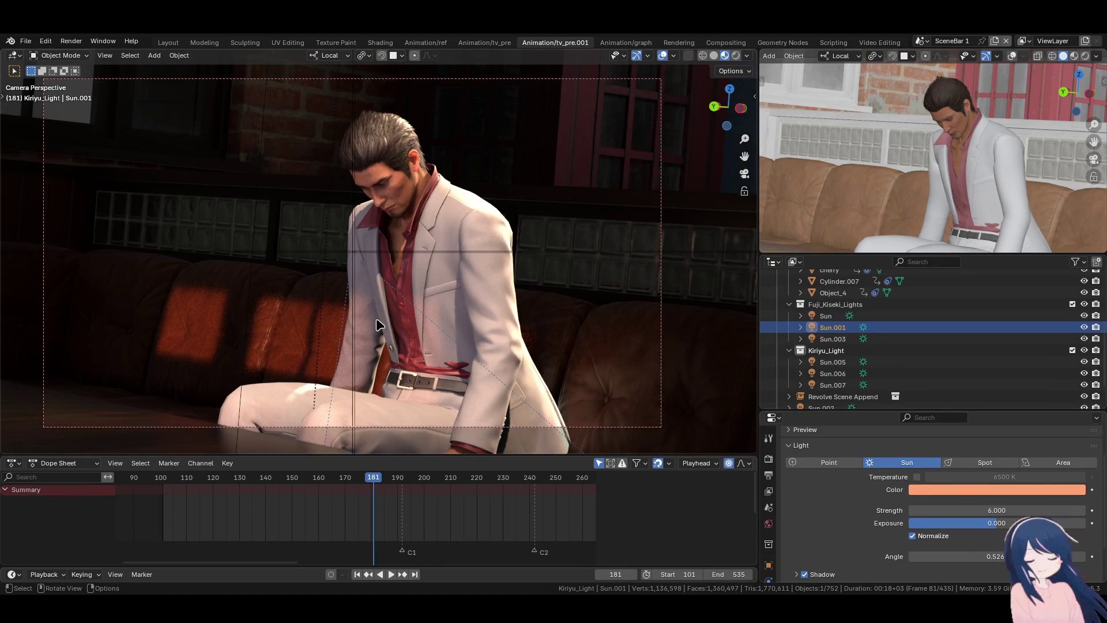
- Raise Sun.001's exposure to 1
scroll(845, 530, "down", 1)
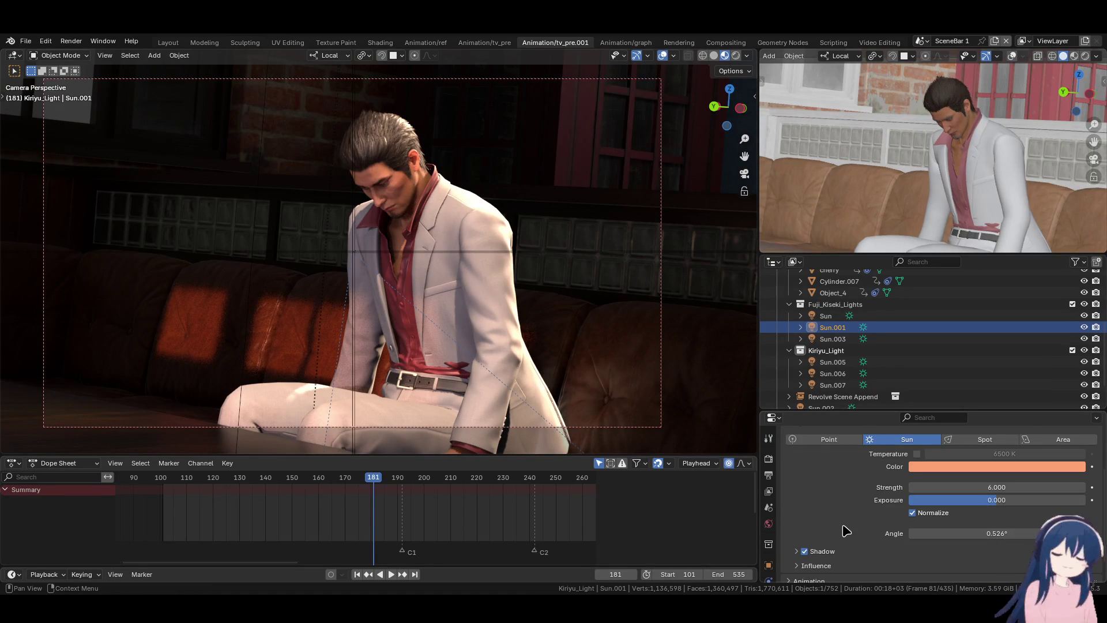
mouse_move(986, 499)
left_mouse_down()
mouse_move(1077, 499)
mouse_move(992, 500)
left_mouse_up()
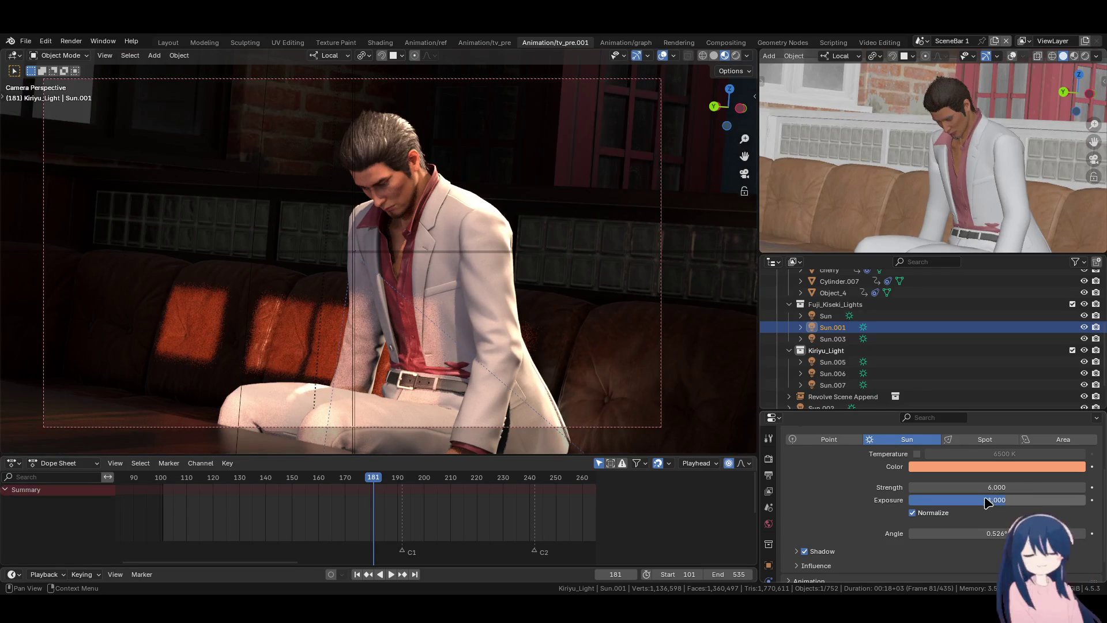
left_click(986, 500)
type("1")
key("Return")
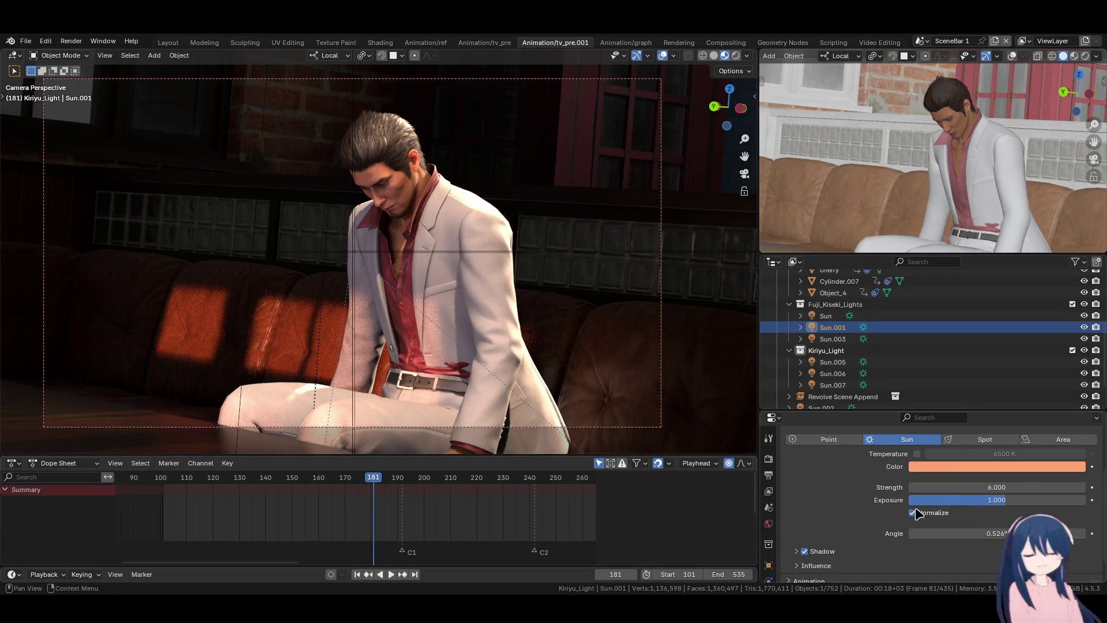
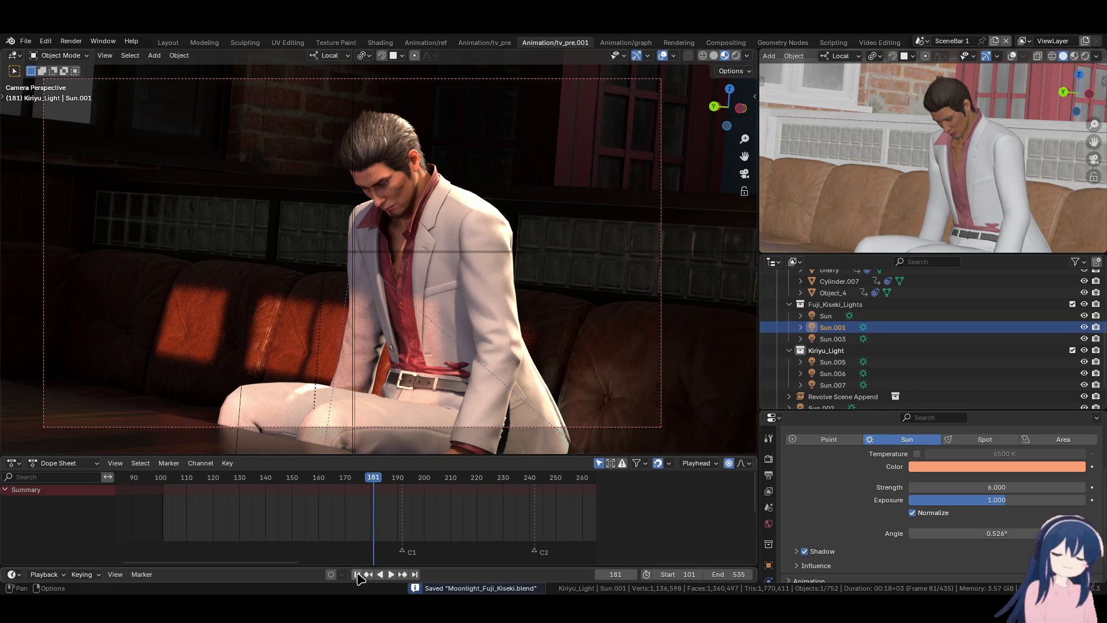
- Go to frame 101, select Sun.005 and Sun.006, and try a rotation, then cancel it
key("shift+Left")
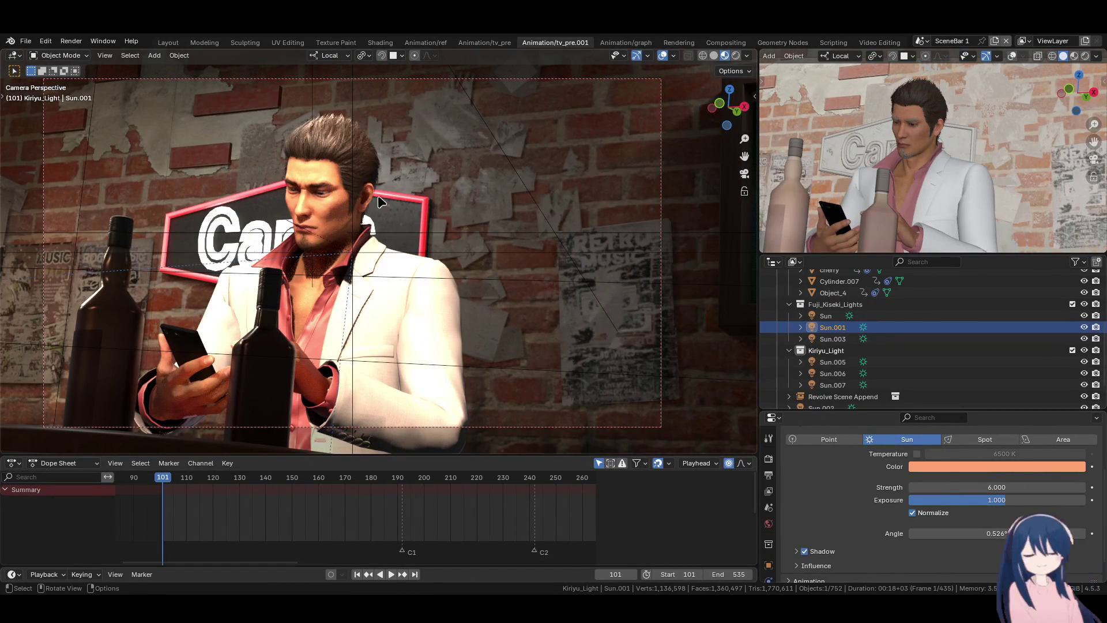
left_click(837, 375)
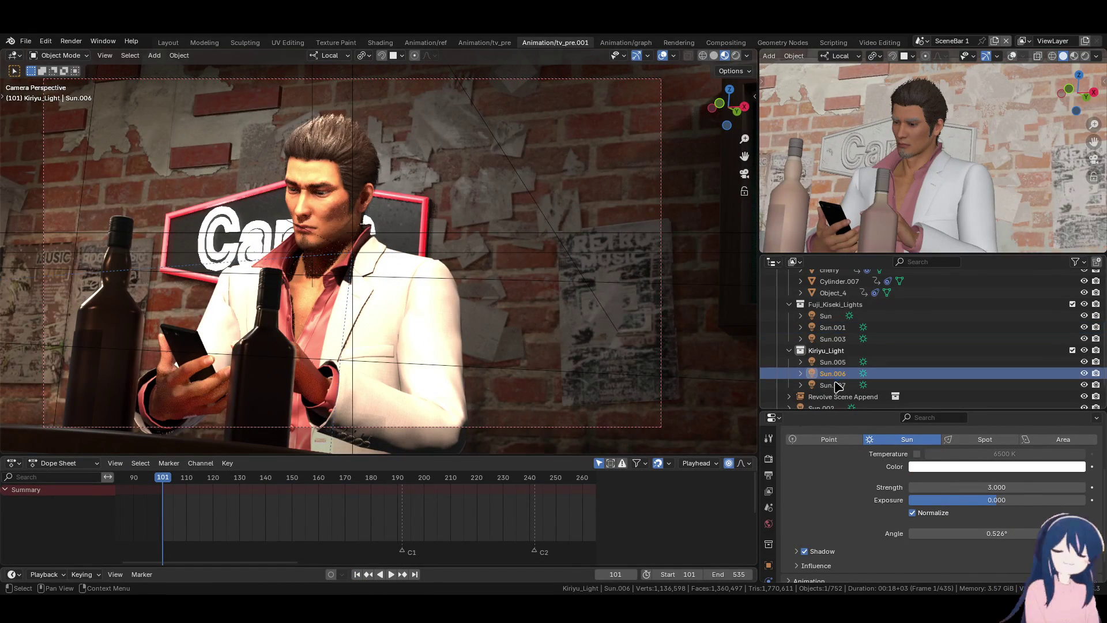
left_click(837, 386)
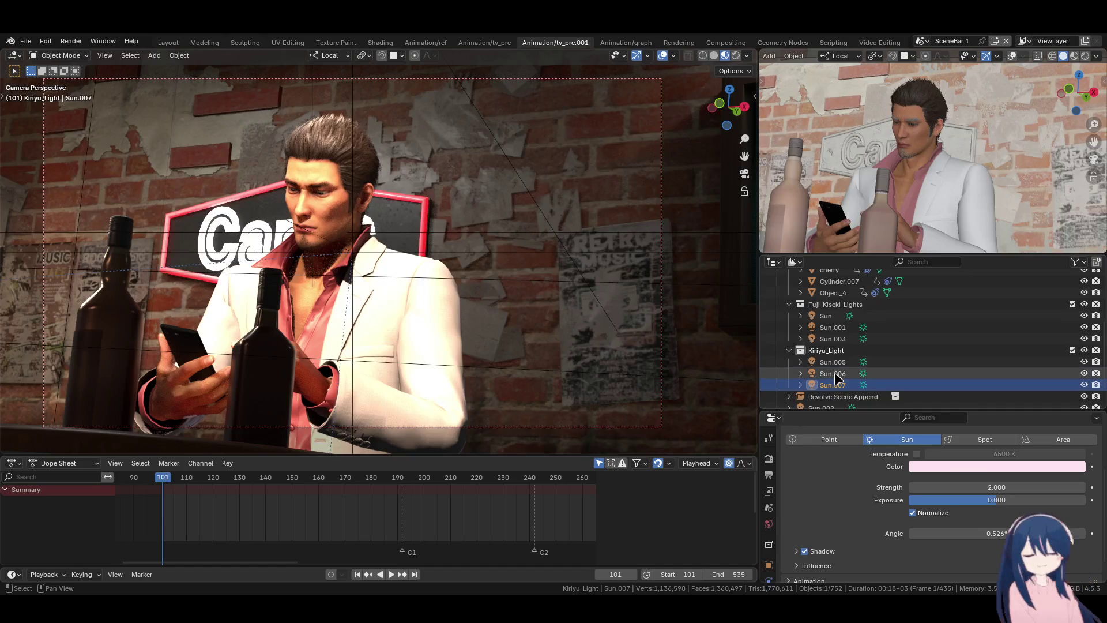
left_click(836, 374)
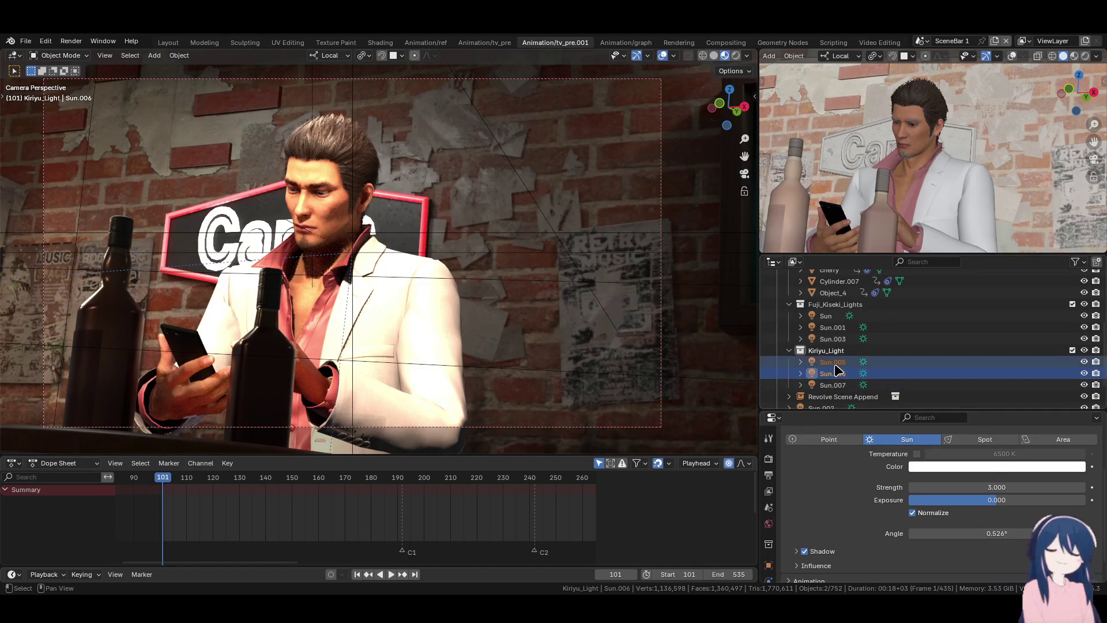
key("r")
key("r")
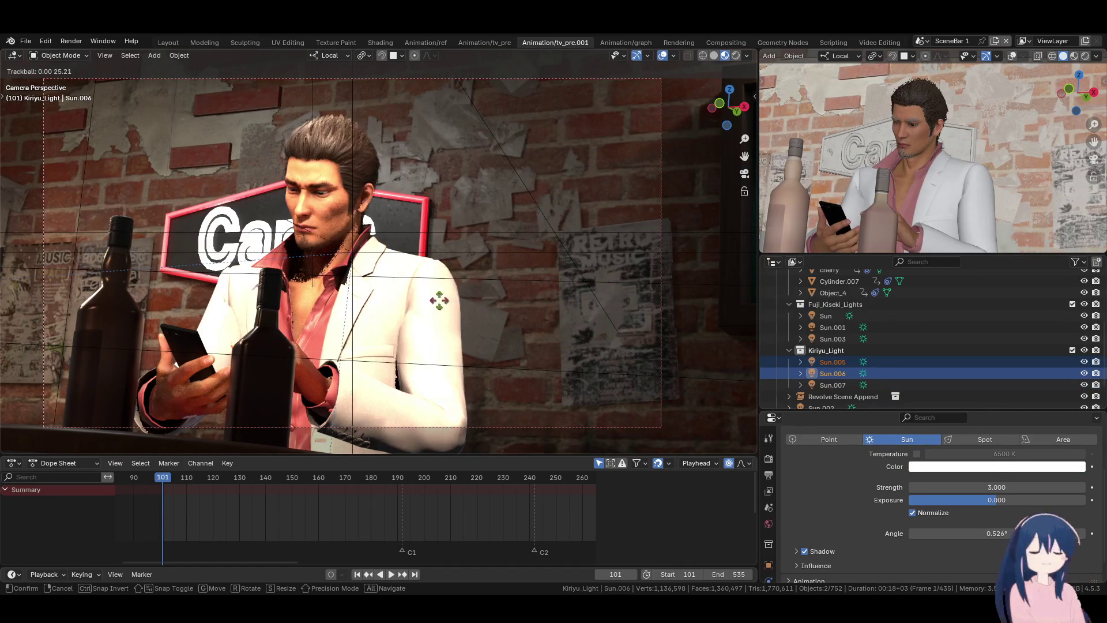
mouse_move(570, 301)
mouse_move(614, 301)
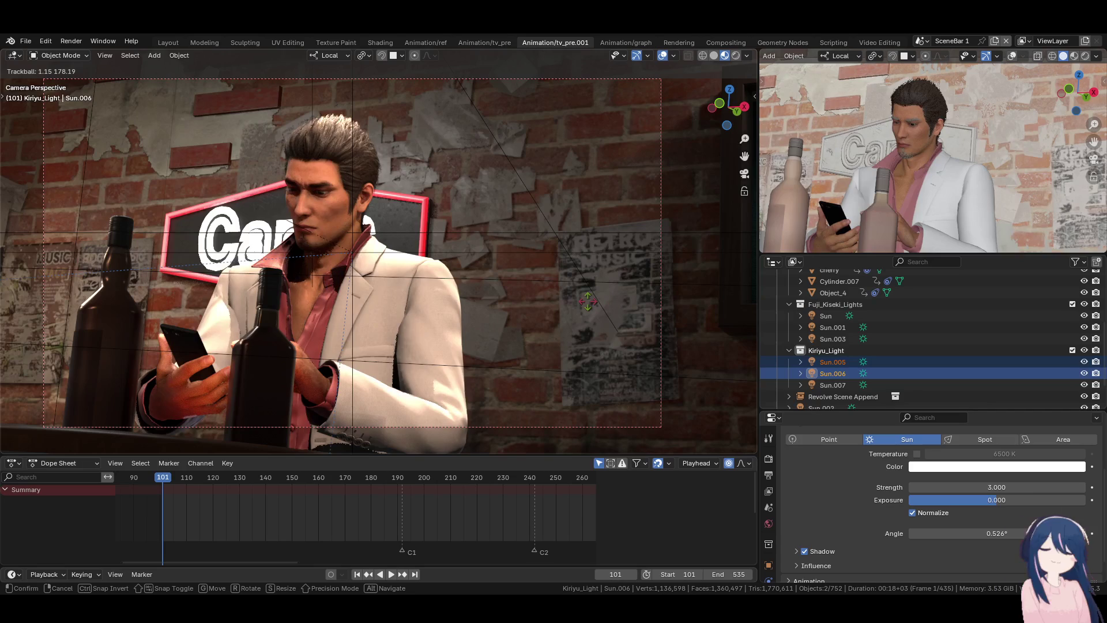
right_click(588, 306)
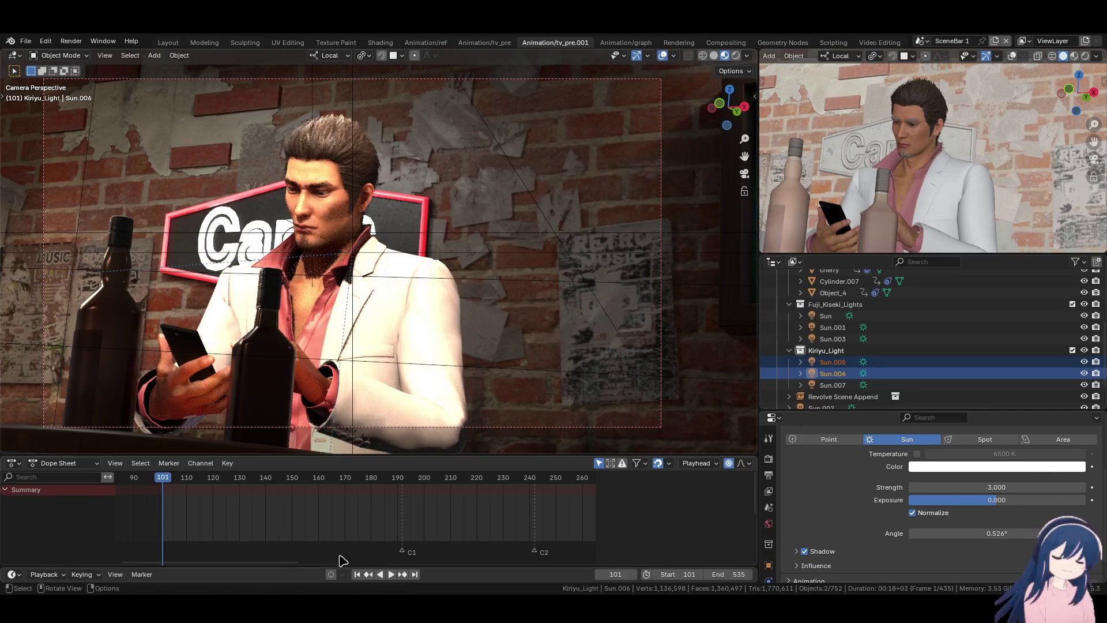
- With Auto Keying on, rotate Sun.005 and Sun.006 to a new angle, keyed at frame 101
left_click(331, 574)
key("r")
key("r")
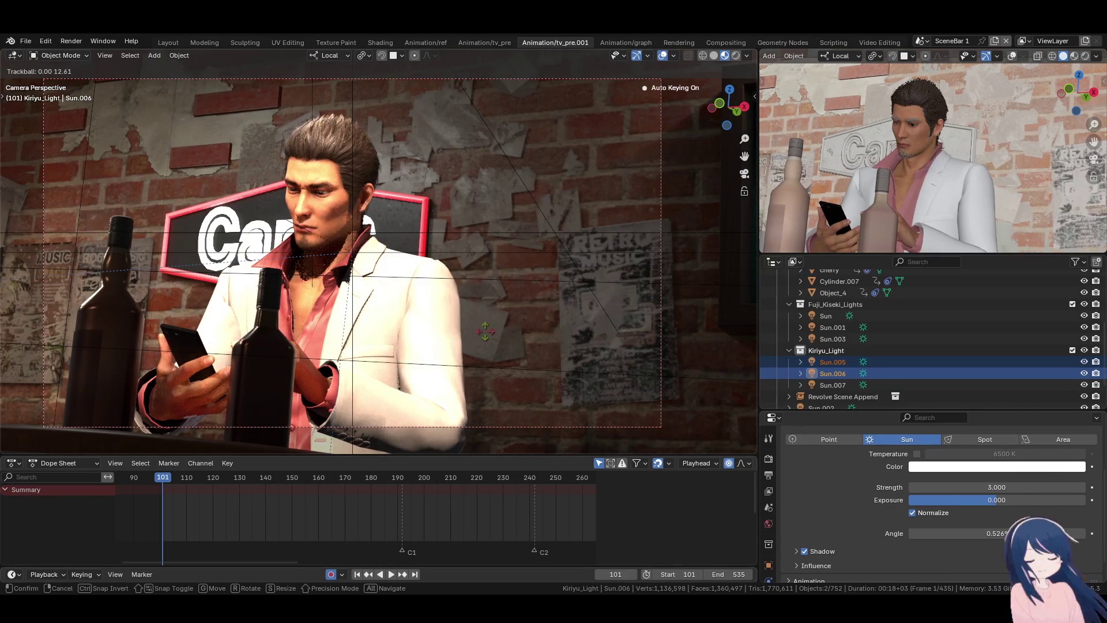
mouse_move(634, 336)
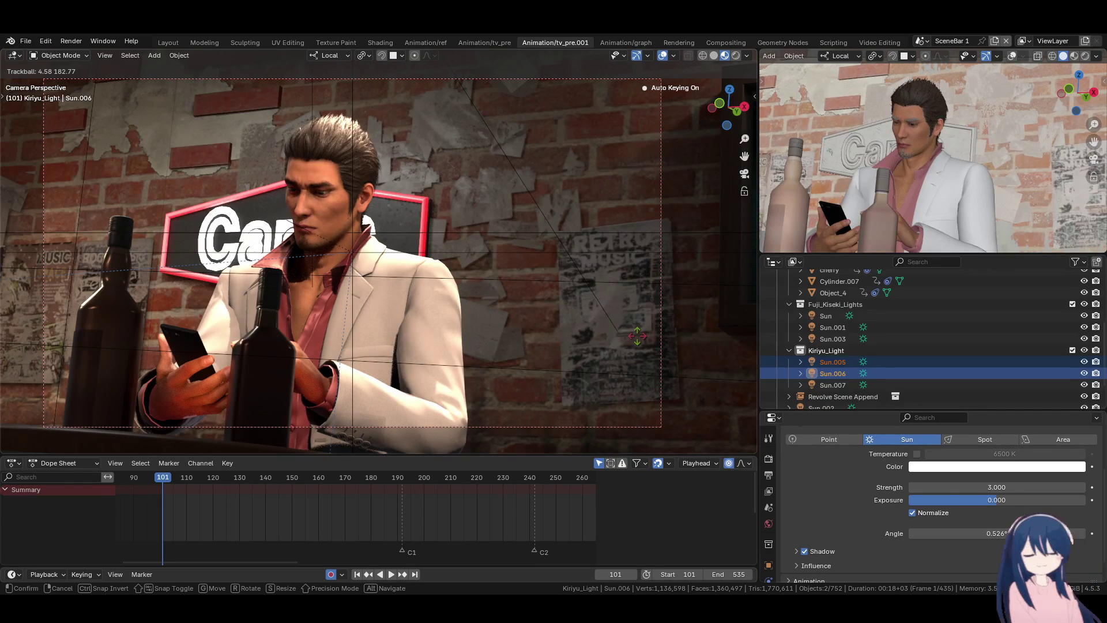
mouse_move(578, 335)
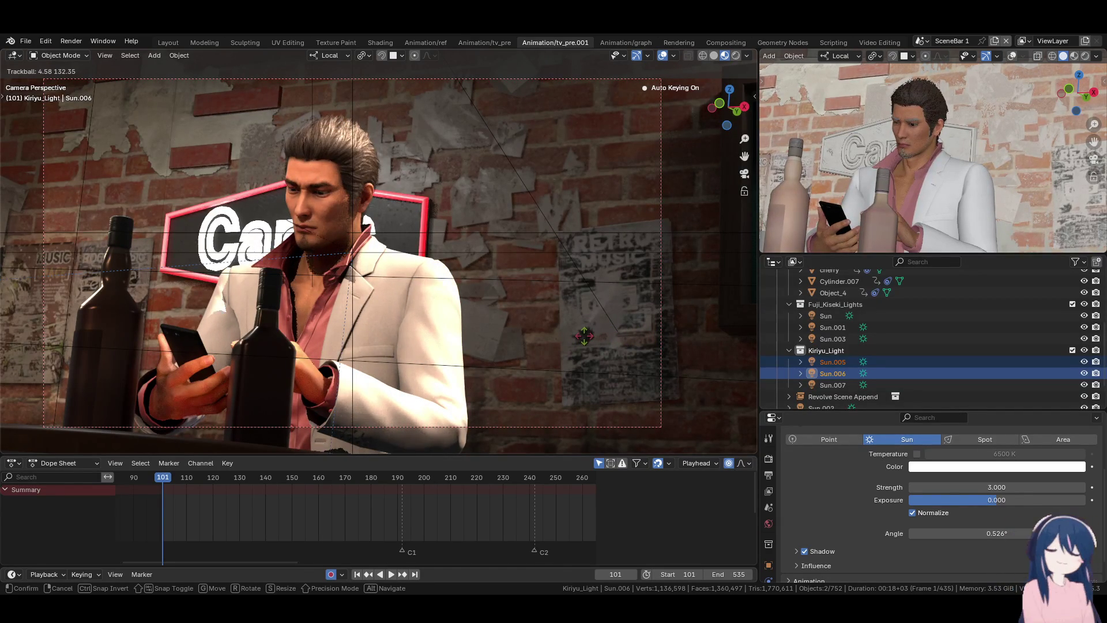
left_click(580, 335)
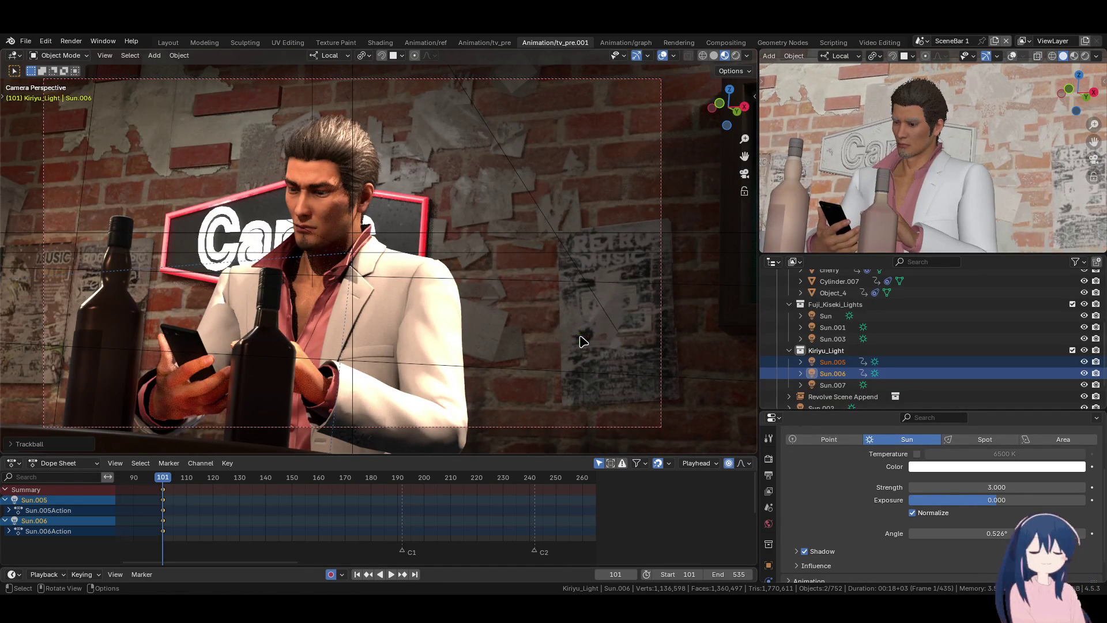
- Play on to frame 155 and rotate Sun.005 and Sun.006 to the walking-shot angle, keyed there
key("space")
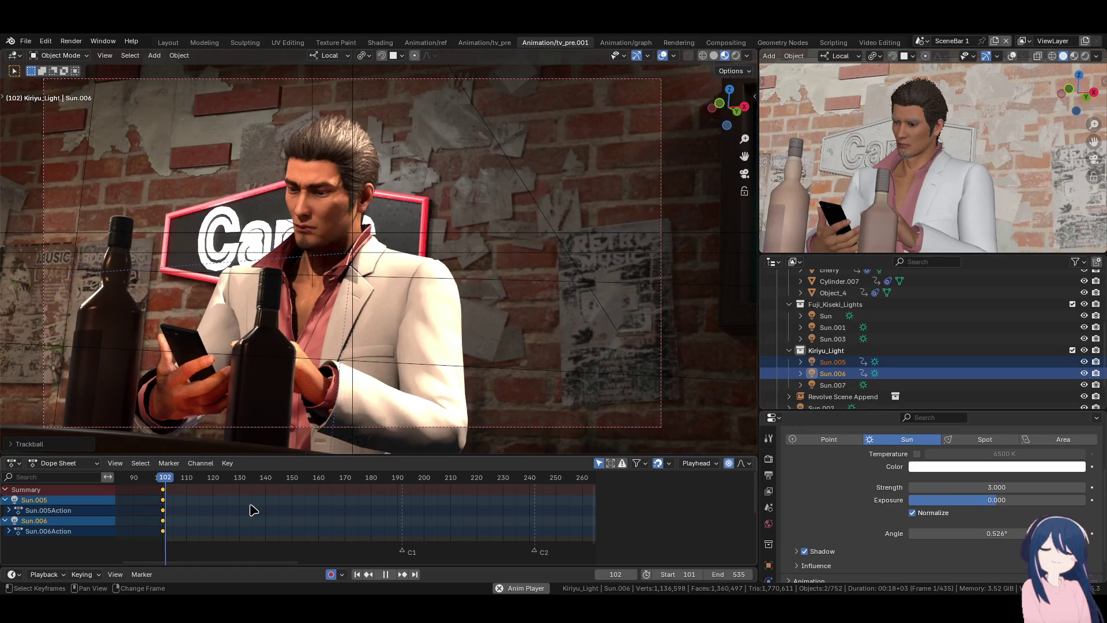
key("space")
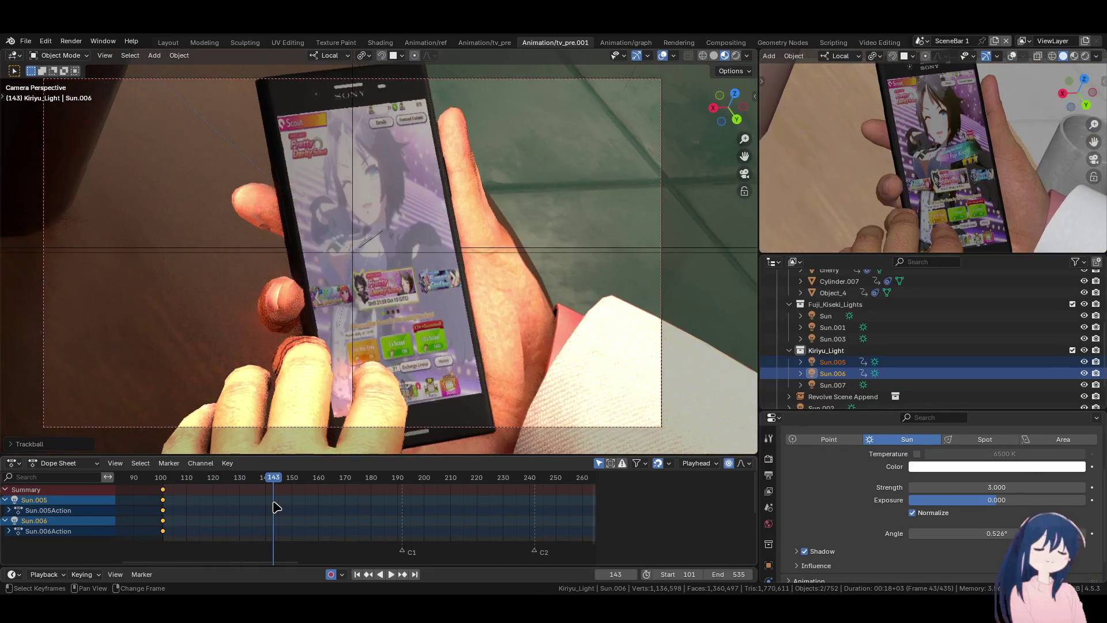
key("space")
key("space")
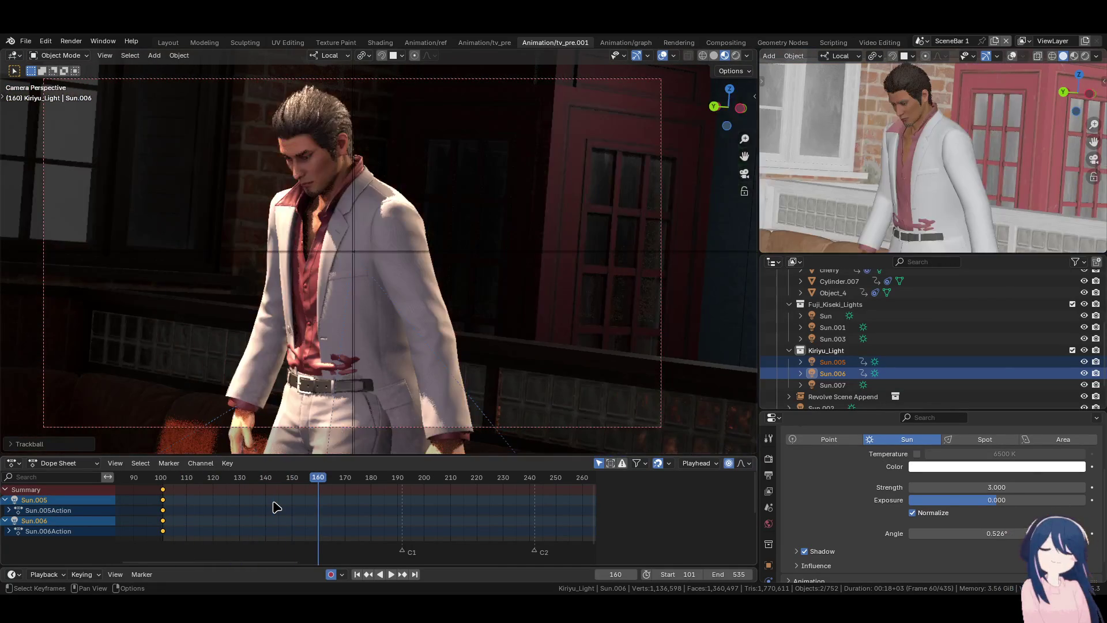
key("Left")
key("Left")
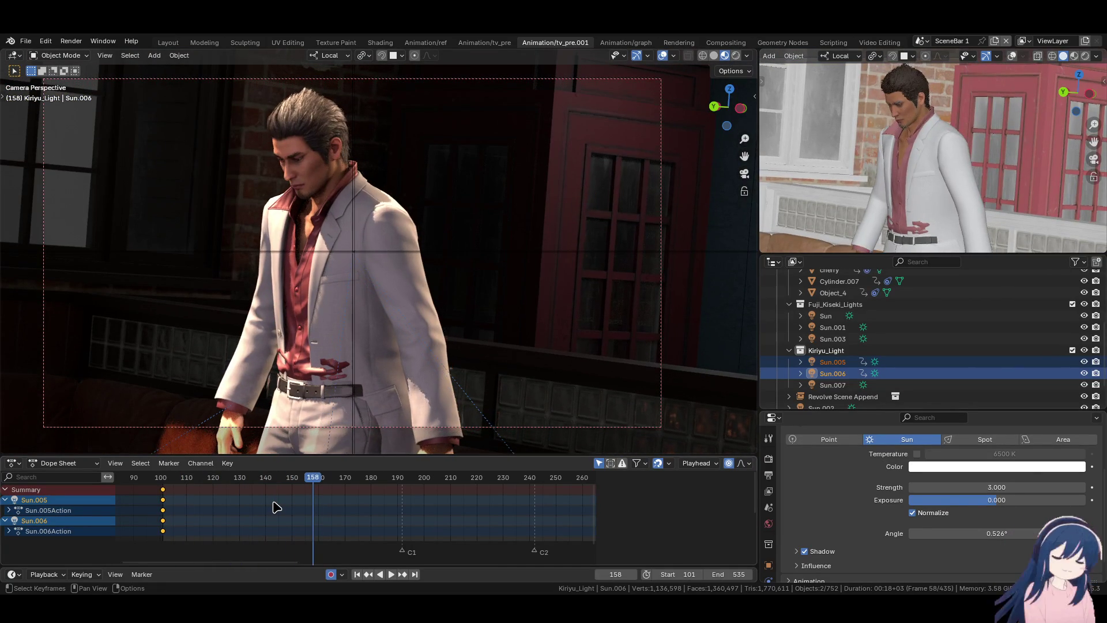
key("Left")
key("Left")
key("Left")
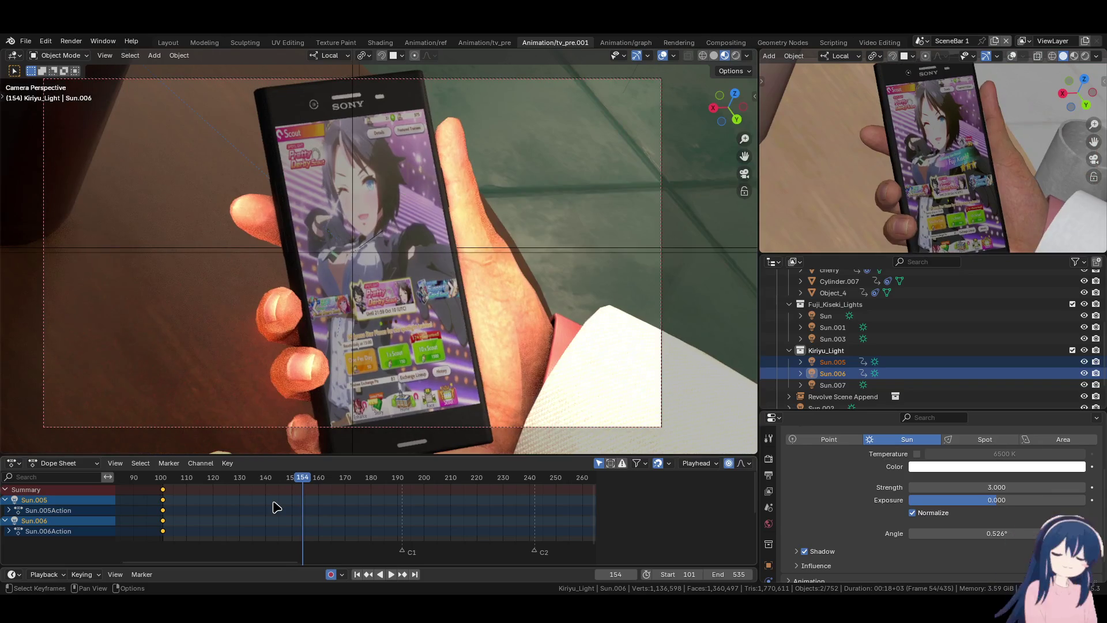
key("Right")
key("r")
key("r")
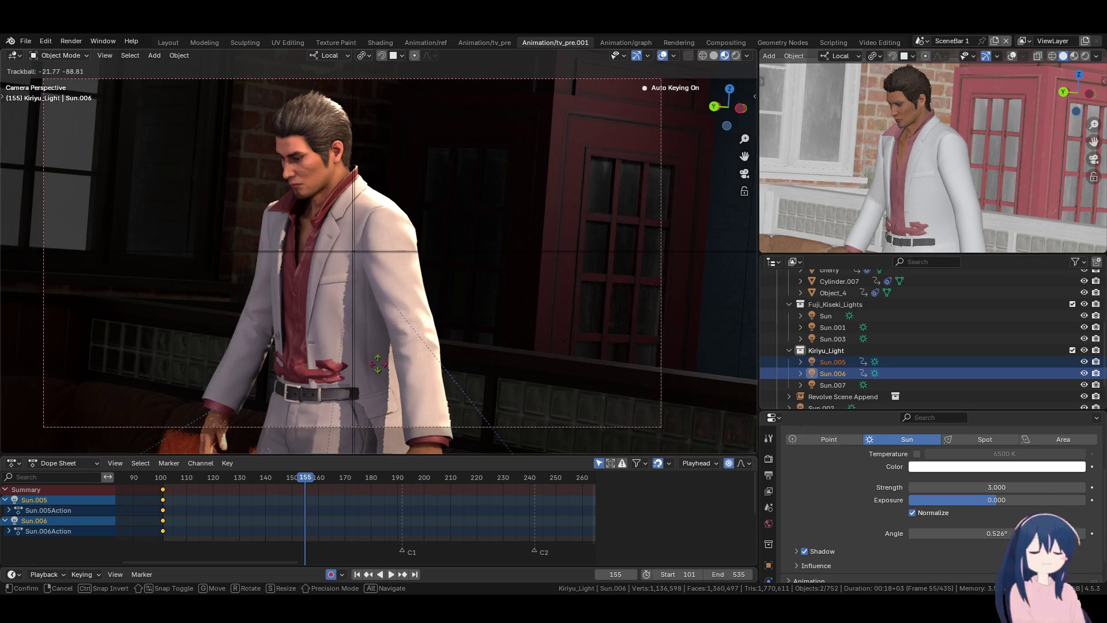
left_click(283, 509)
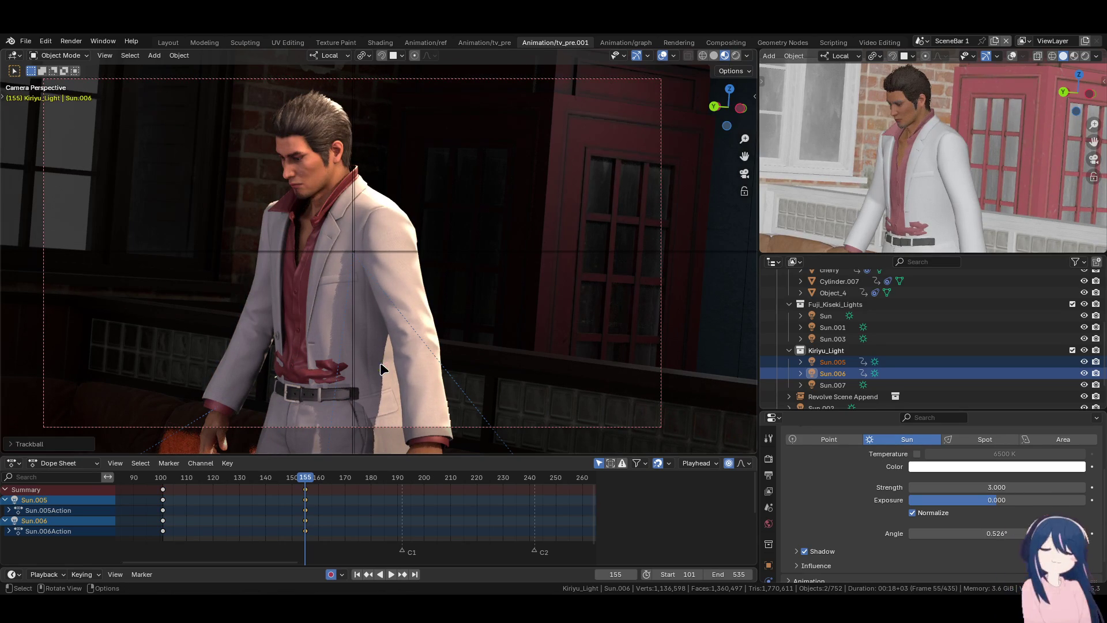
- Duplicate the frame-101 light keys to frame 154, then replay from the start to review
left_click_drag(165, 493, 302, 489)
left_click(308, 493)
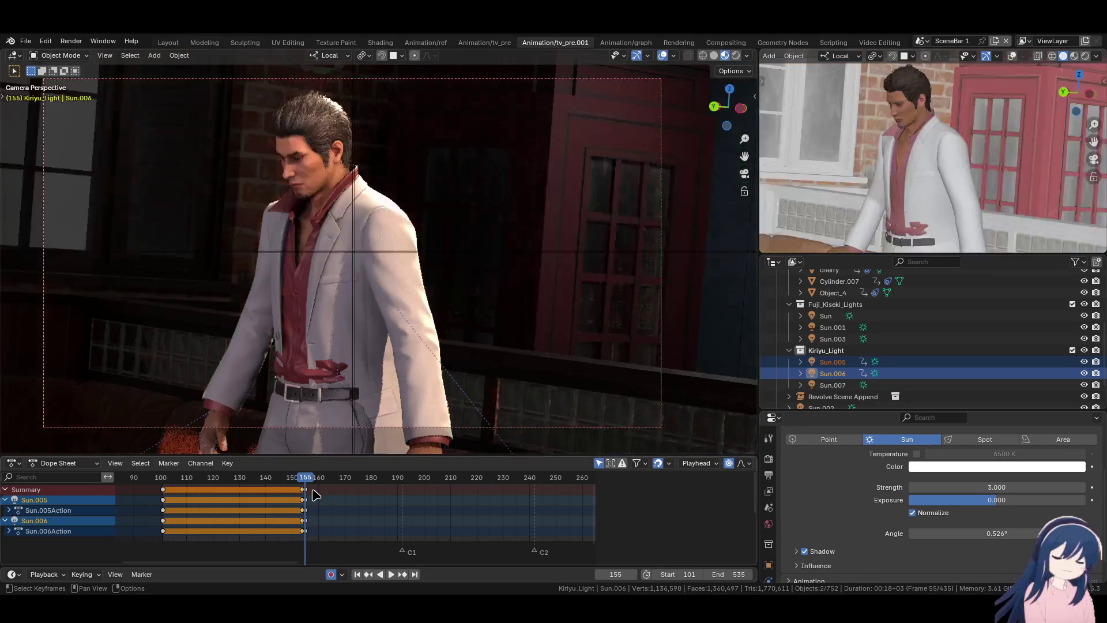
left_click(212, 487)
left_click(164, 480)
key("space")
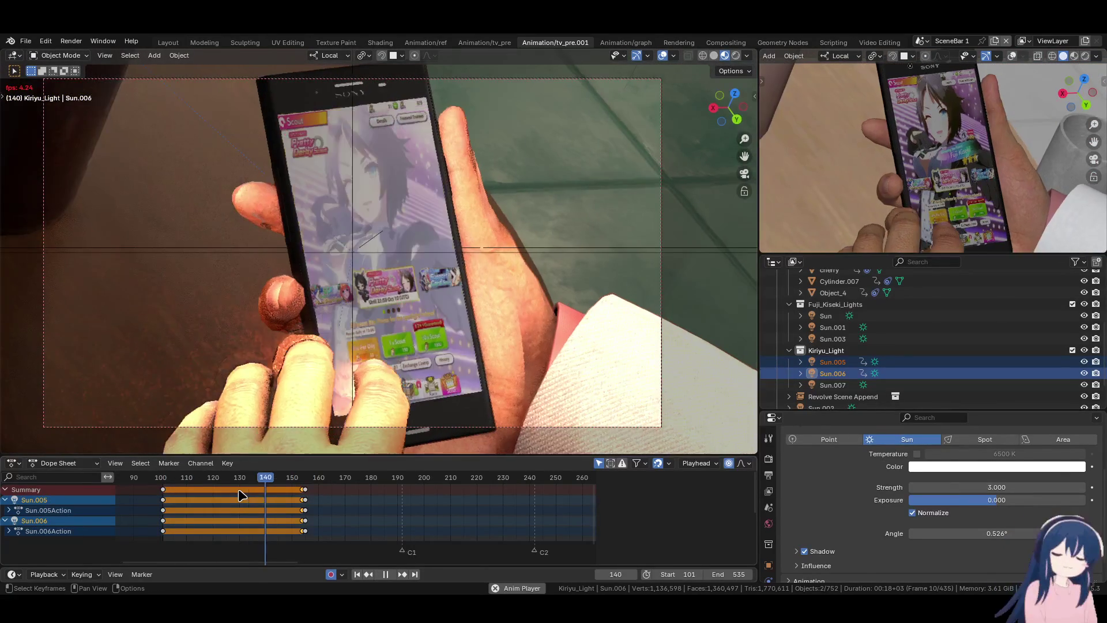
key("space")
key("Right")
key("Right")
key("Right")
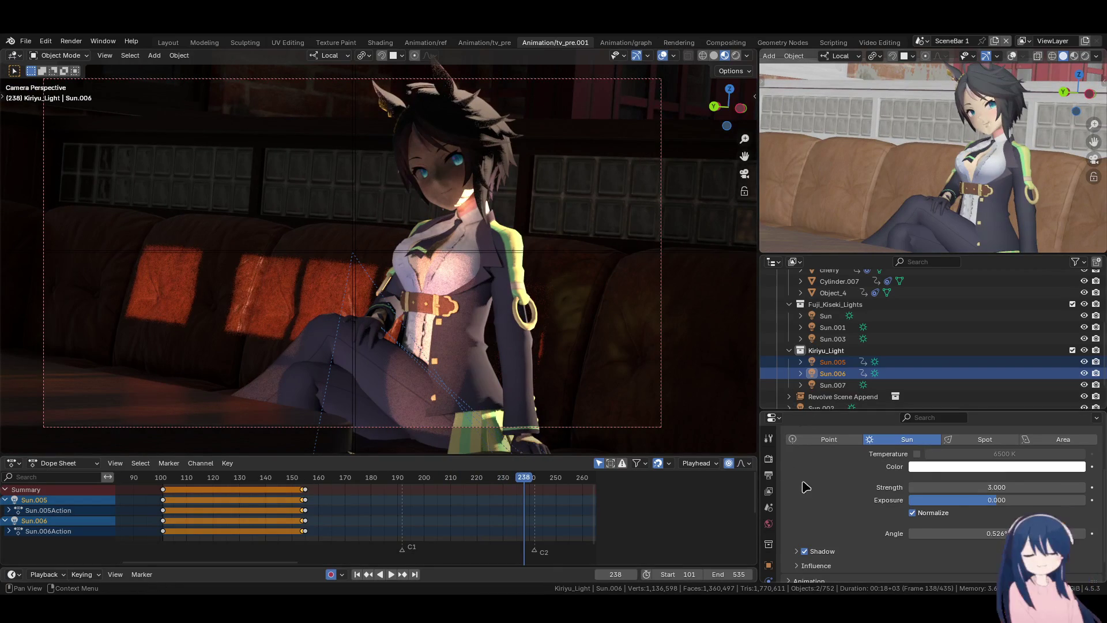
- Set the render engine to Cycles and replay the animation from frame 101
scroll(818, 489, "up", 3)
left_click(768, 458)
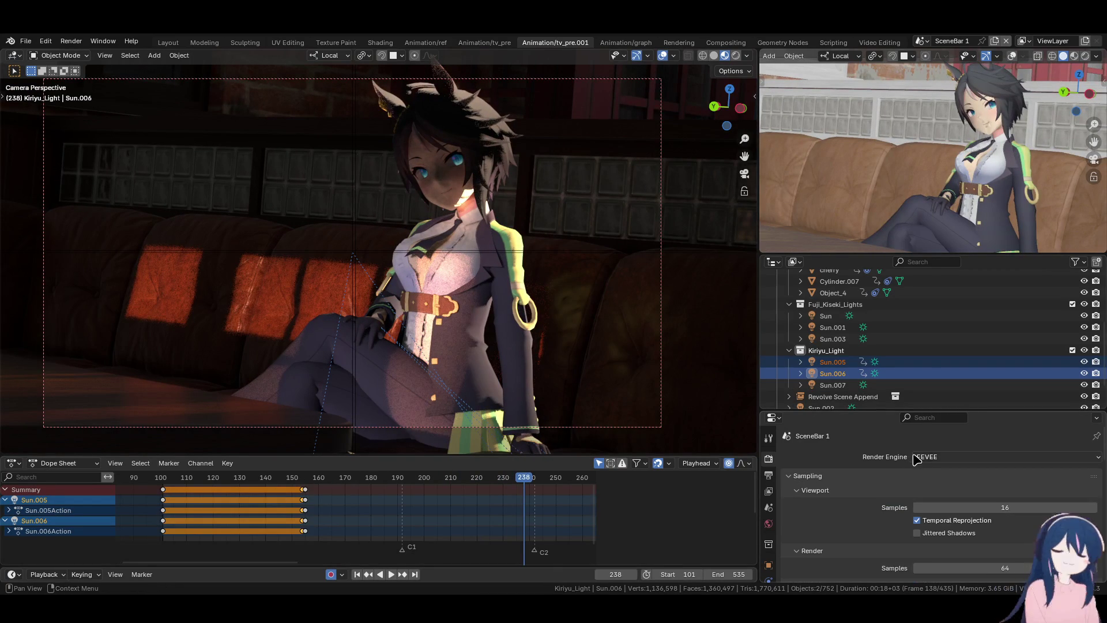
left_click(922, 457)
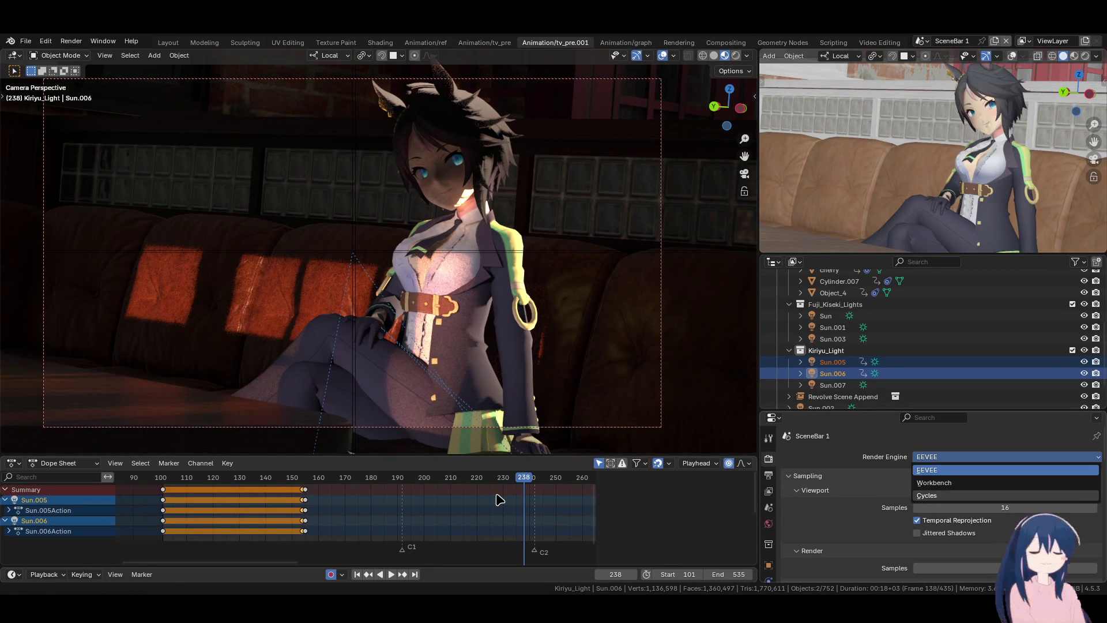
key("Return")
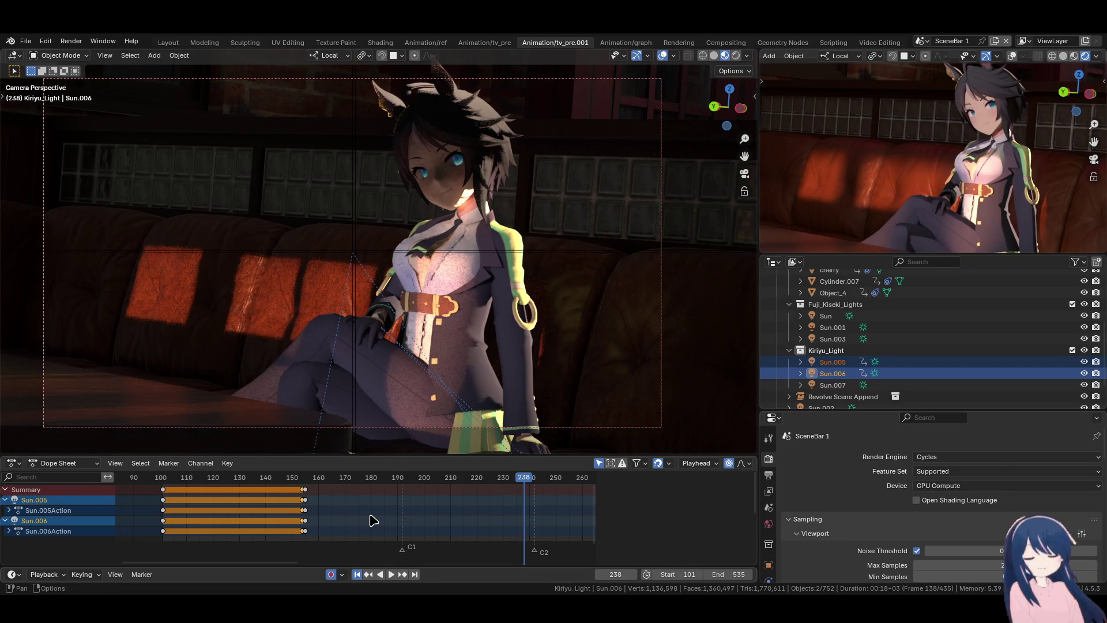
key("shift+Left")
key("space")
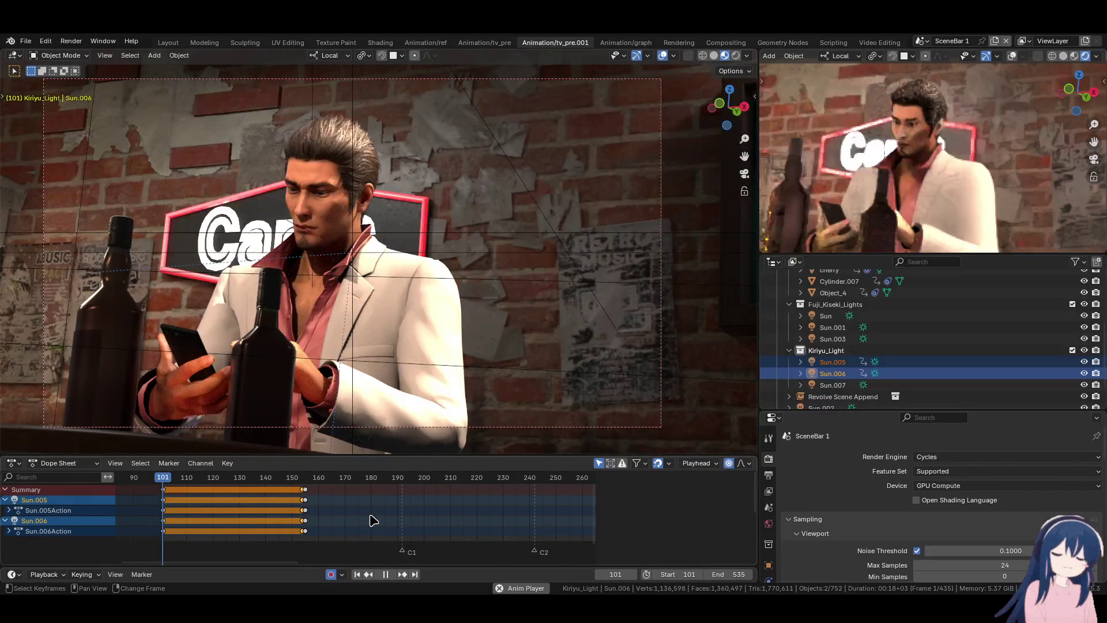
- Stop at frame 144 and try flat, matcap and studio lighting in solid viewport shading
key("space")
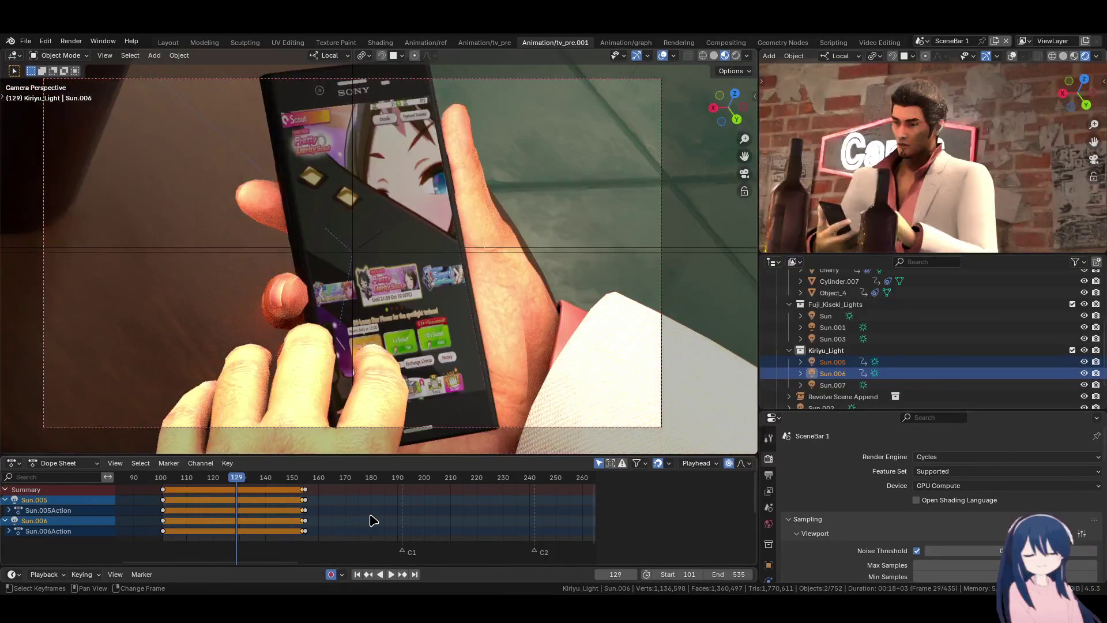
key("space")
key("space")
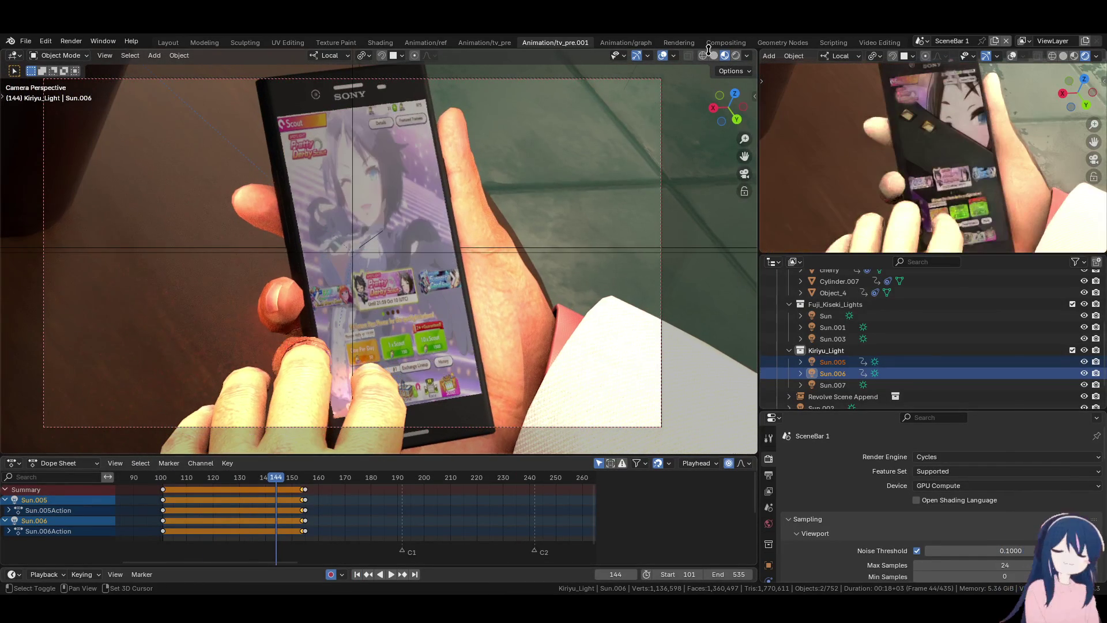
left_click(714, 55)
left_click(748, 56)
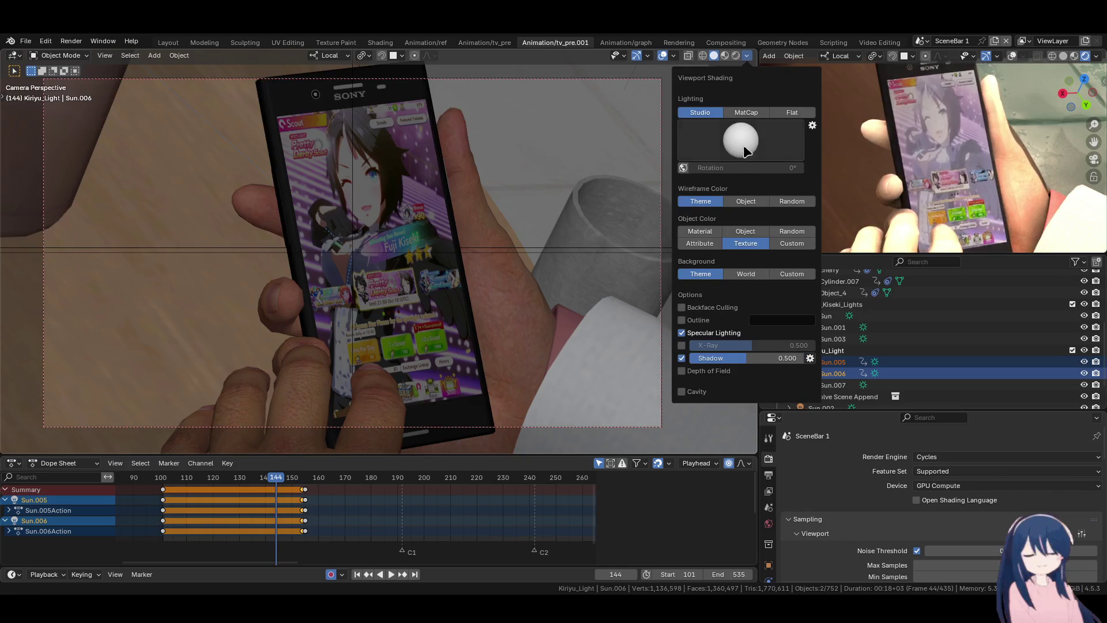
left_click(792, 112)
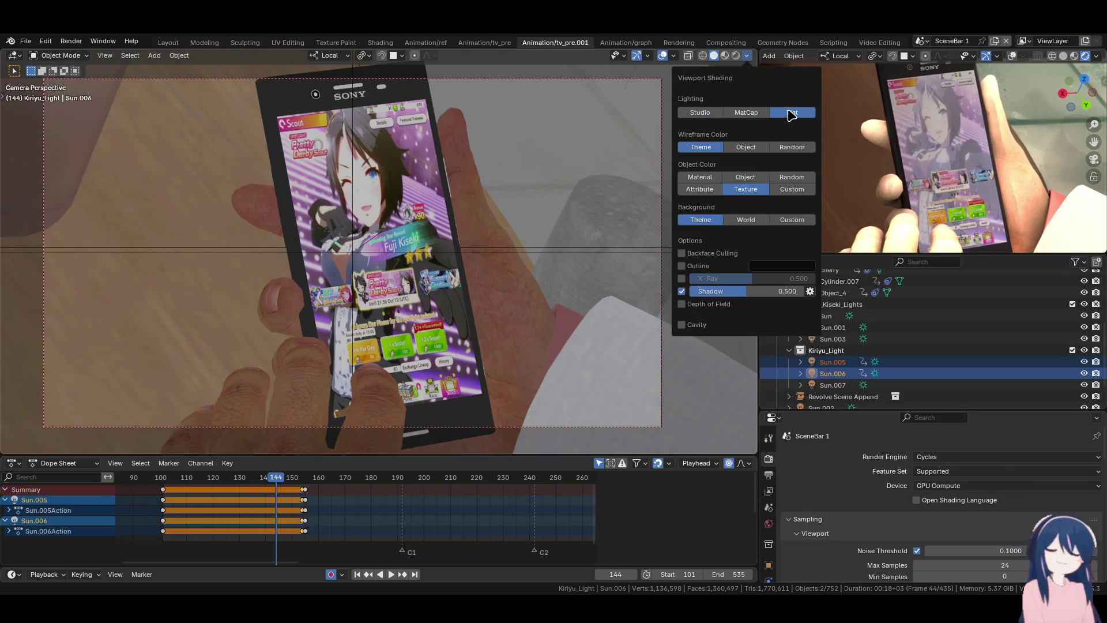
left_click(752, 113)
left_click(716, 113)
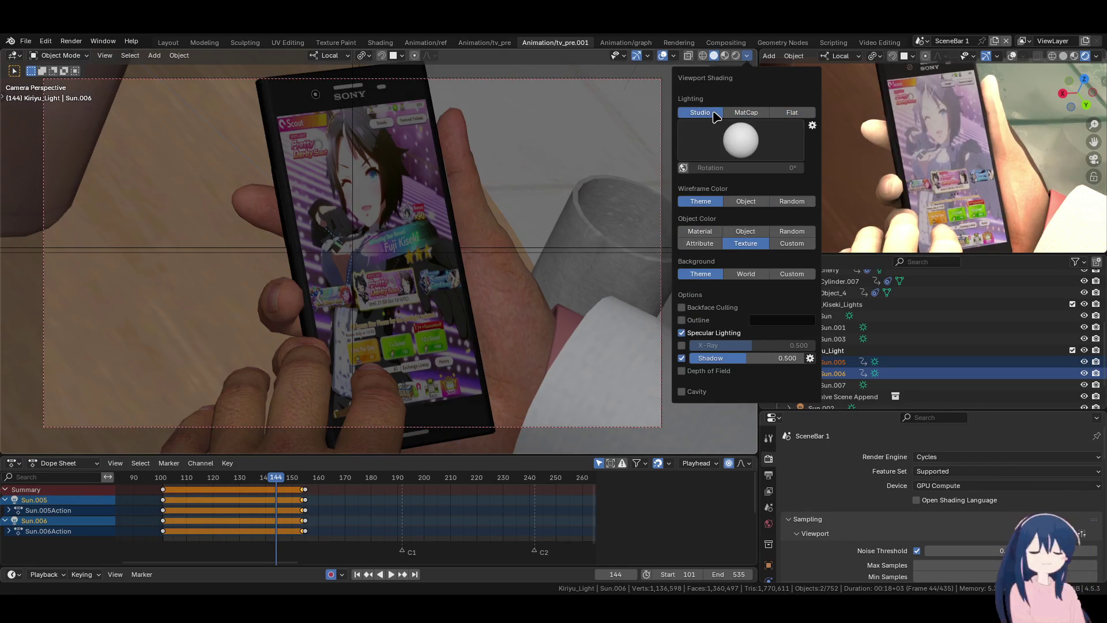
- Play through the bar shots, rewinding to around frame 124 for a second pass
key("space")
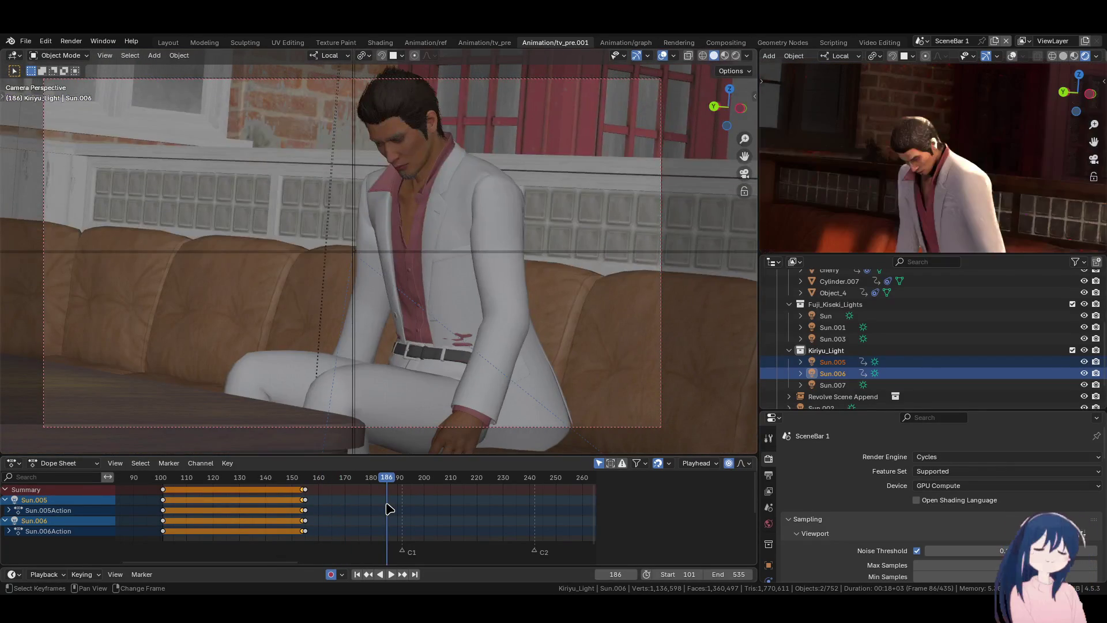
key("space")
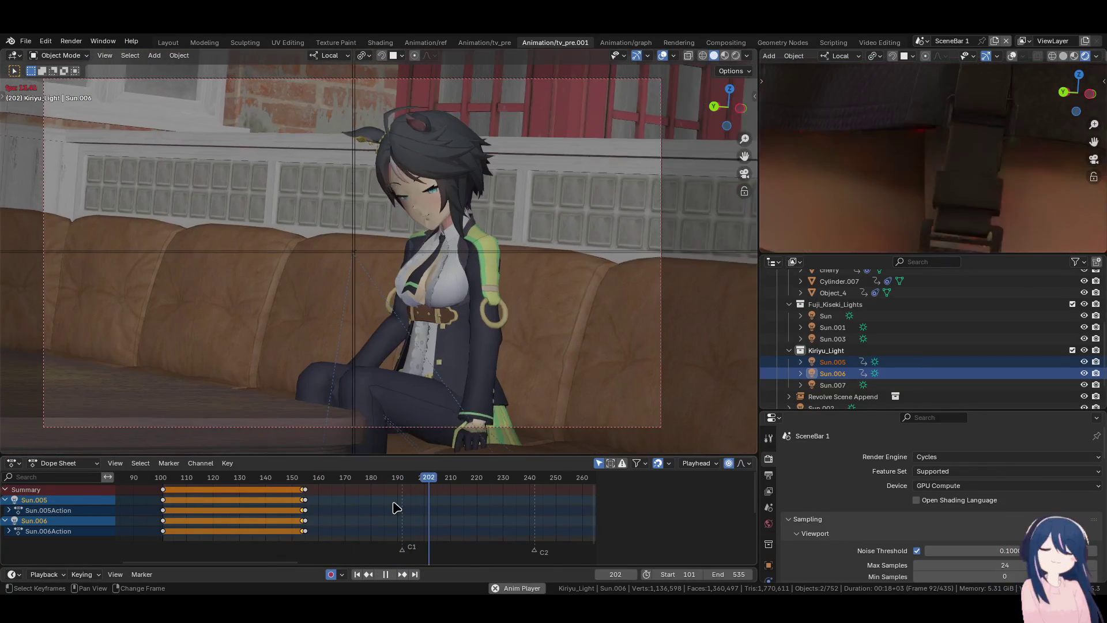
key("space")
key("space")
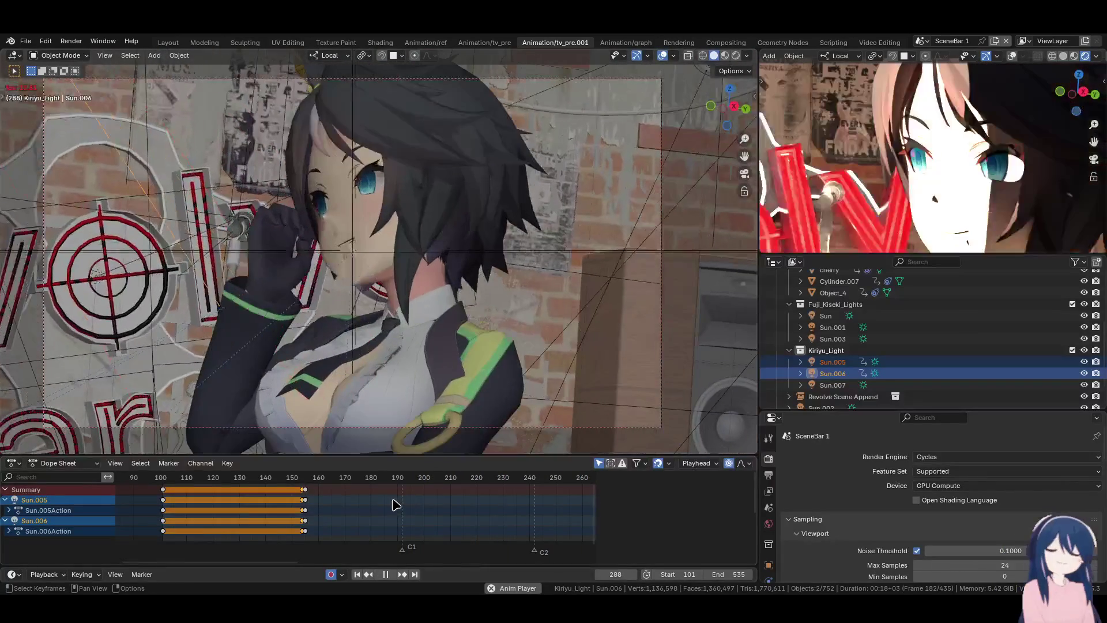
key("space")
left_click_drag(407, 497, 223, 487)
key("space")
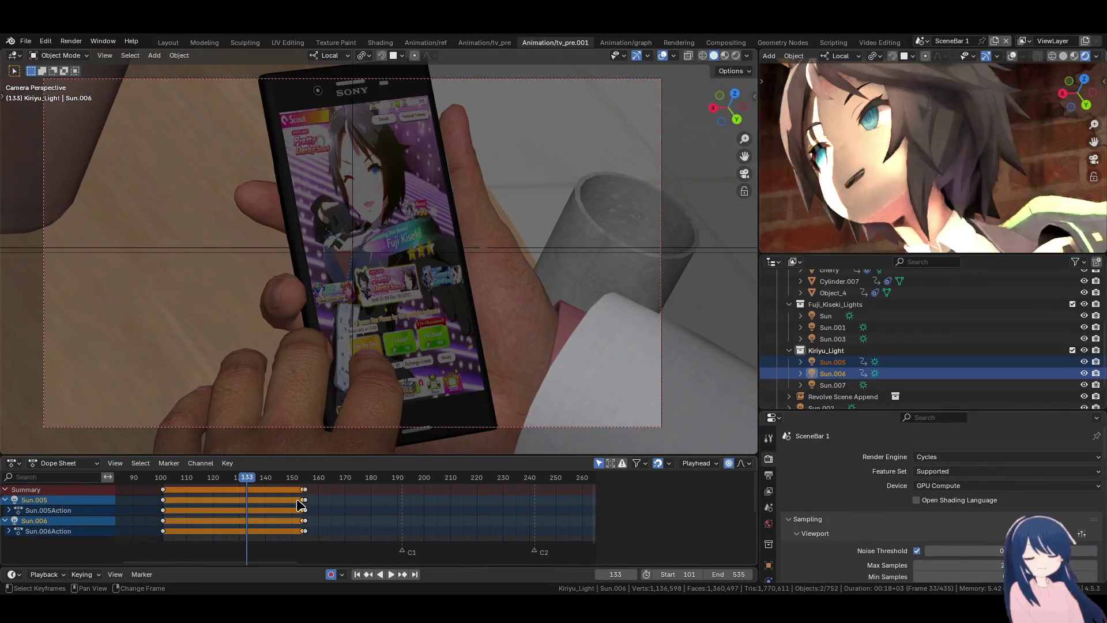
key("space")
key("space")
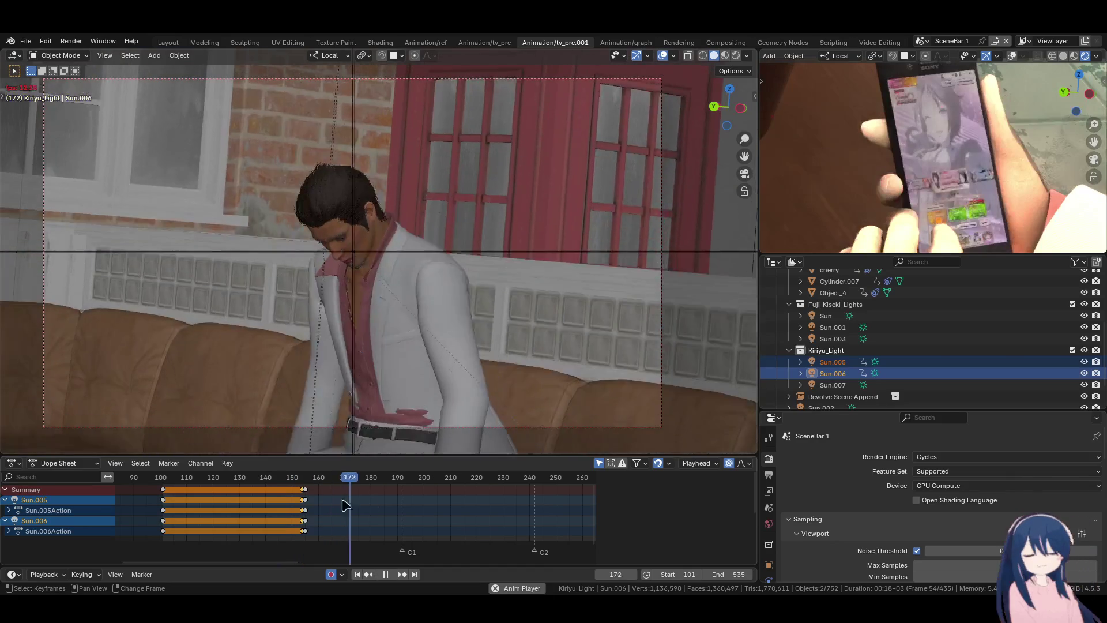
key("space")
key("space")
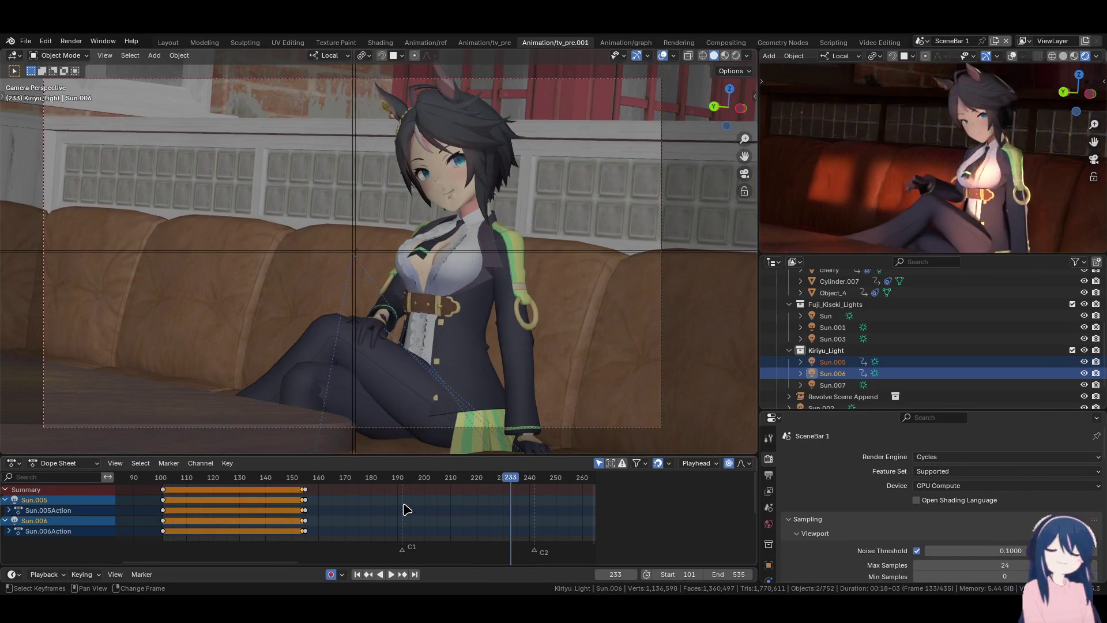
key("space")
- Settle on frame 241 and select the Sun.003 light
key("Right")
key("Right")
key("Right")
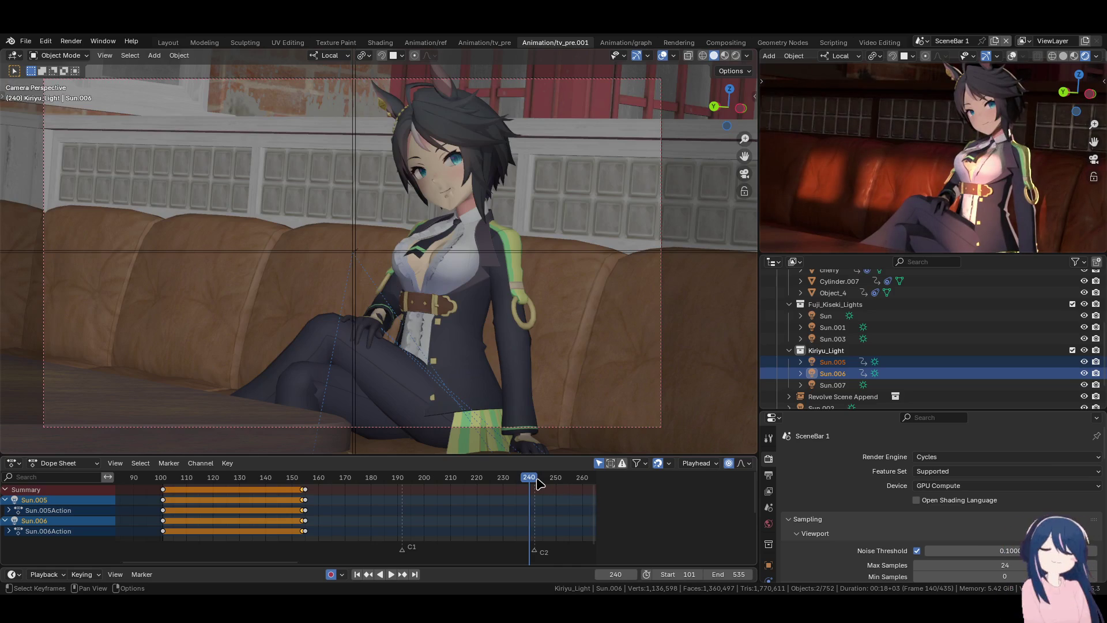
key("Right")
key("Right")
key("Left")
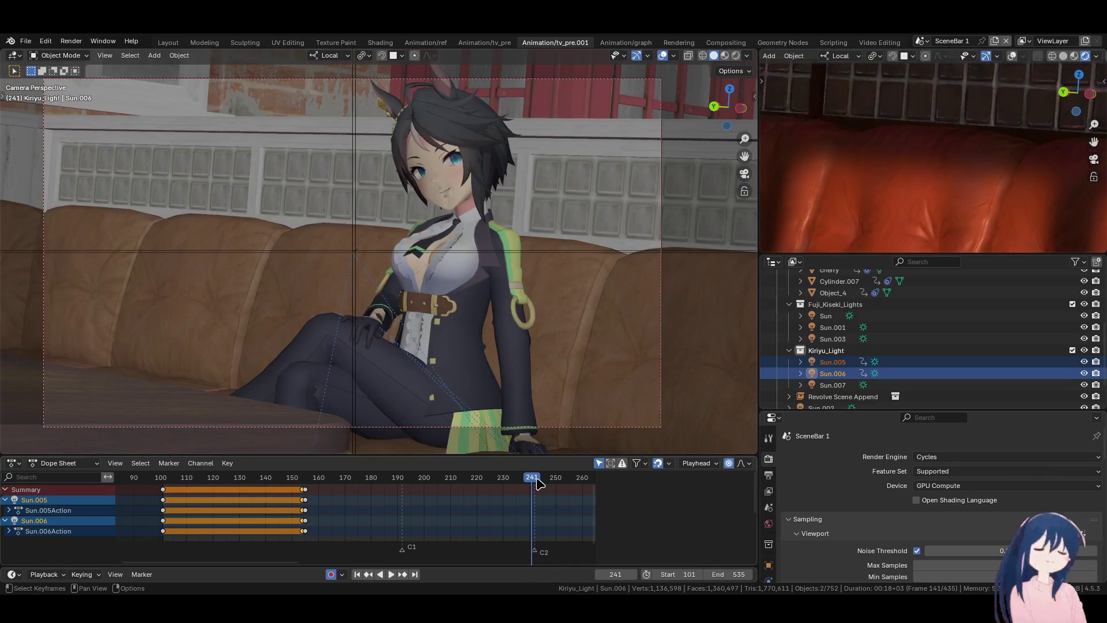
left_click(834, 338)
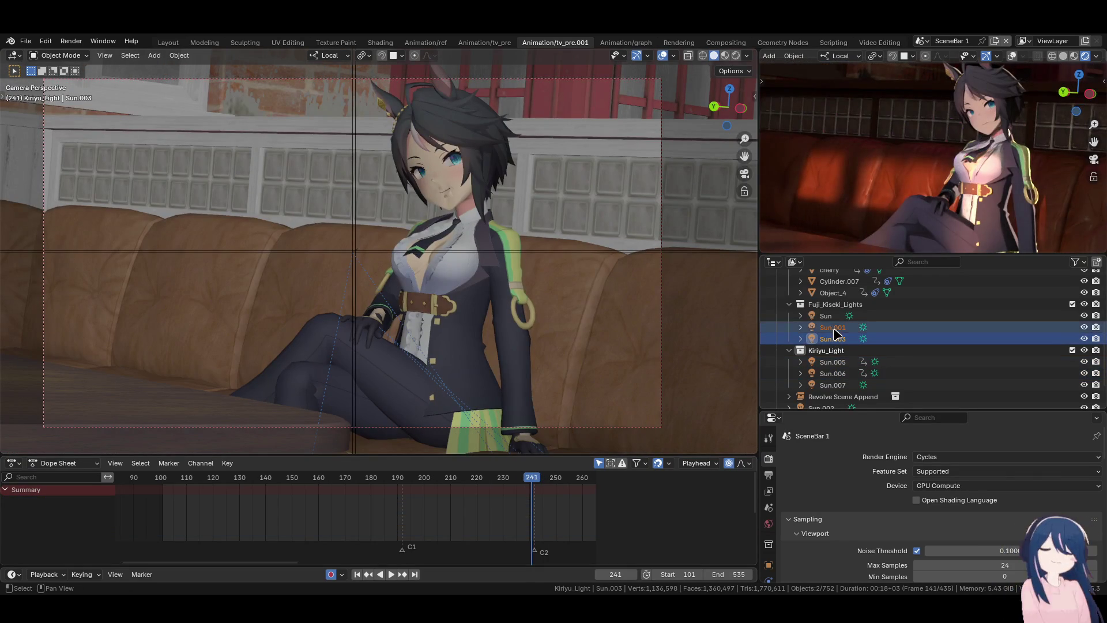
- Rotate Sun.003 to a new angle and show its light settings
key("r")
key("r")
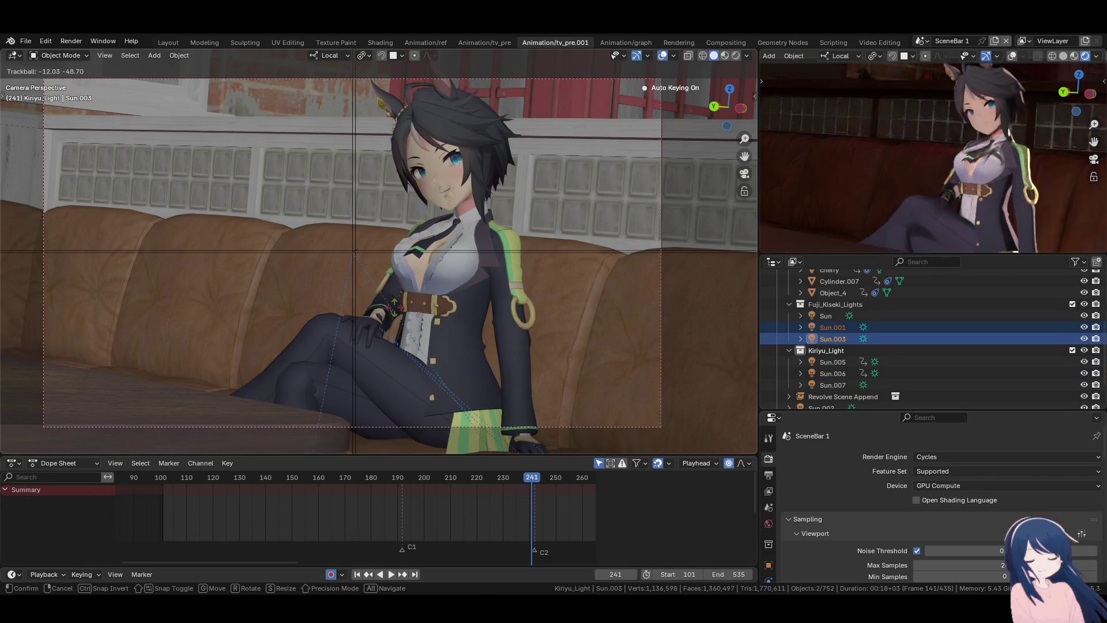
left_click(331, 299)
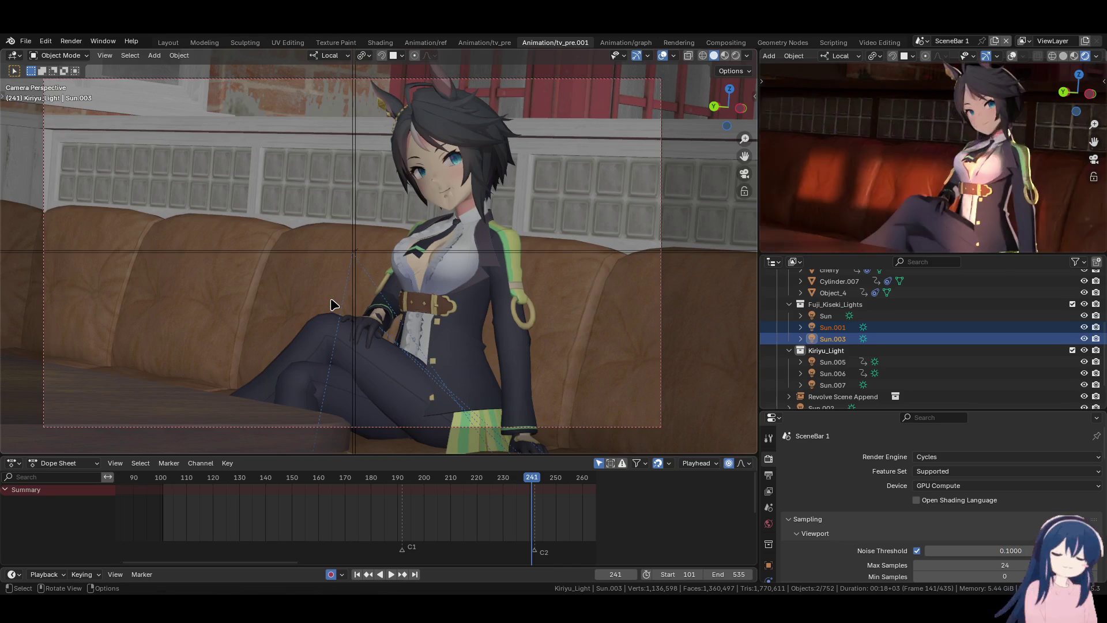
scroll(770, 545, "down", 2)
left_click(769, 569)
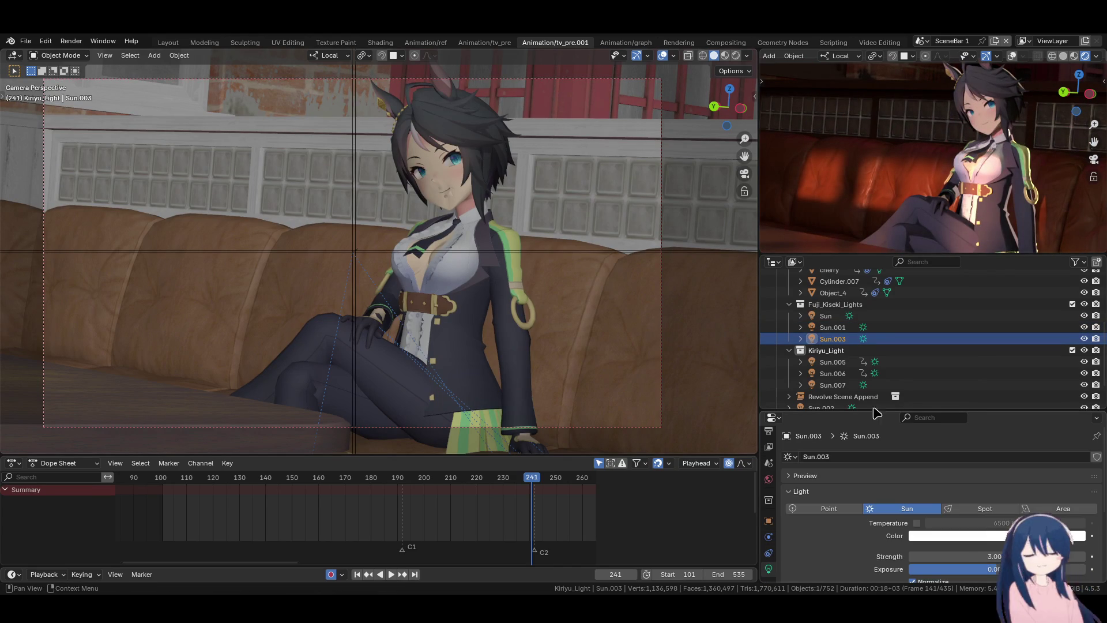
- Rotate Sun and Sun.003 together and key their rotation at frame 241
left_click(831, 327)
left_click(828, 318)
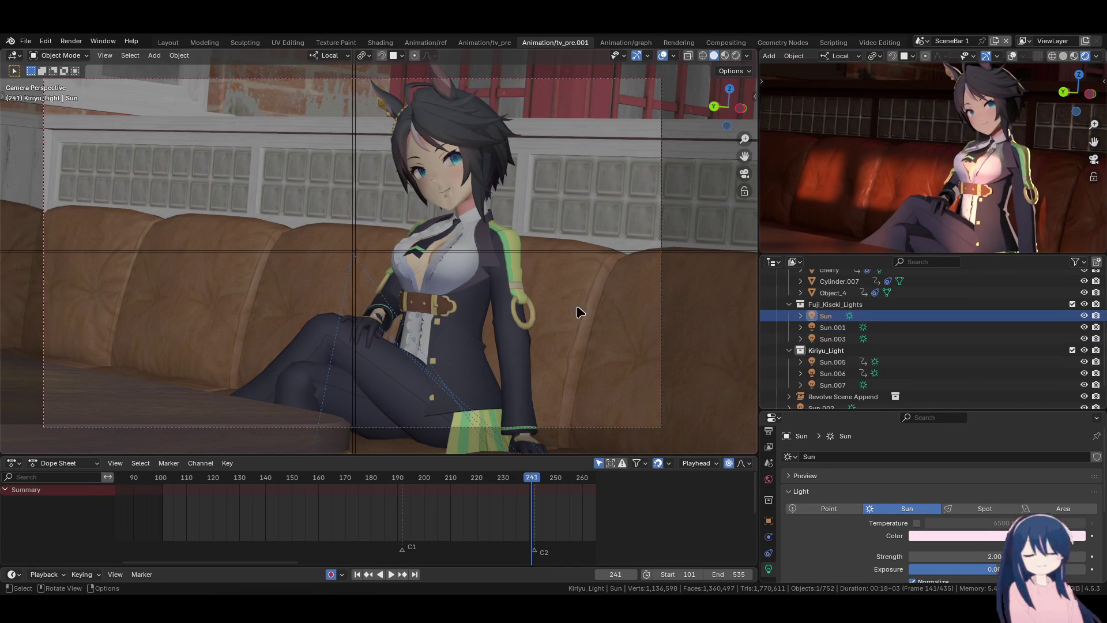
left_click(829, 340, "ctrl")
key("r")
key("r")
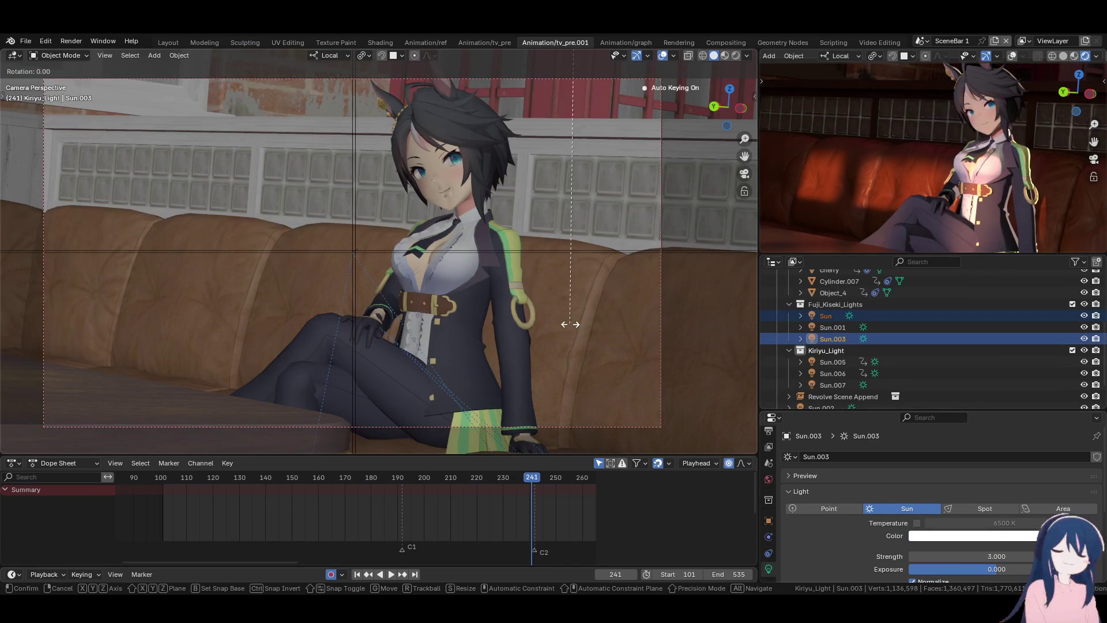
left_click(626, 327)
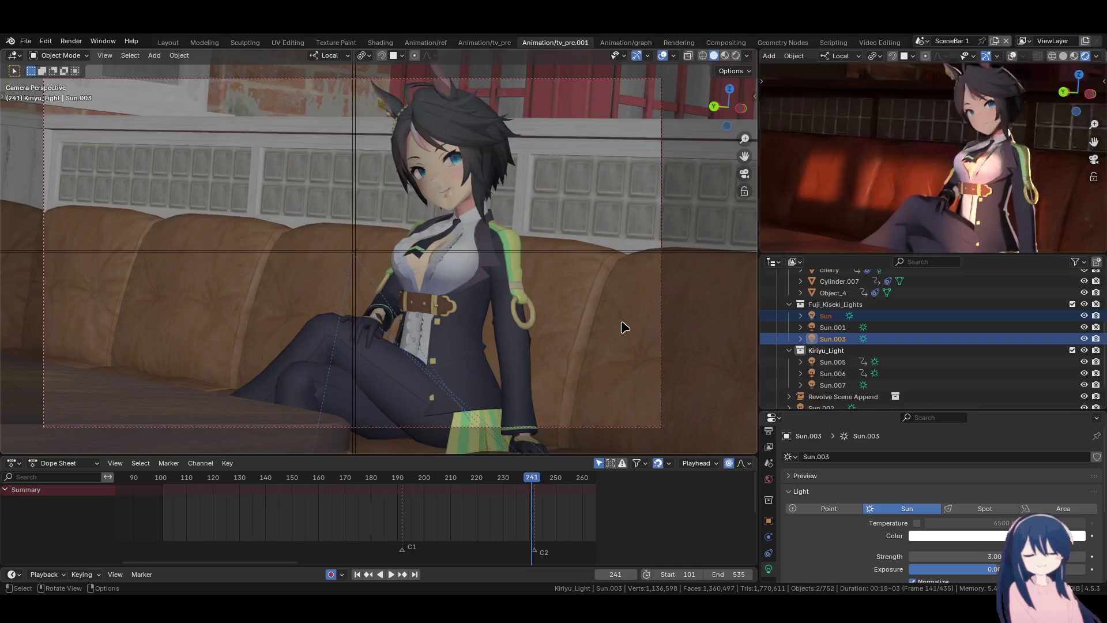
key("k")
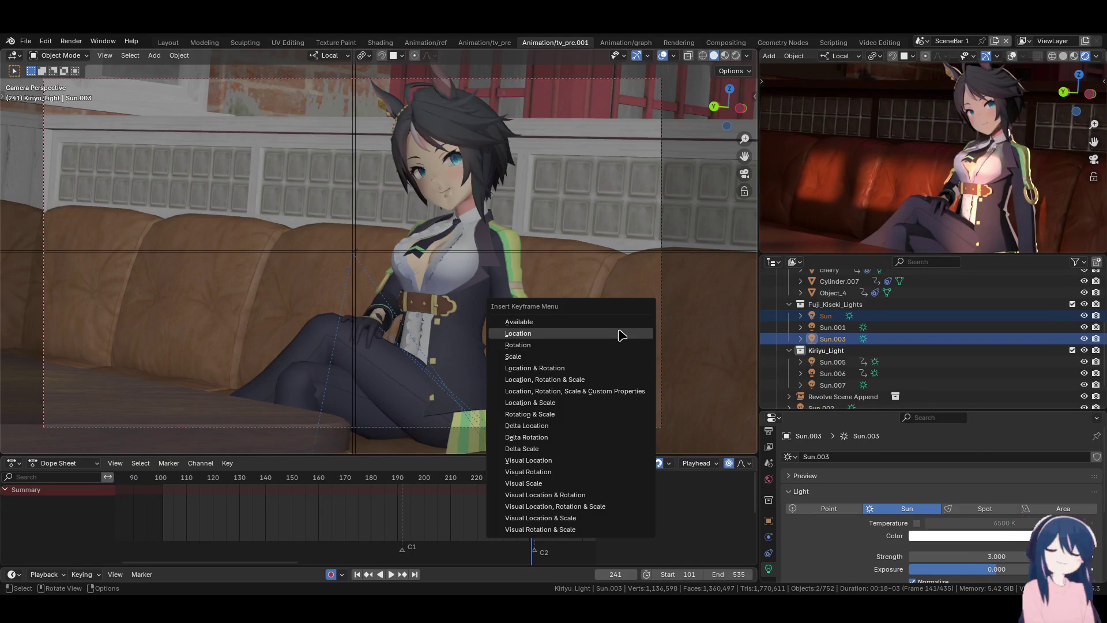
key("Return")
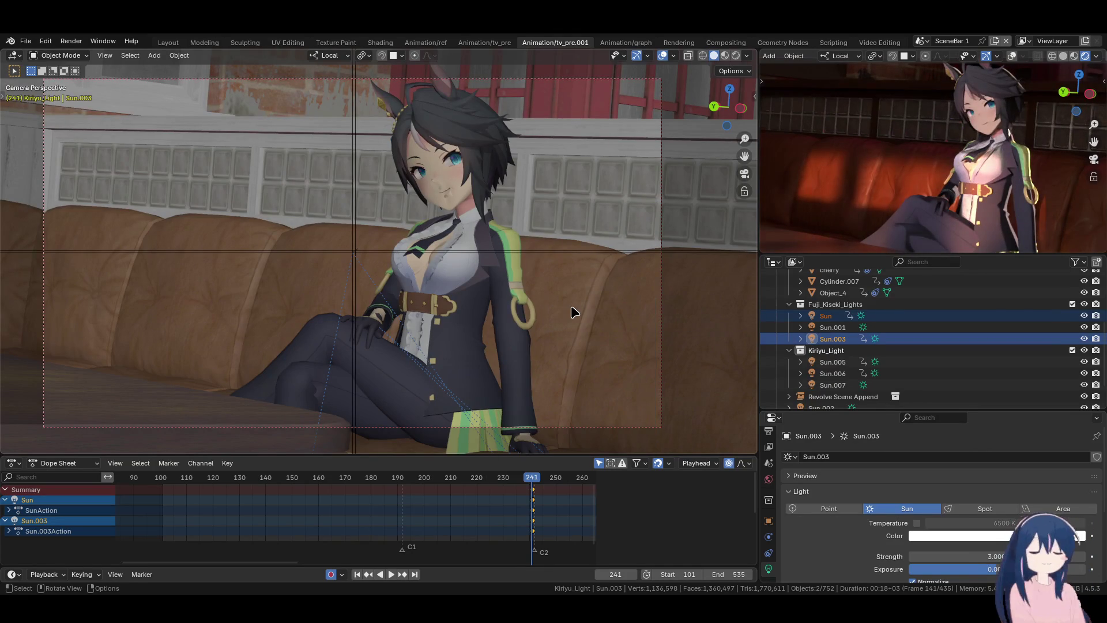
- At frame 242, re-rotate the suns and fine-tune Sun.003's angle, leaving only Sun.003 selected
key("Right")
key("r")
key("r")
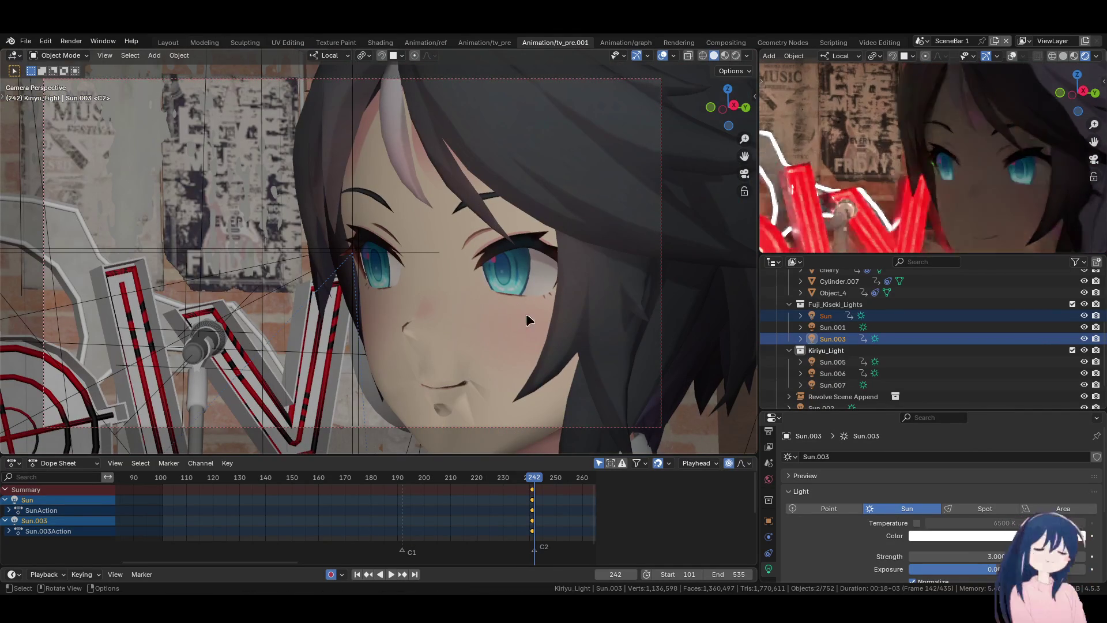
left_click(532, 316)
scroll(880, 178, "down", 3)
scroll(880, 178, "up", 1)
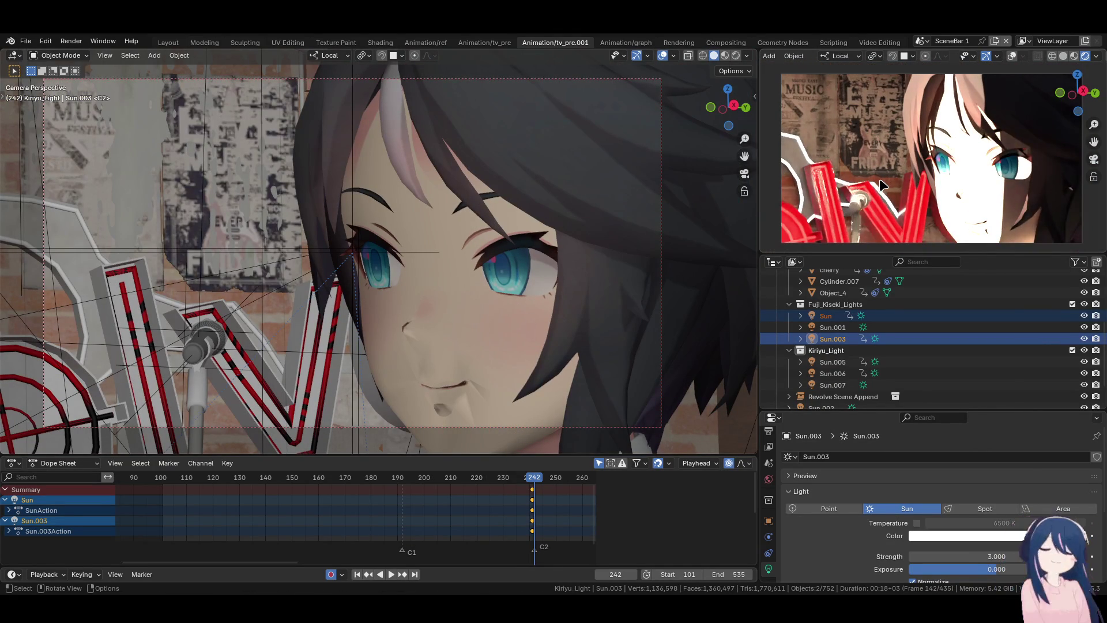
key("r")
key("r")
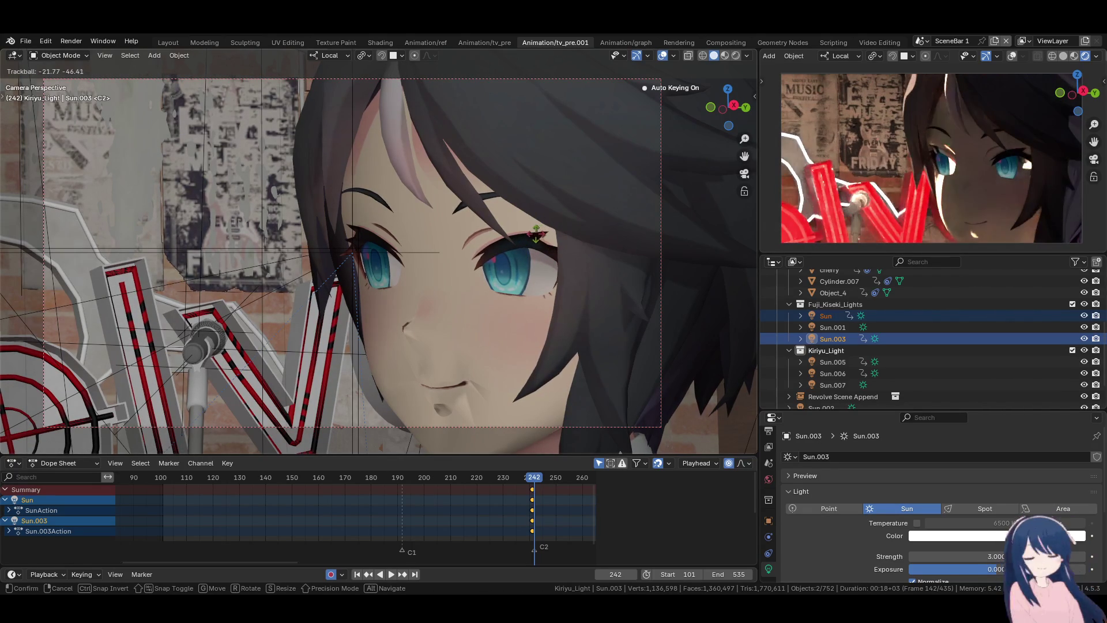
key("Return")
key("r")
key("r")
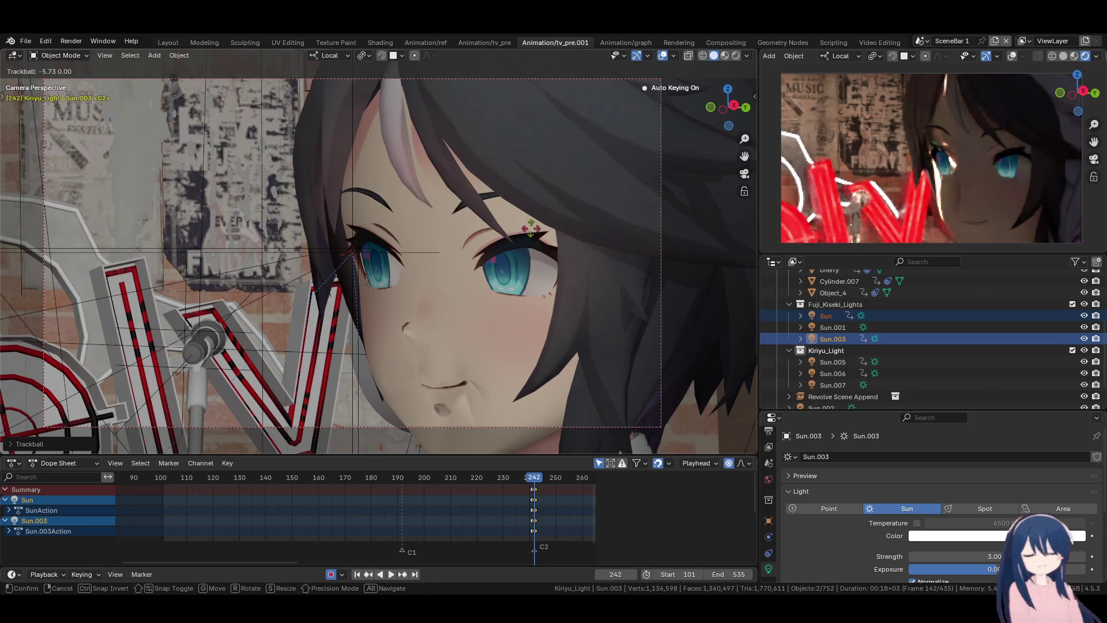
key("Escape")
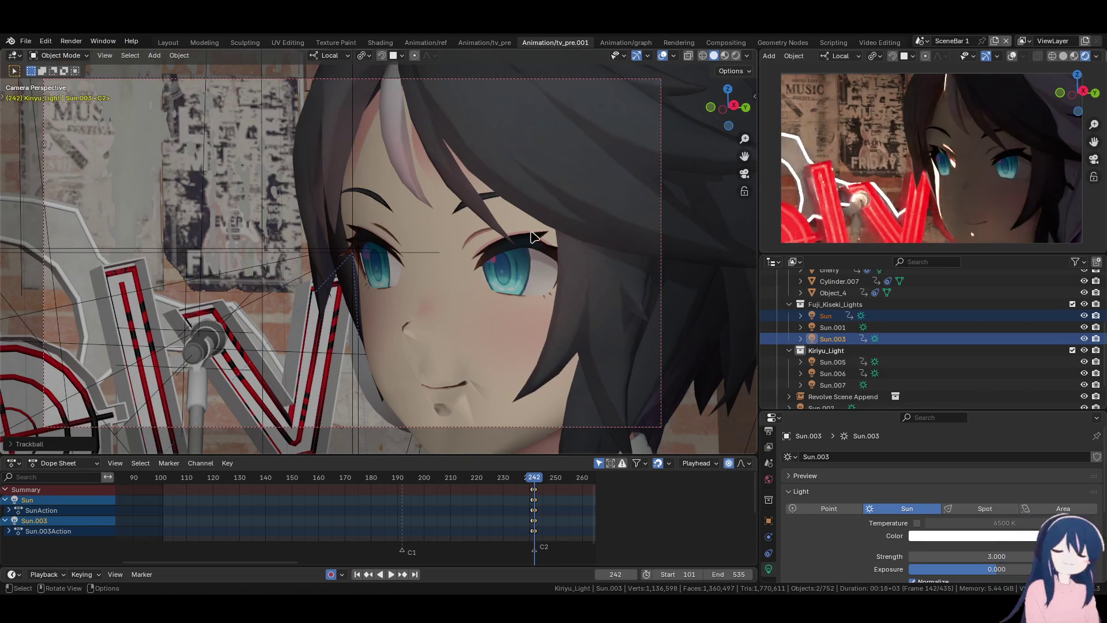
left_click(847, 344)
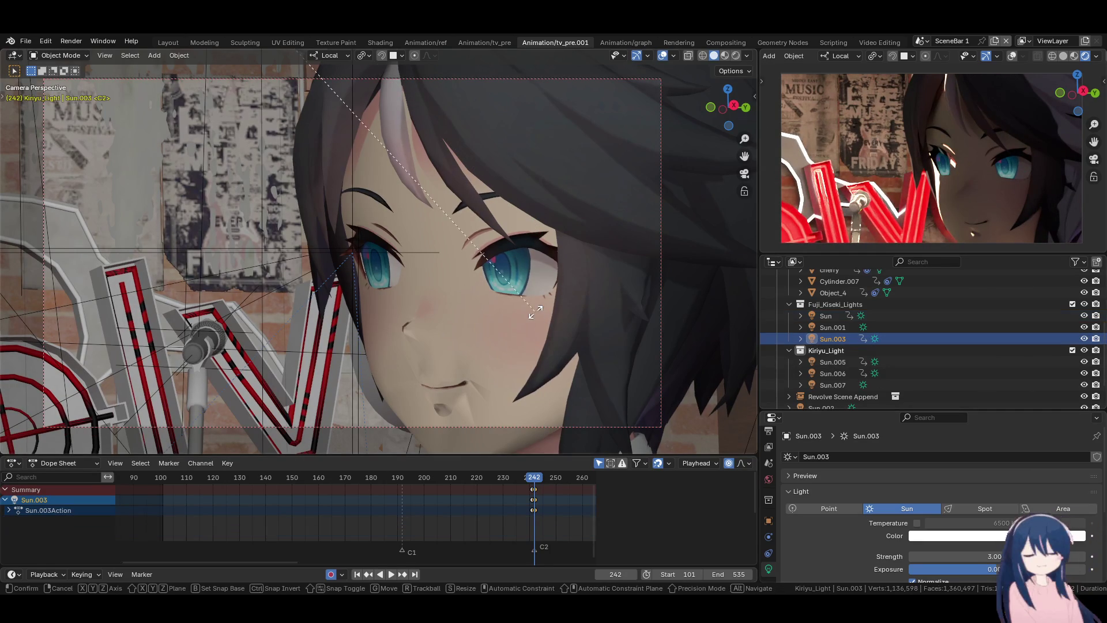
- Rotate the Sun light alone twice for the face close-up, then play forward to frame 265
left_click(826, 316)
key("r")
key("r")
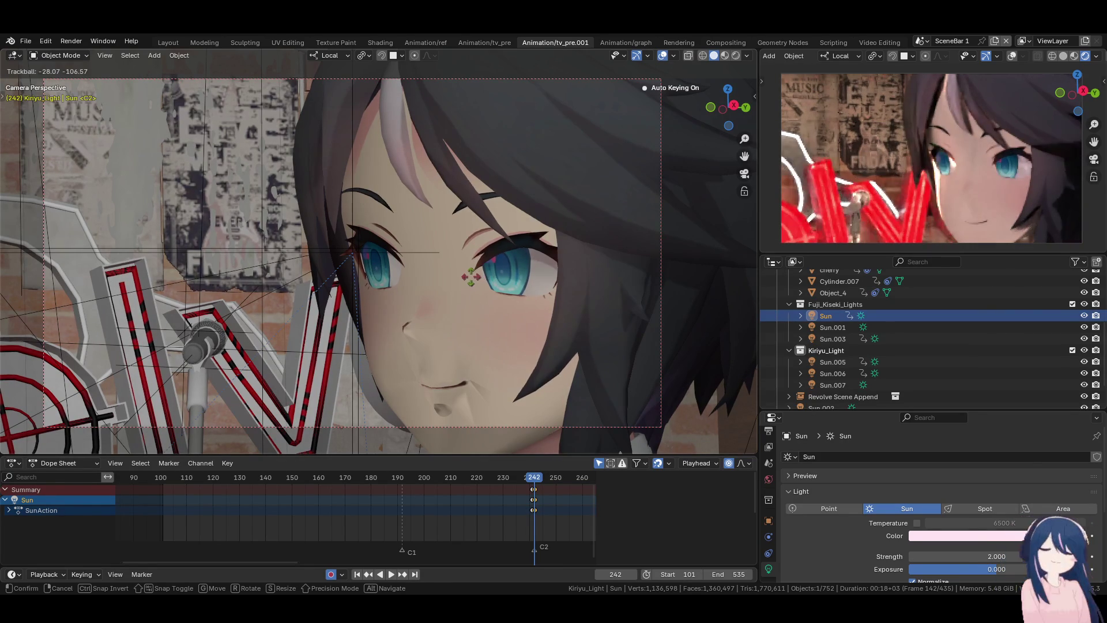
left_click(470, 277)
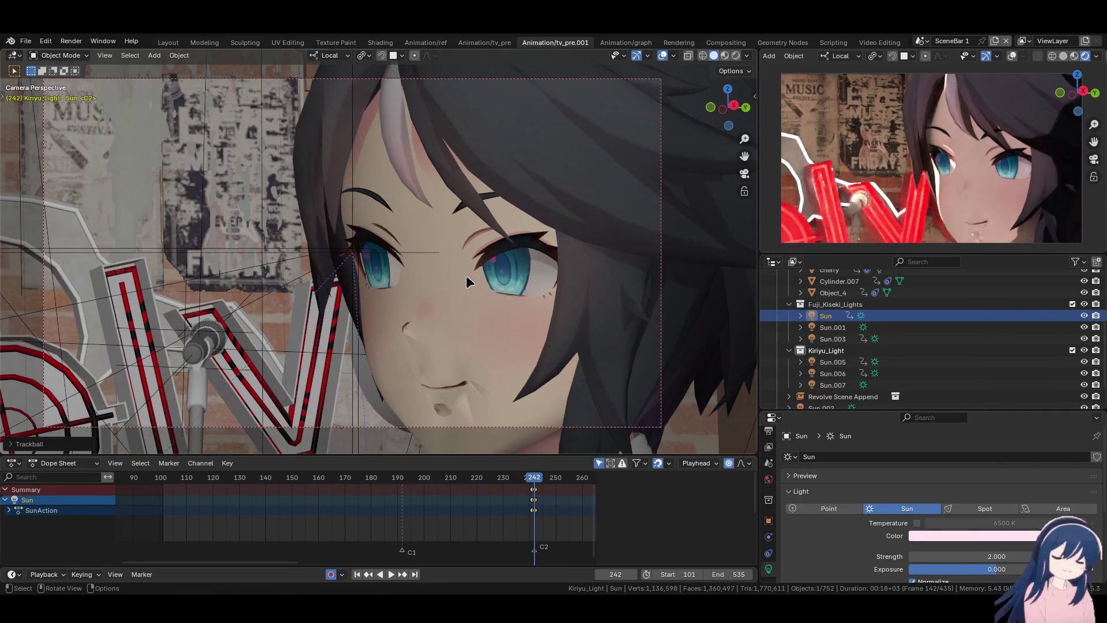
scroll(847, 190, "down", 1)
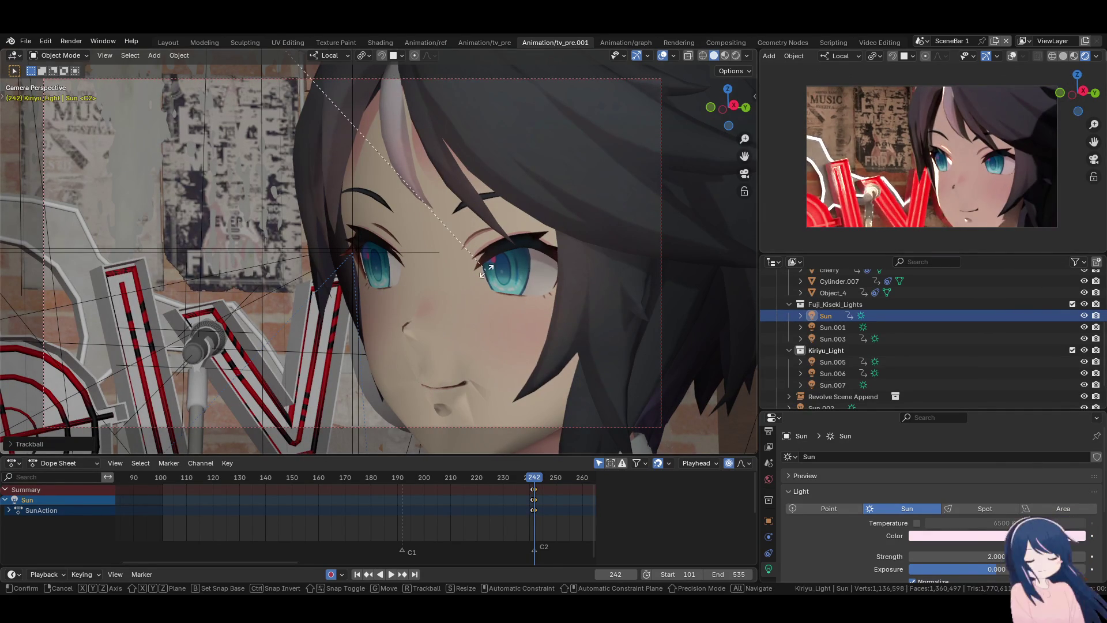
key("r")
key("r")
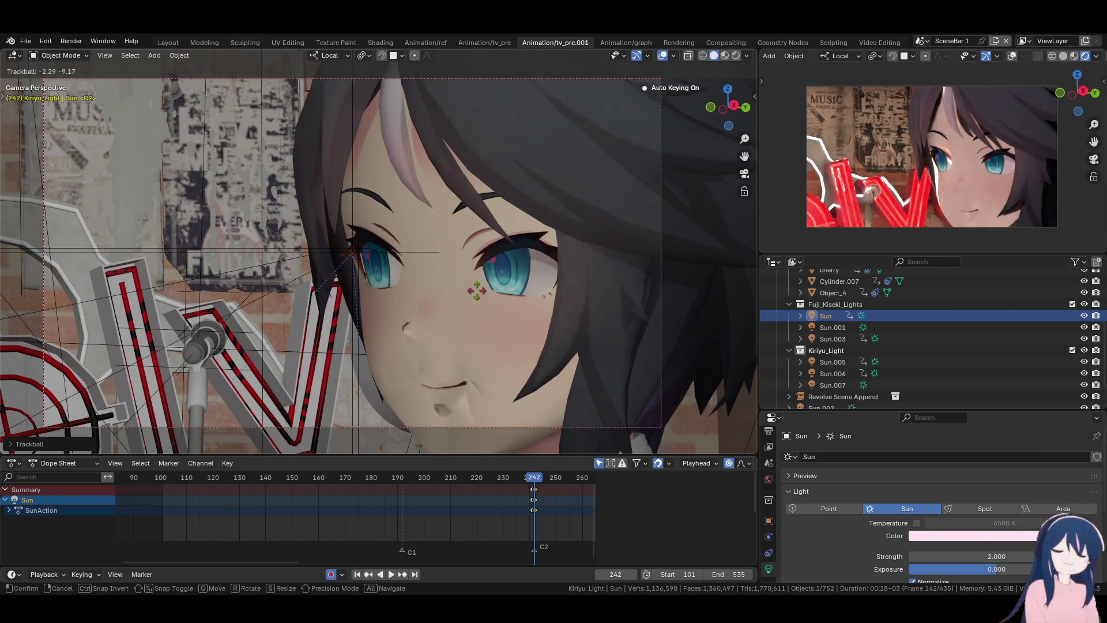
left_click(476, 291)
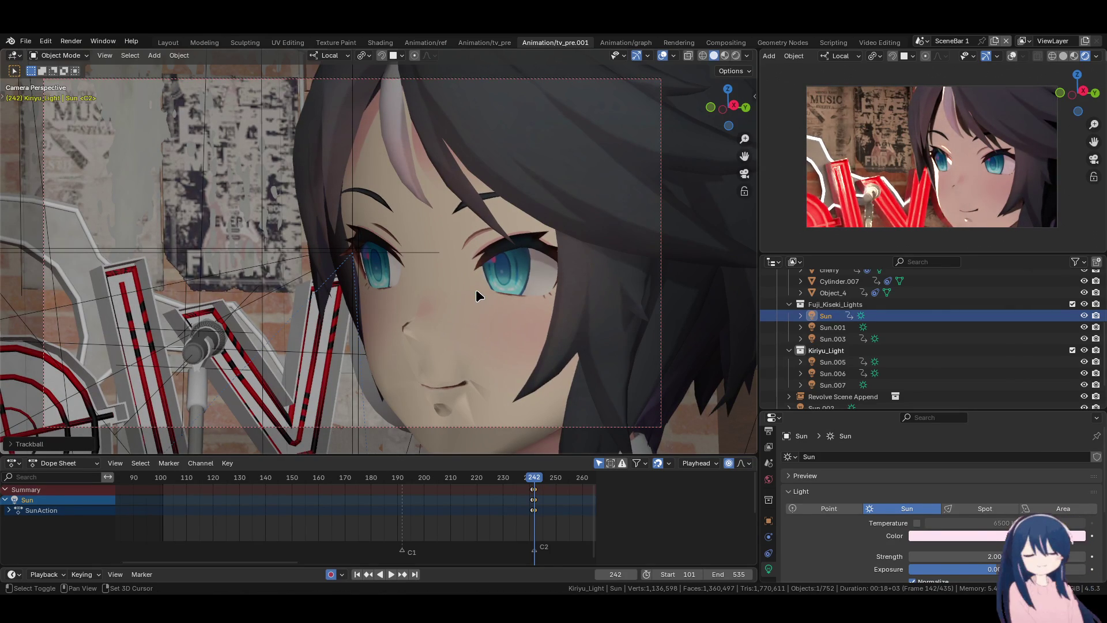
key("space")
key("space")
scroll(525, 499, "down", 2)
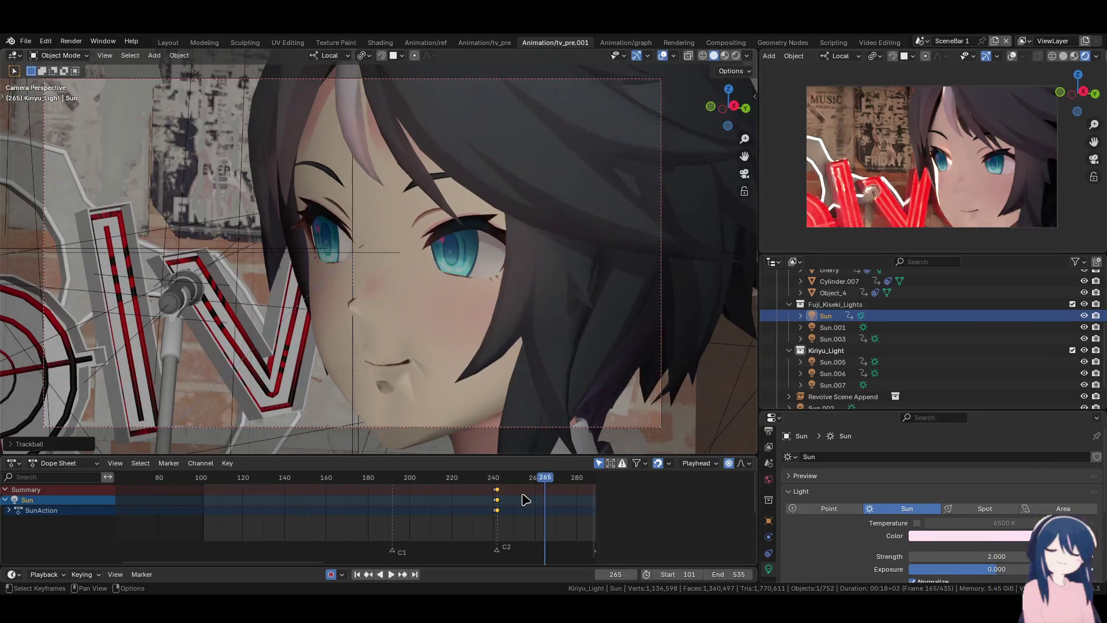
- Select Sun.003 and give it a new rotation
scroll(444, 503, "right", 5)
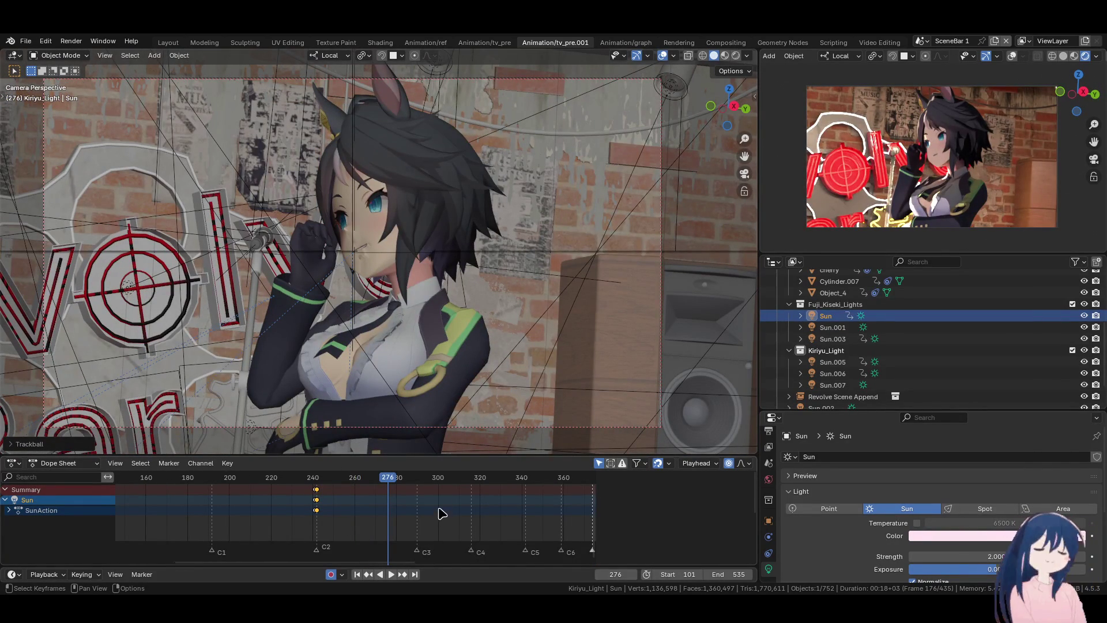
left_click(835, 340)
key("r")
key("r")
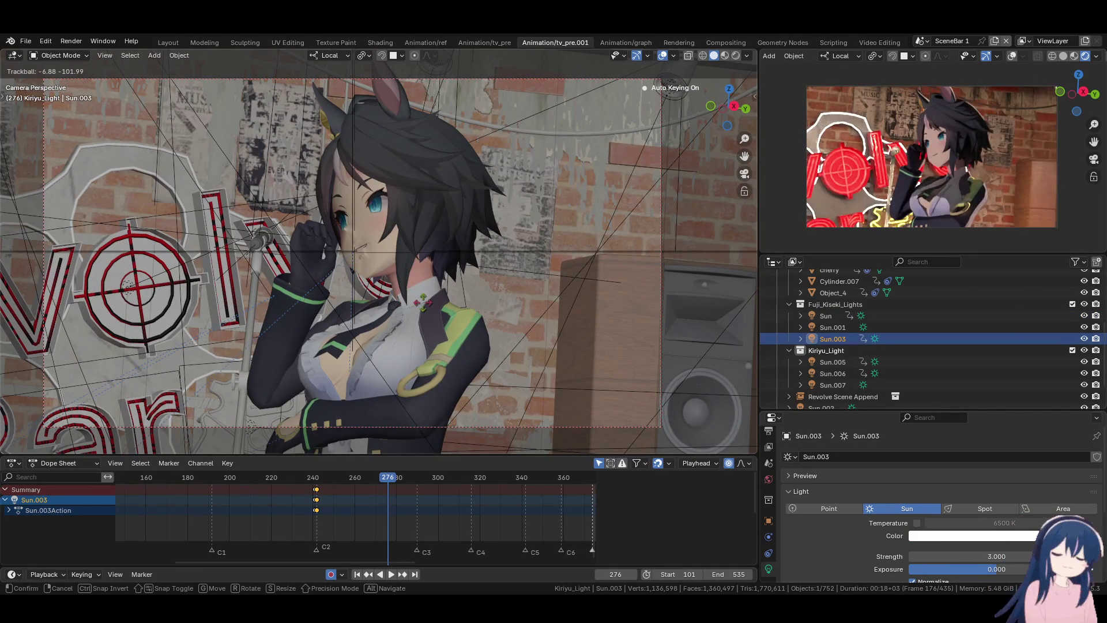
left_click(424, 305)
- Back at frame 242, refine Sun.003's aim over several rotations and save Moonlight_Fuji_Kiseki.blend
key("Down")
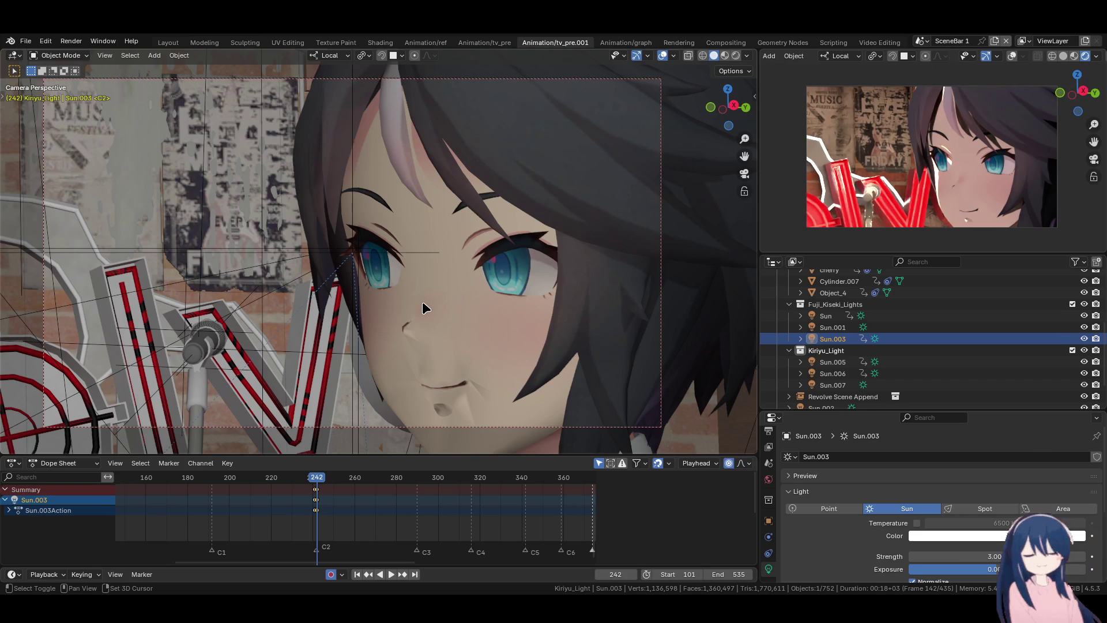
key("r")
key("r")
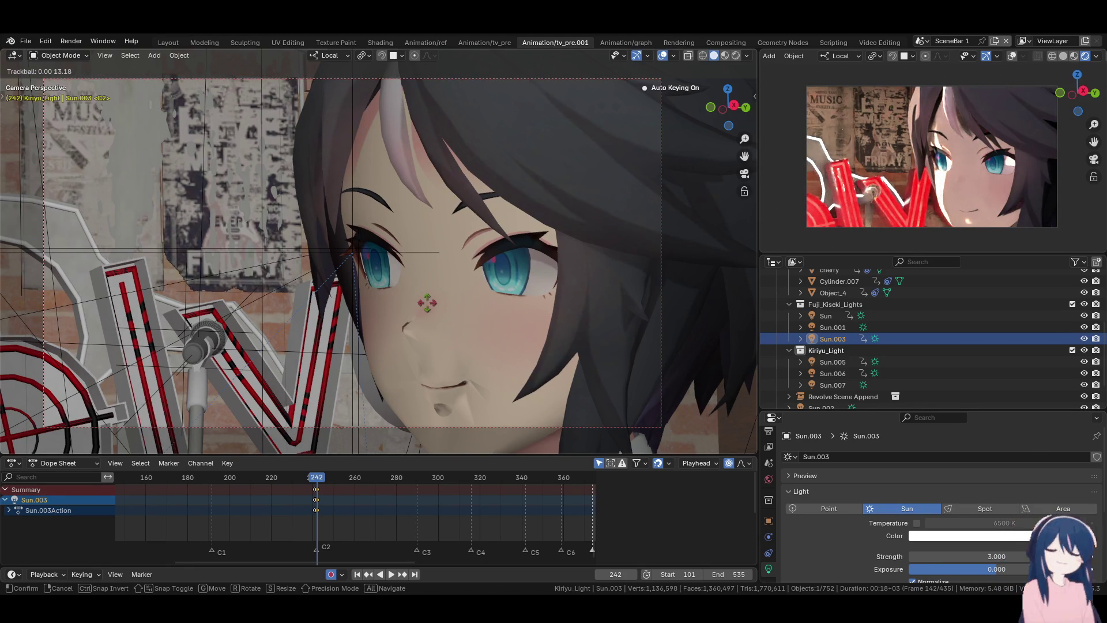
left_click(427, 303)
key("r")
key("r")
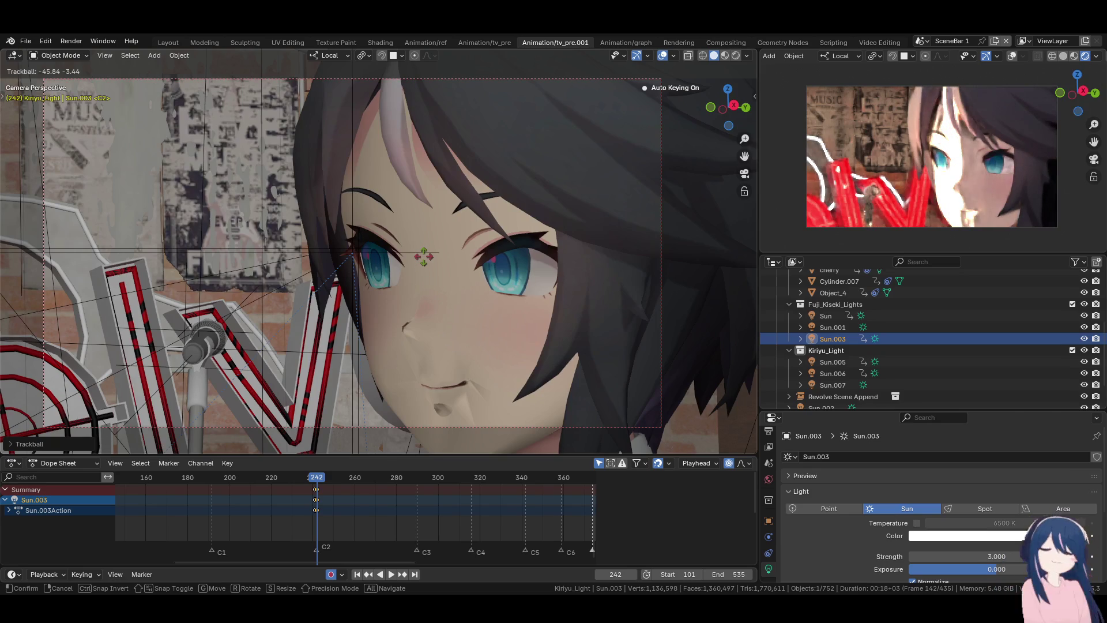
left_click(424, 262)
key("r")
key("r")
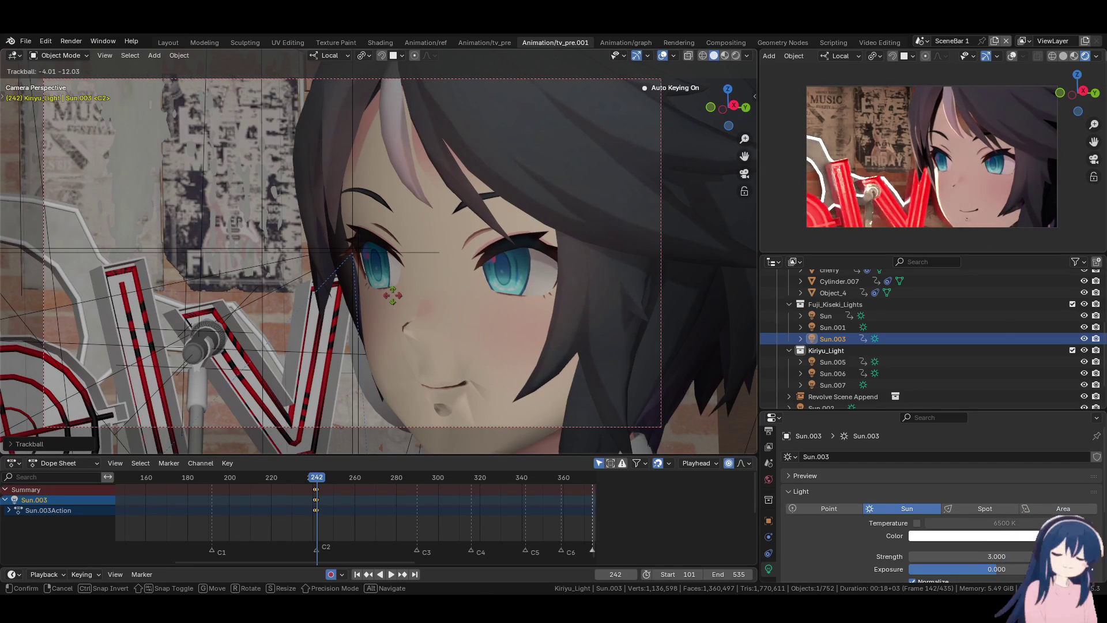
left_click(392, 296)
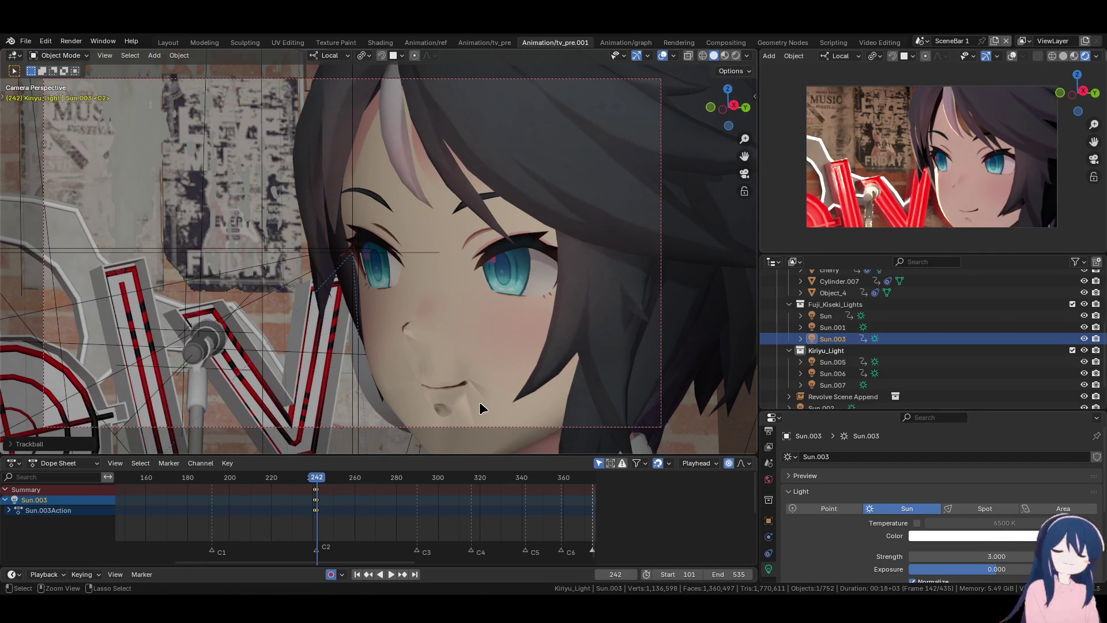
key("ctrl+s")
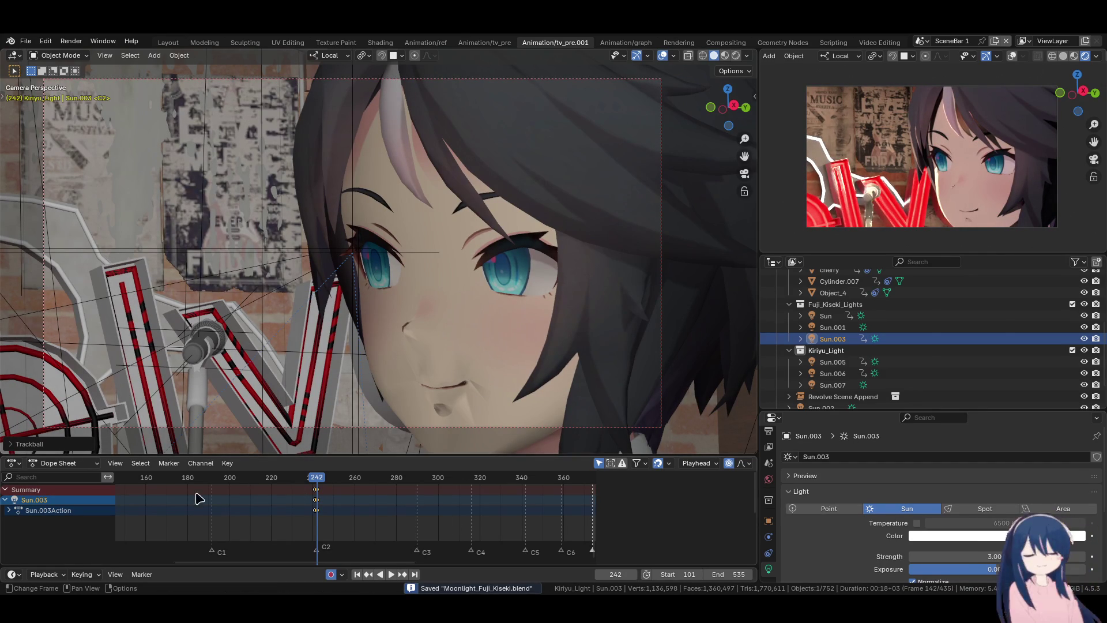
- Play from frame 101 to 364, then replay from frame 123 to review the lighting
left_click(200, 478)
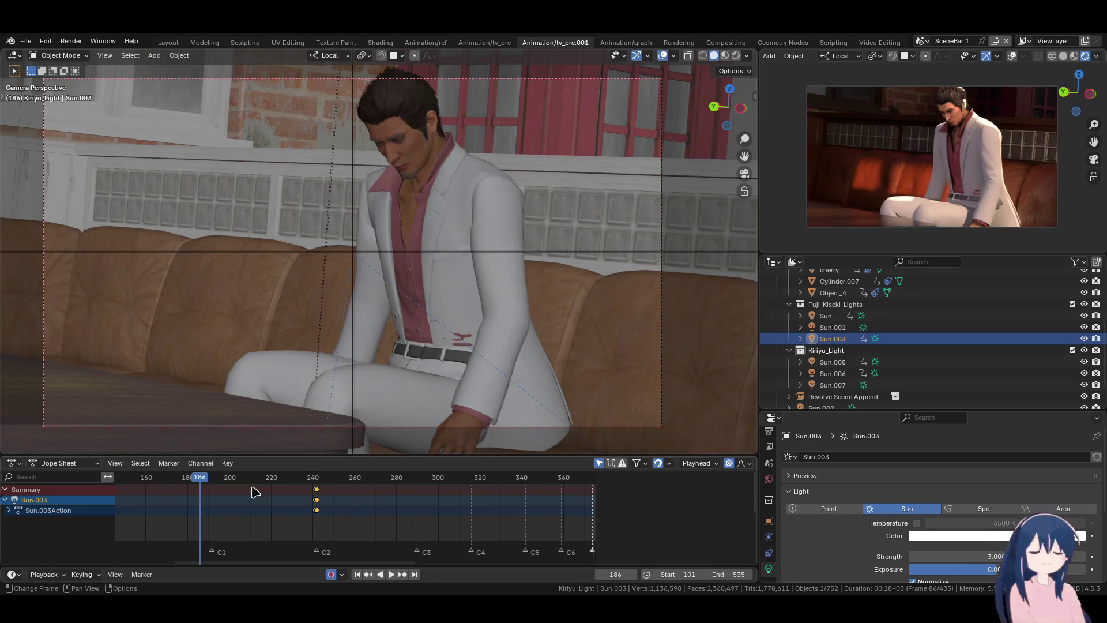
scroll(416, 517, "down", 4)
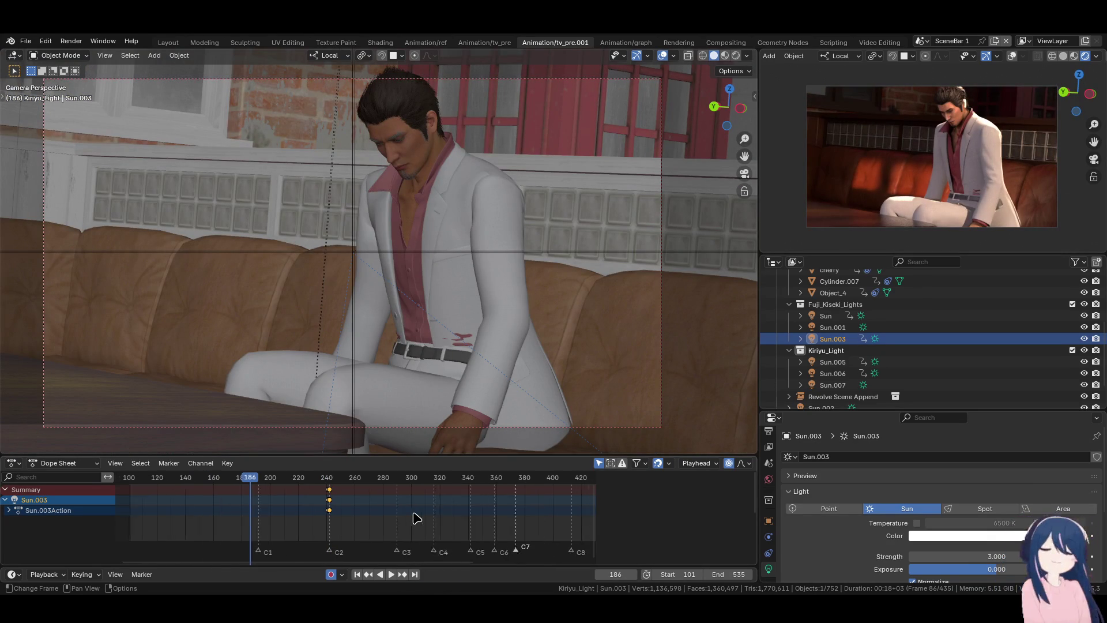
left_click(357, 574)
key("space")
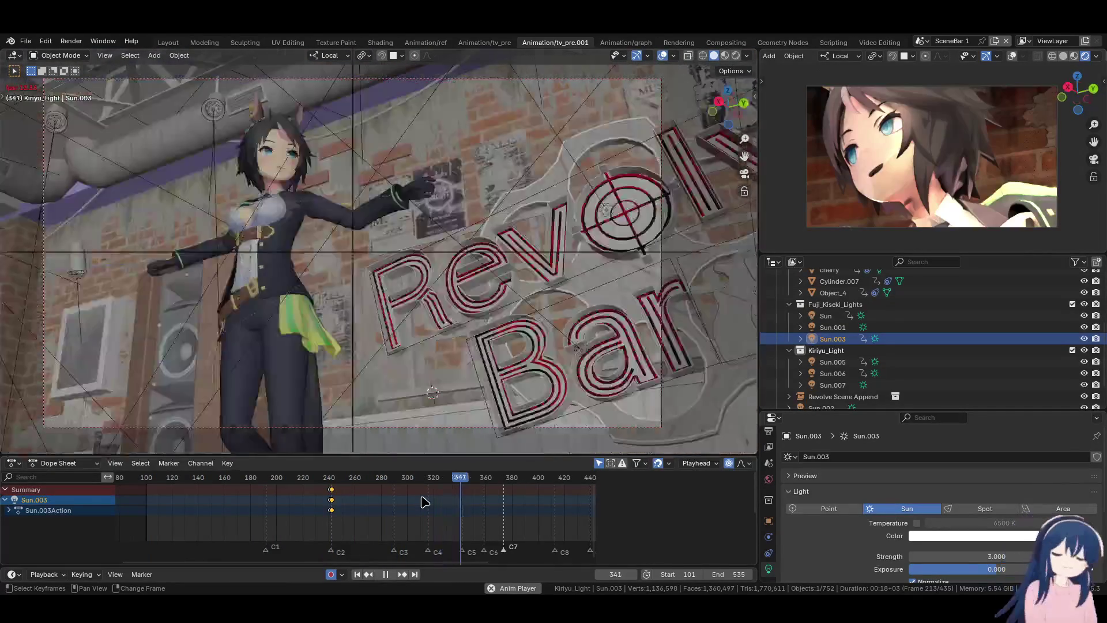
key("space")
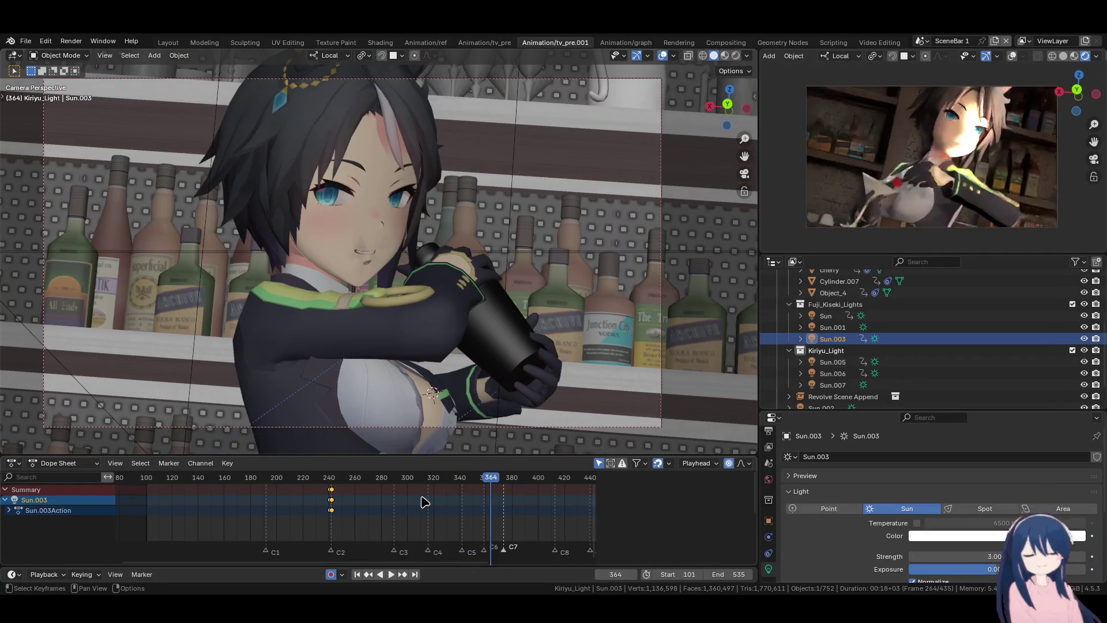
key("shift+Left")
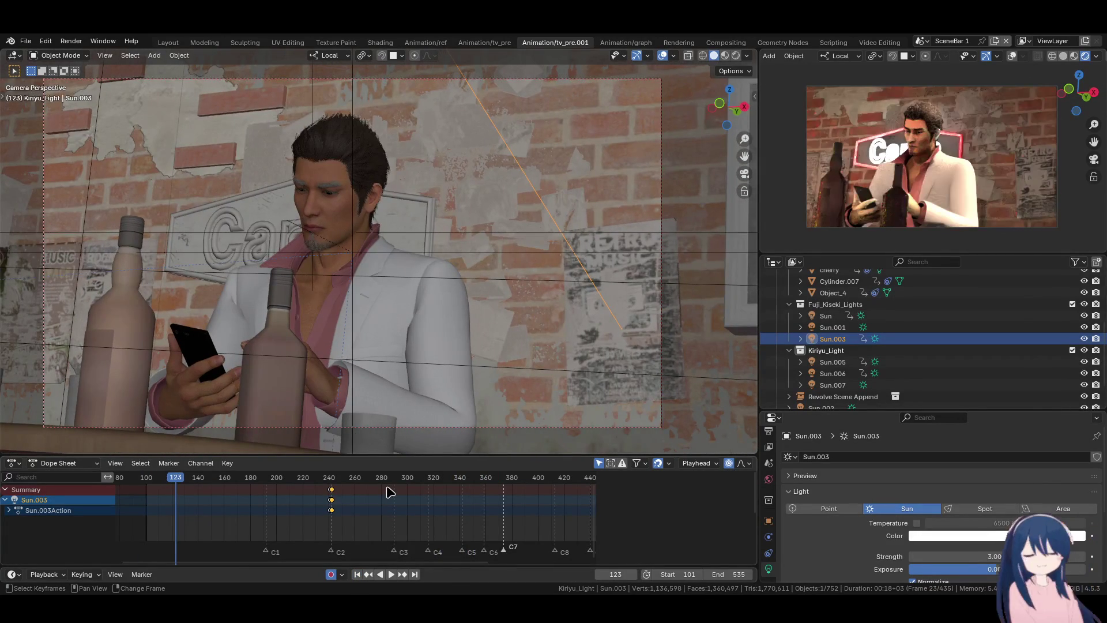
key("space")
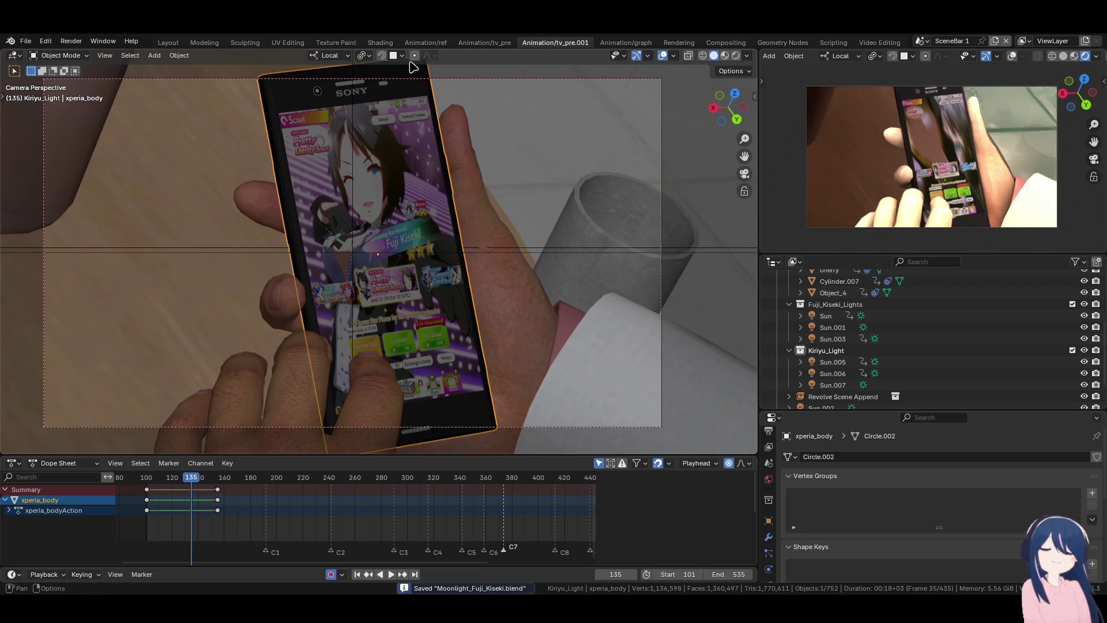
left_click(381, 43)
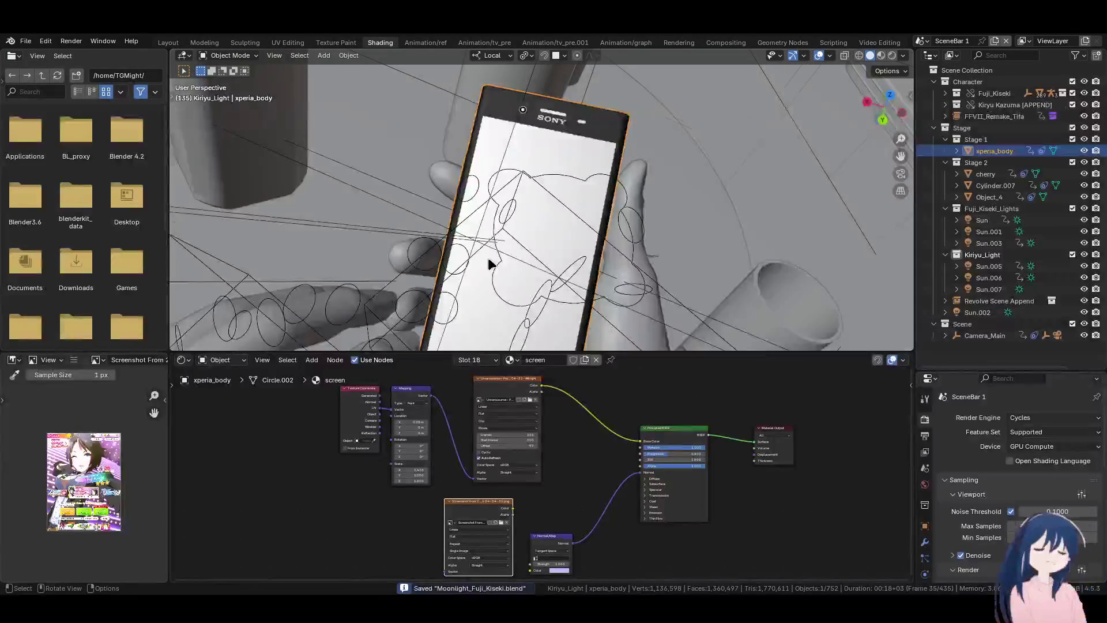
- Look through the camera in Material Preview and frame the phone material's nodes
key("KP_0")
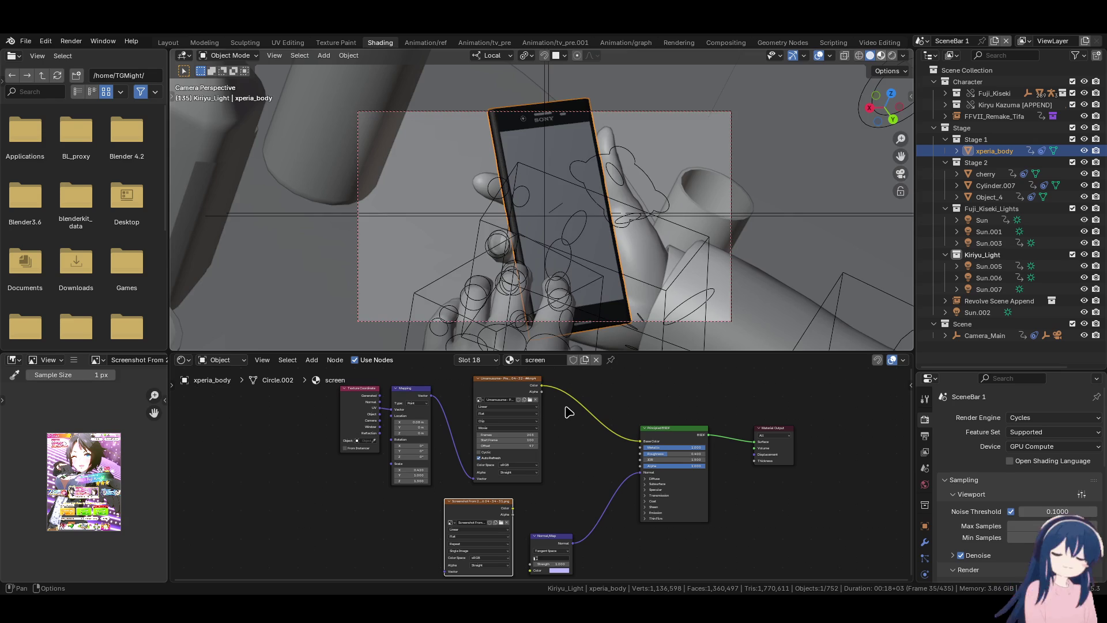
key("z")
scroll(569, 413, "up", 2)
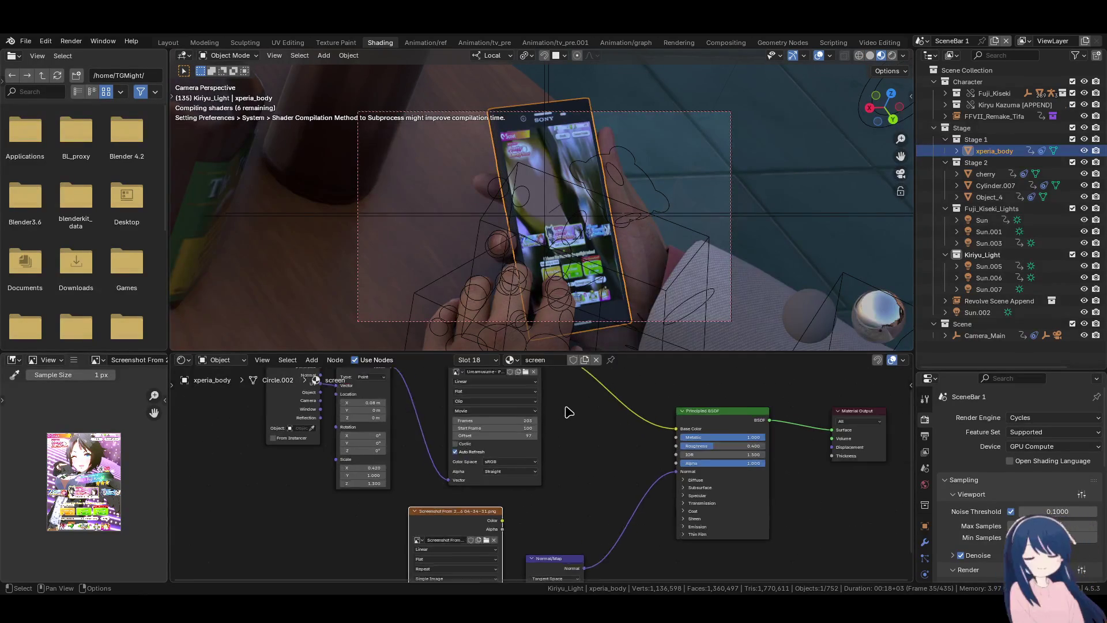
middle_click_drag(568, 413, 458, 435)
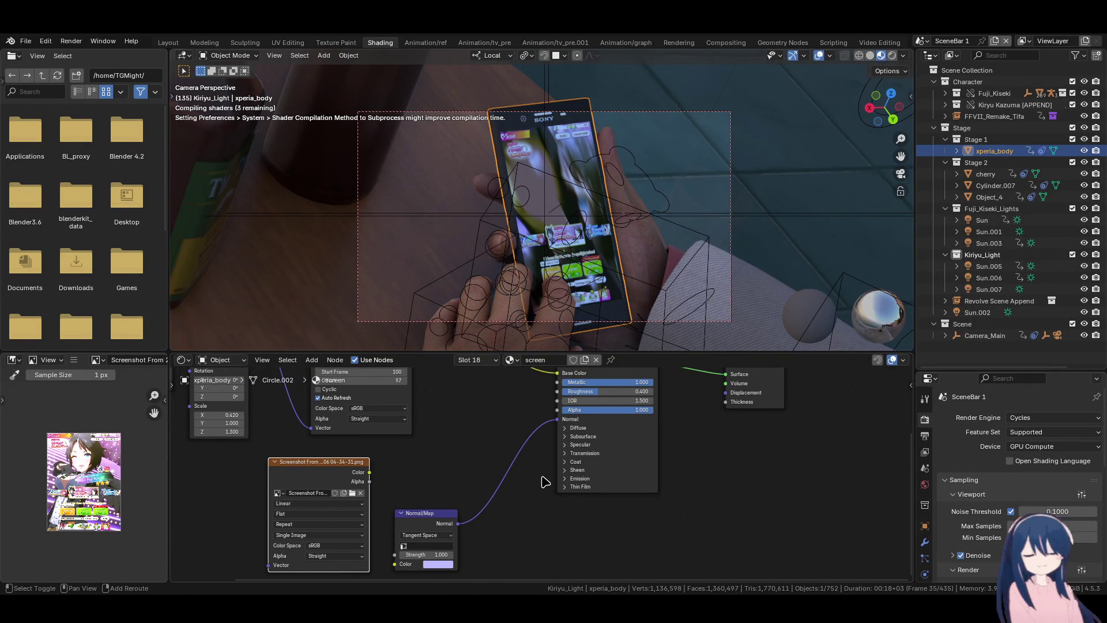
middle_click_drag(543, 476, 538, 477)
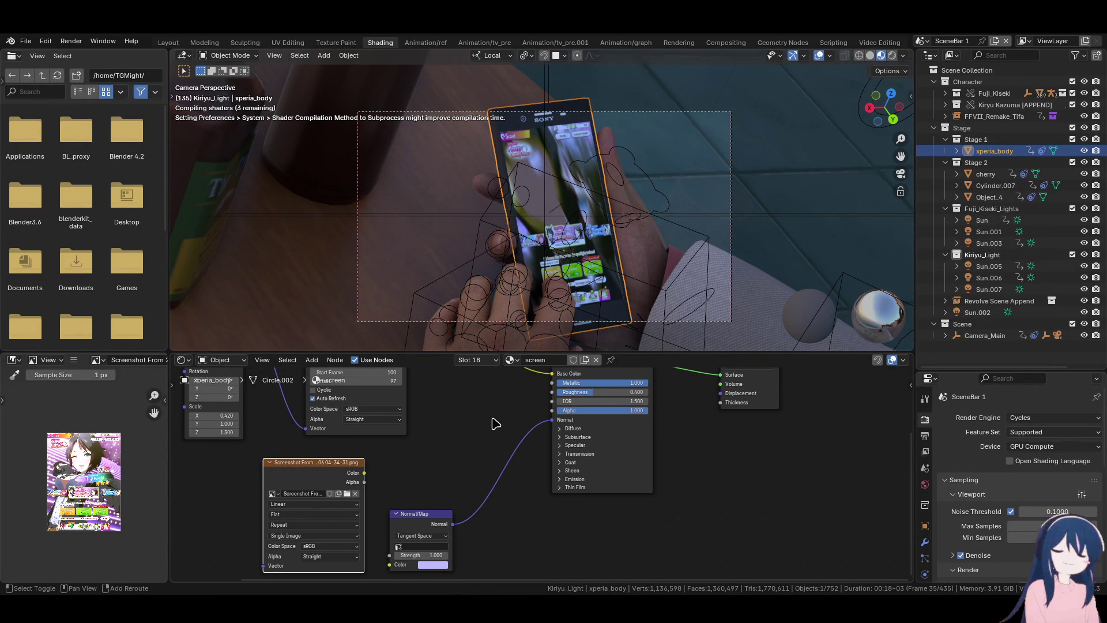
scroll(597, 496, "up", 4, "shift")
scroll(489, 519, "down", 4, "shift")
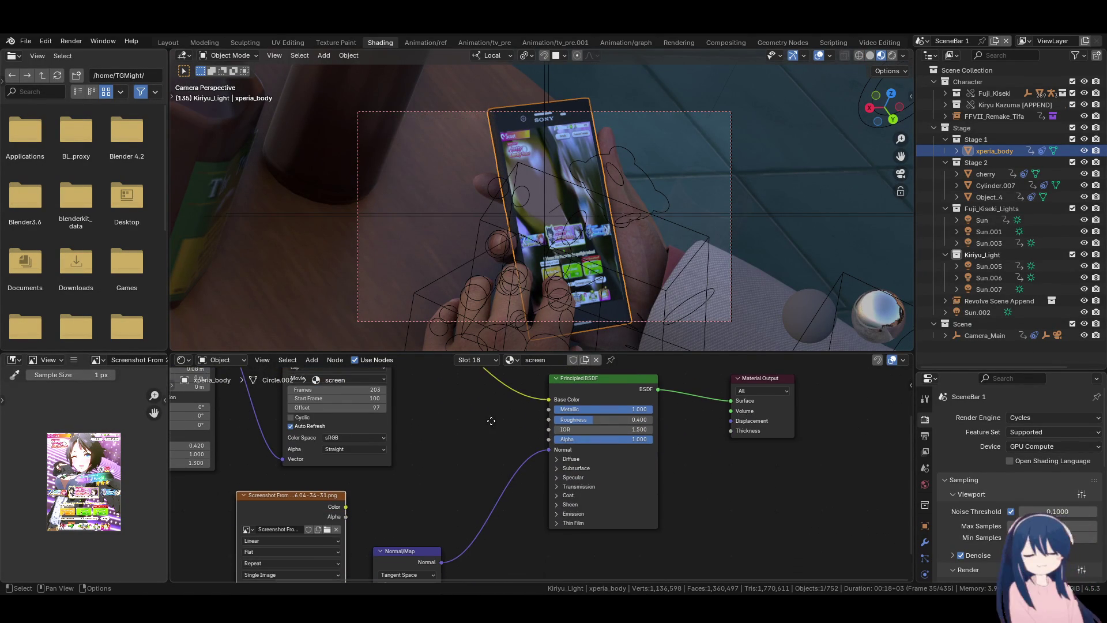
- Link the movie texture Color to Principled BSDF Emission Color with strength 1.5
left_click(562, 510)
scroll(461, 449, "up", 2, "shift")
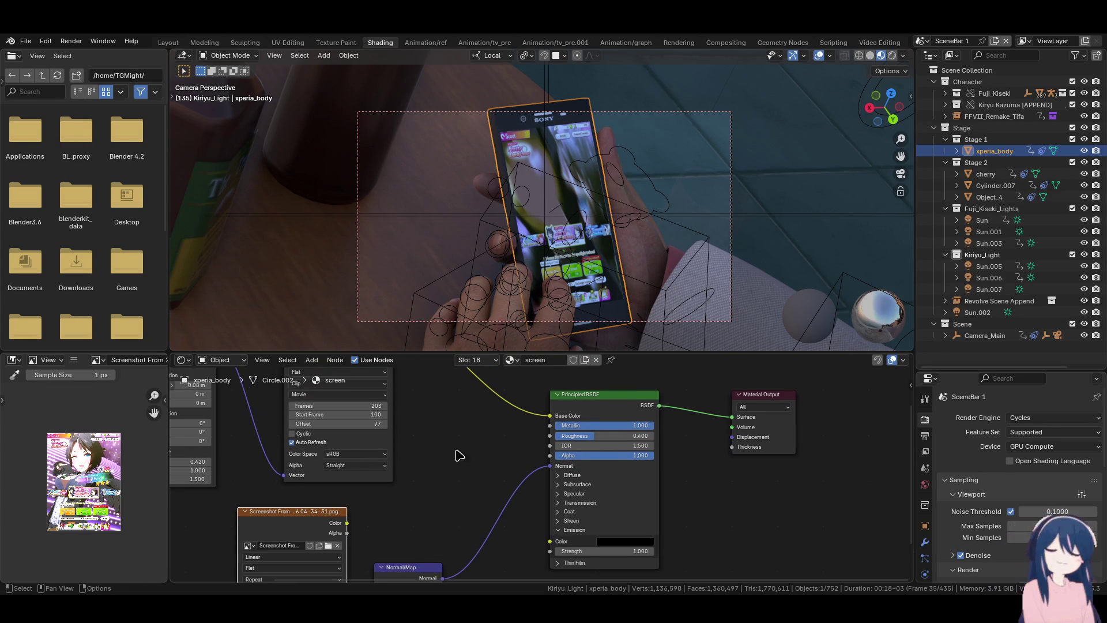
scroll(428, 425, "down", 1)
mouse_move(411, 385)
left_mouse_down()
mouse_move(526, 576)
mouse_move(541, 572)
mouse_move(543, 534)
left_mouse_up()
scroll(498, 513, "up", 3)
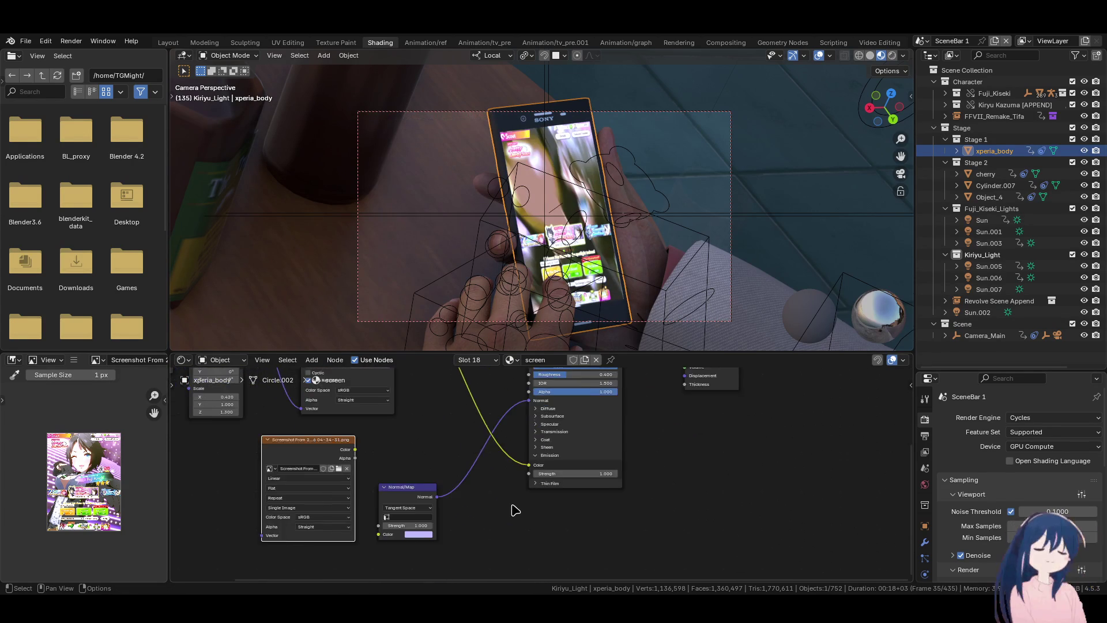
left_click(573, 470)
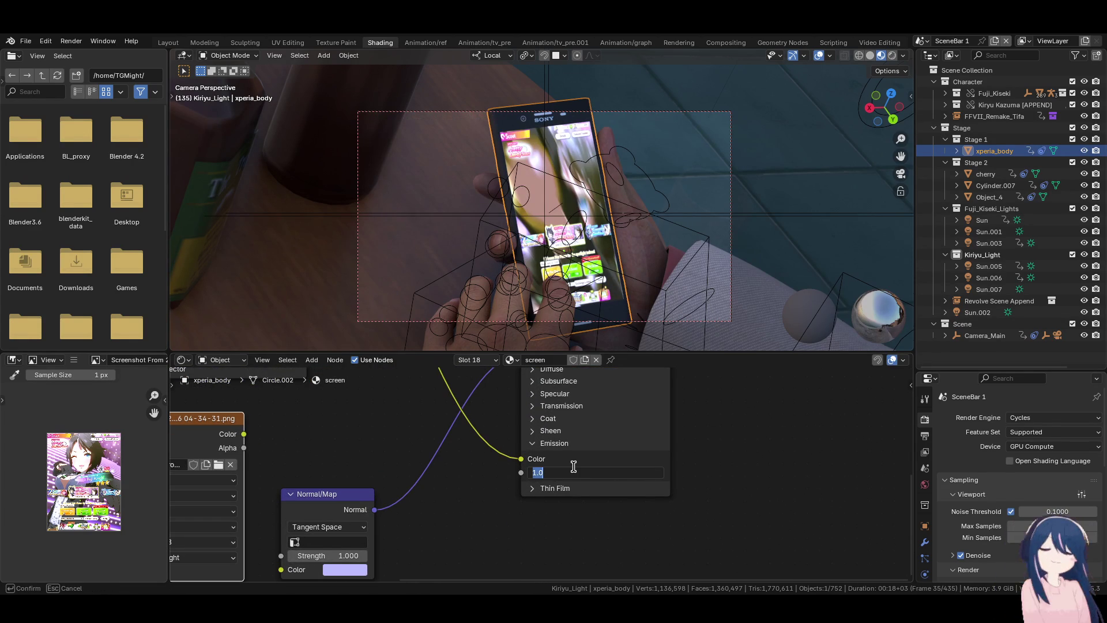
type("1.5")
key("Return")
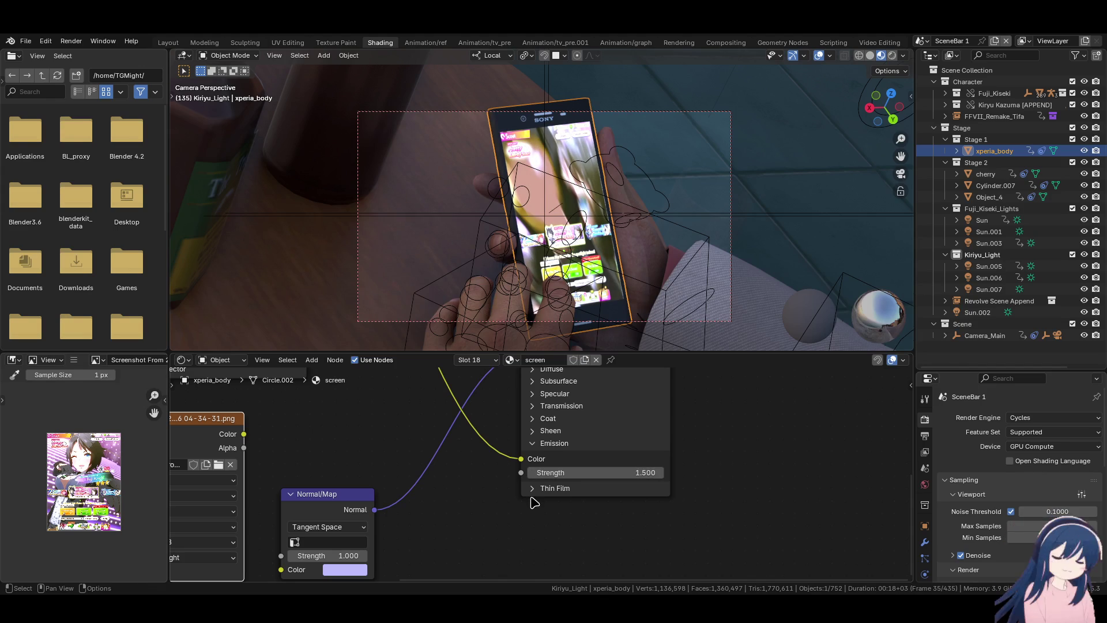
scroll(516, 496, "down", 2)
scroll(516, 497, "down", 2)
key("ctrl+z")
key("ctrl+z")
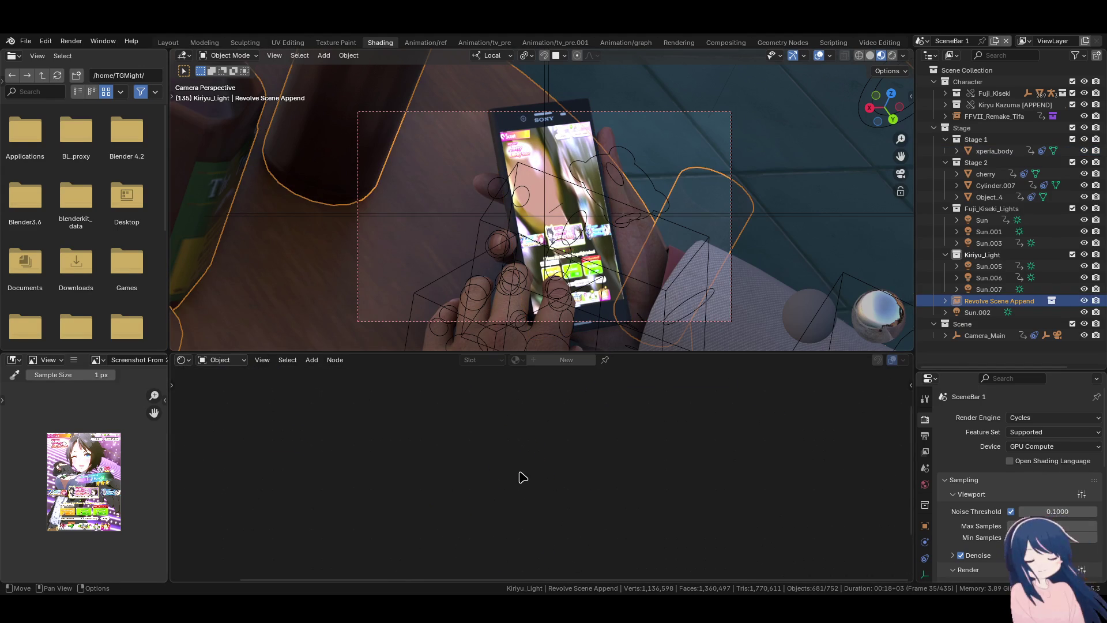
- Insert a Hue/Saturation/Value node between the phone screen's movie texture and the emission colour
left_click(563, 150)
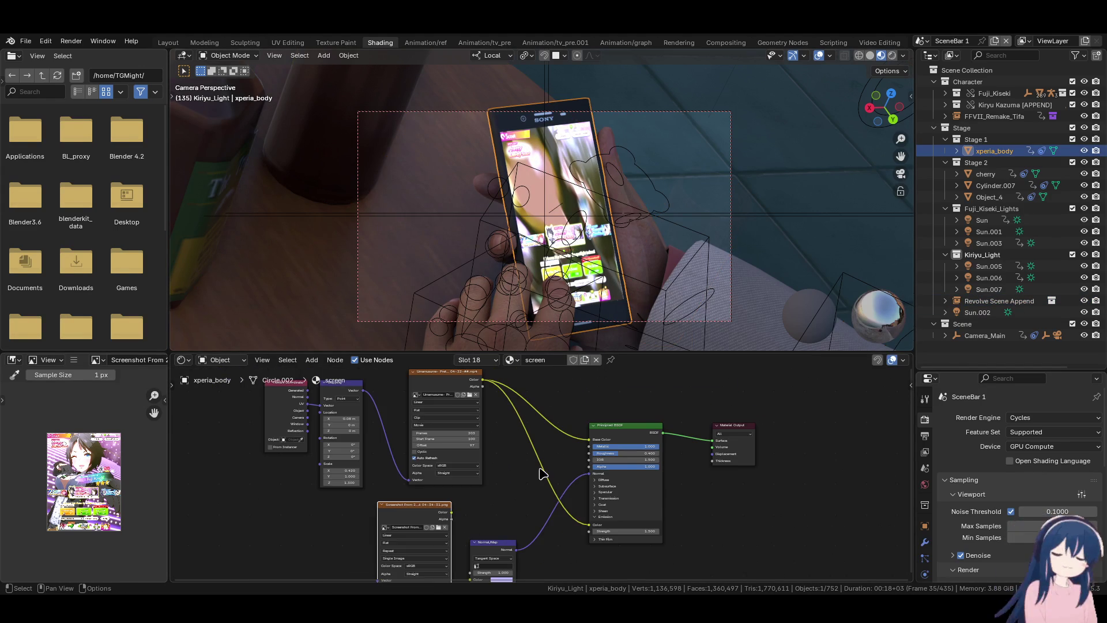
middle_click_drag(523, 448, 627, 460)
mouse_move(332, 415)
left_mouse_down()
mouse_move(577, 490)
mouse_move(381, 490)
left_mouse_up()
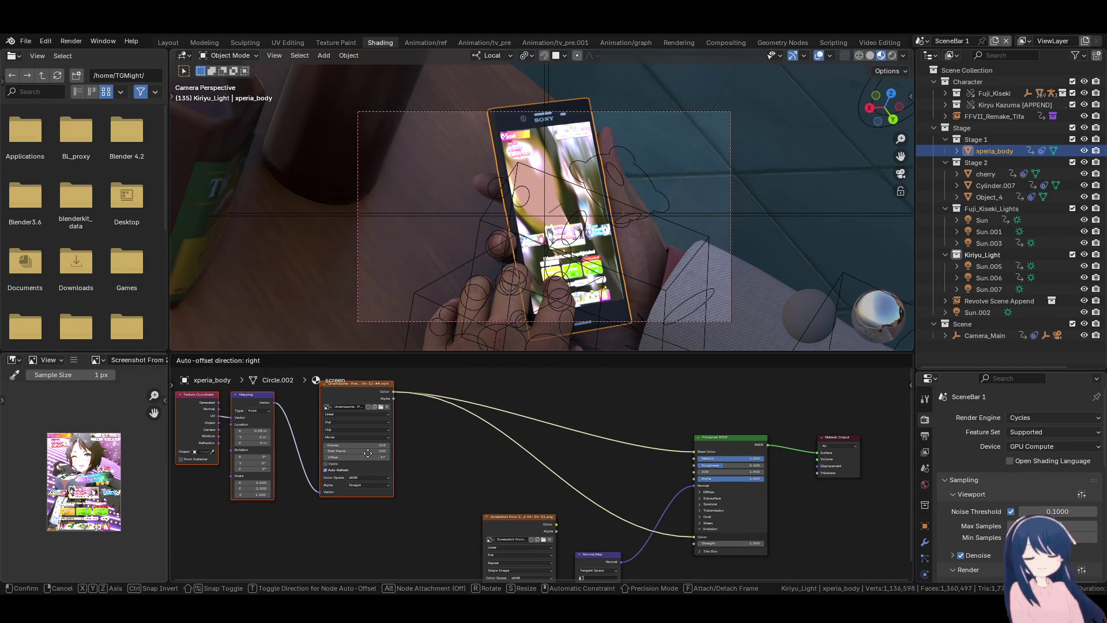
scroll(531, 477, "up", 1)
key("shift+a")
left_click(590, 409)
type("hu")
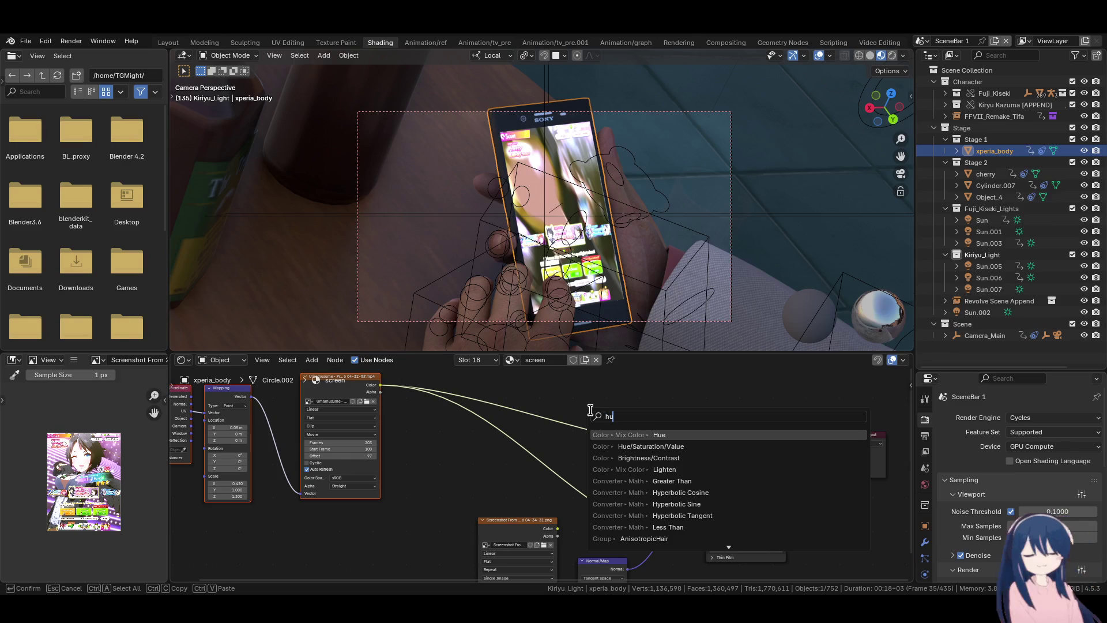
left_click(633, 446)
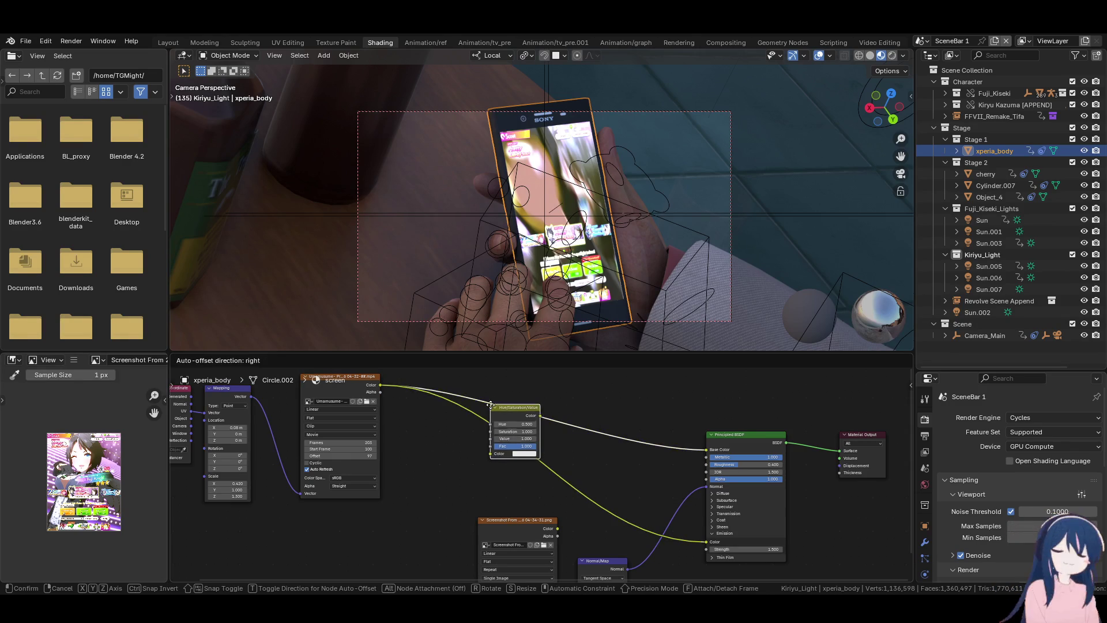
left_click(497, 448)
mouse_move(541, 412)
left_mouse_down()
mouse_move(642, 513)
mouse_move(708, 543)
left_mouse_up()
scroll(615, 488, "up", 4)
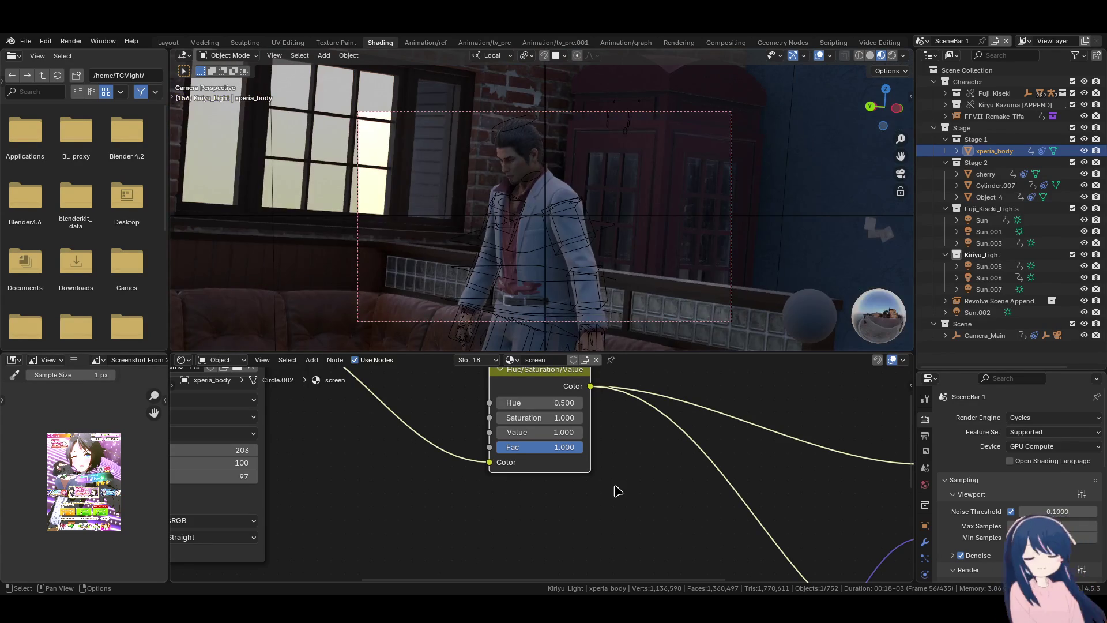
- Set the screen movie texture's frame offset to 154
key("Left")
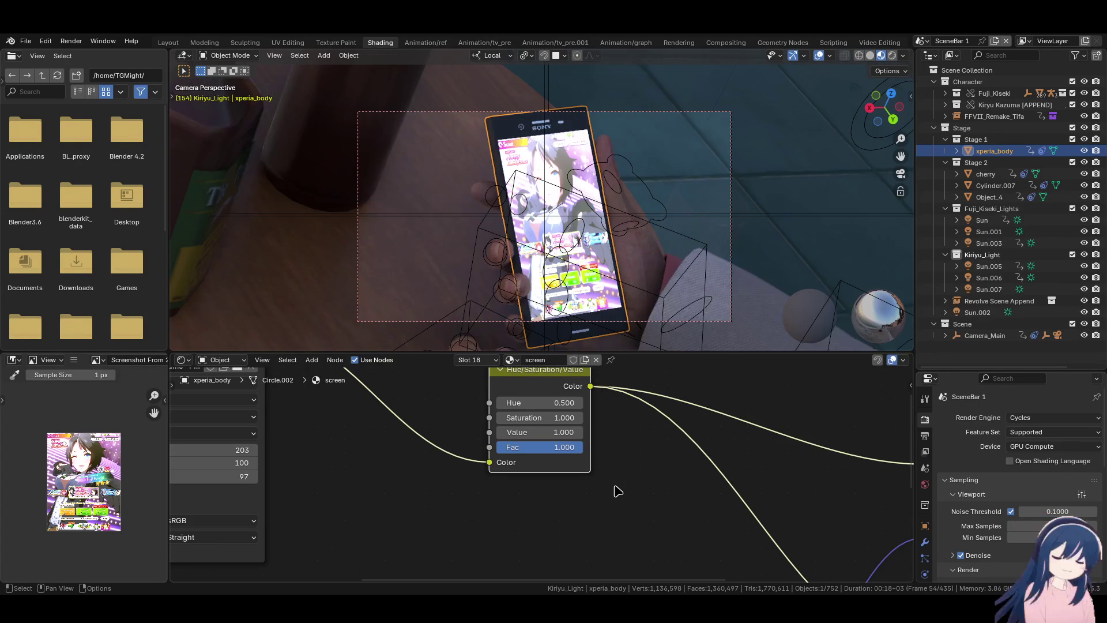
scroll(534, 506, "down", 1)
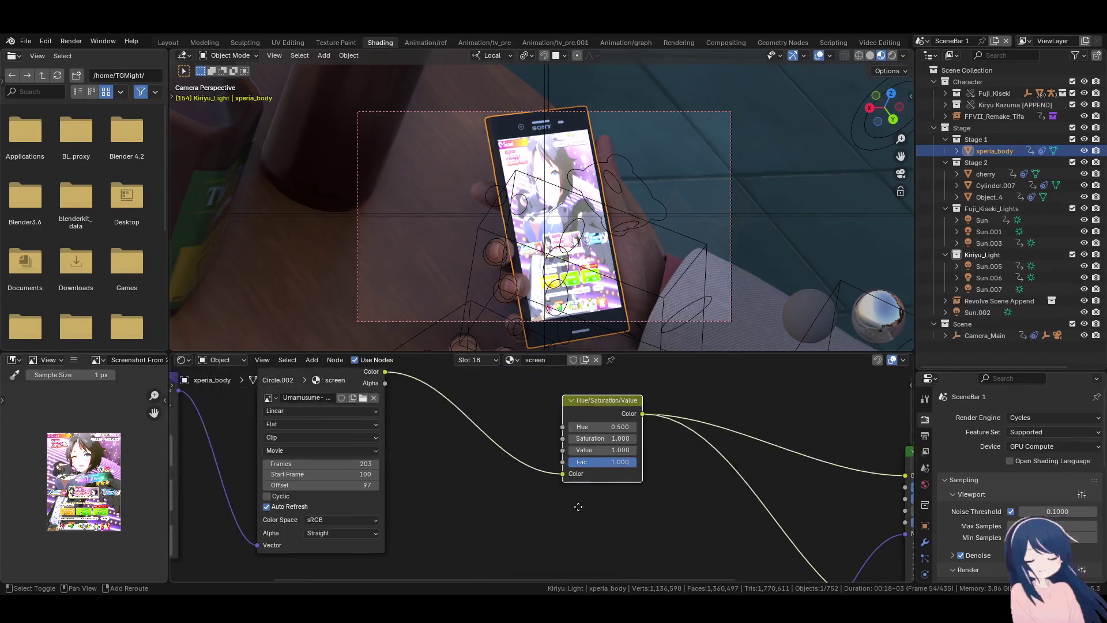
middle_click_drag(533, 506, 655, 486)
scroll(611, 465, "up", 2)
scroll(528, 480, "up", 2)
left_click_drag(508, 480, 597, 480)
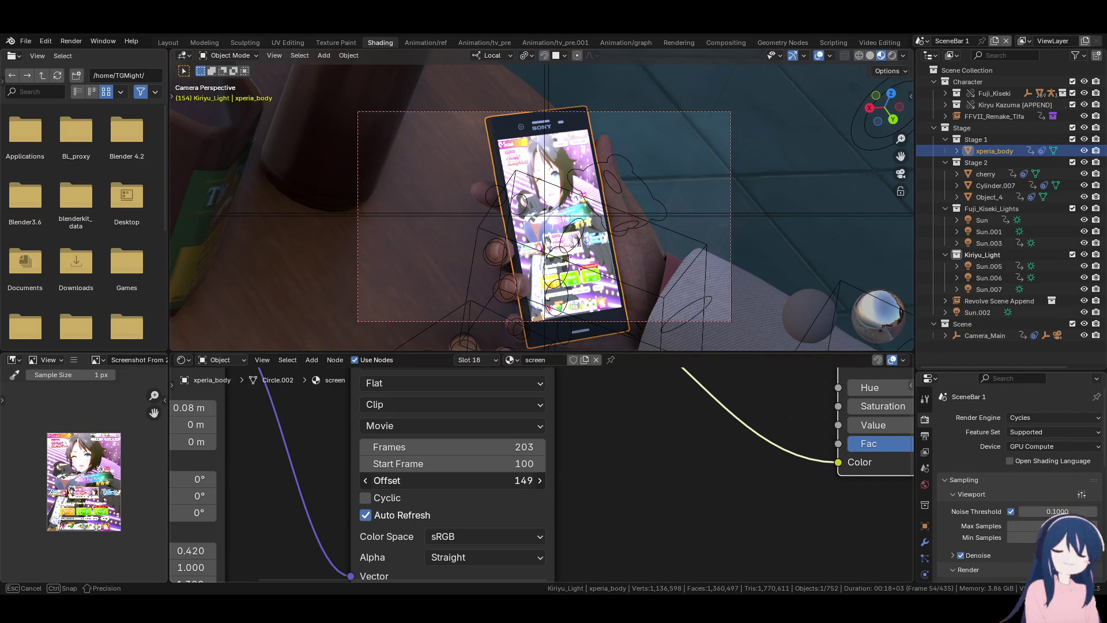
left_click_drag(599, 480, 593, 482)
- Raise the Hue/Saturation/Value saturation to 1.350 and lower Value to 0.770
scroll(637, 469, "right", 5, "ctrl")
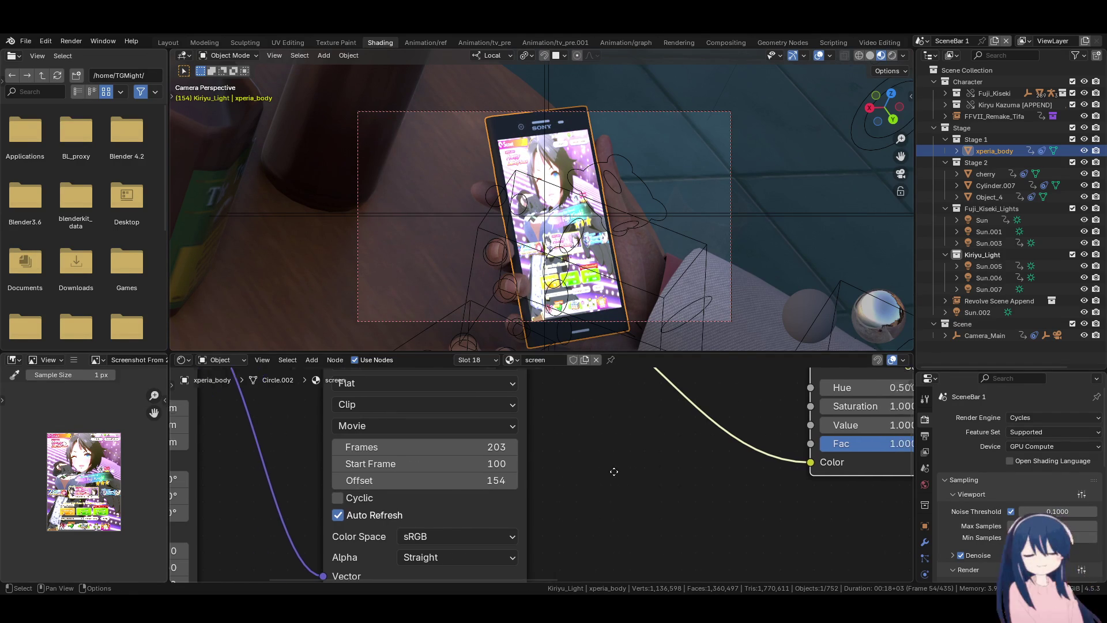
scroll(472, 489, "up", 1)
scroll(482, 496, "up", 2)
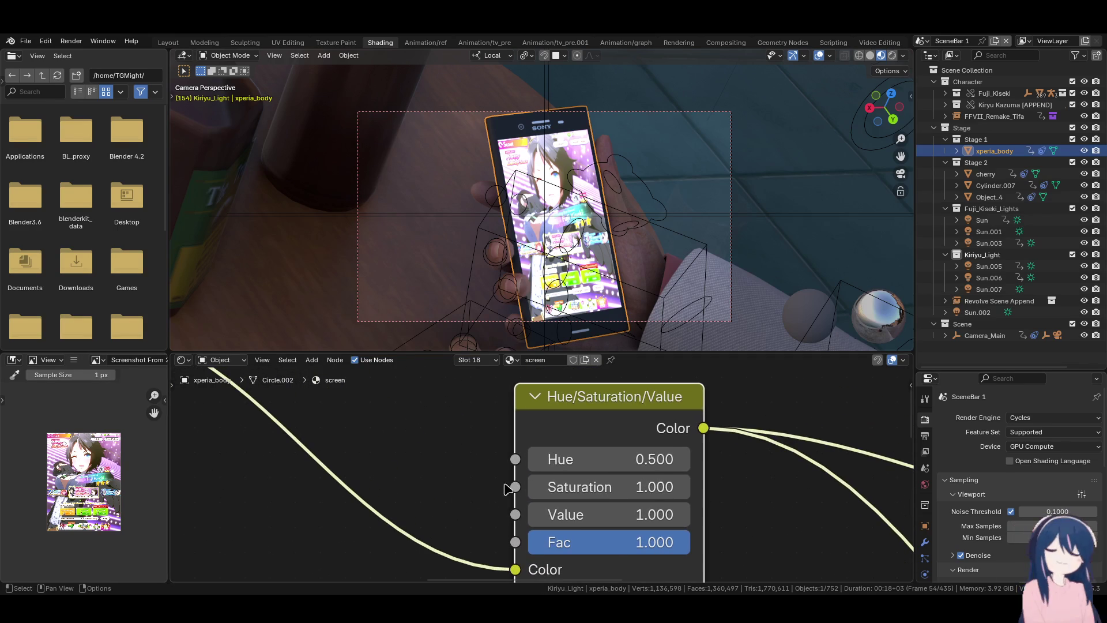
mouse_move(600, 487)
left_mouse_down()
mouse_move(663, 487)
mouse_move(626, 487)
mouse_move(636, 487)
mouse_move(619, 515)
mouse_move(598, 514)
mouse_move(610, 514)
left_mouse_up()
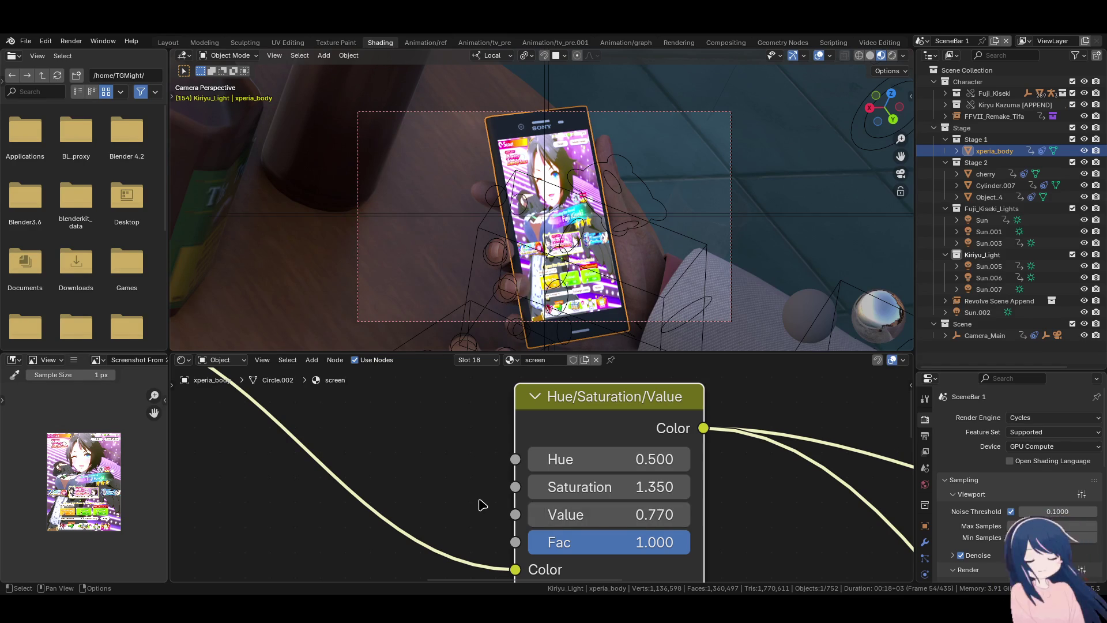
scroll(482, 504, "down", 2)
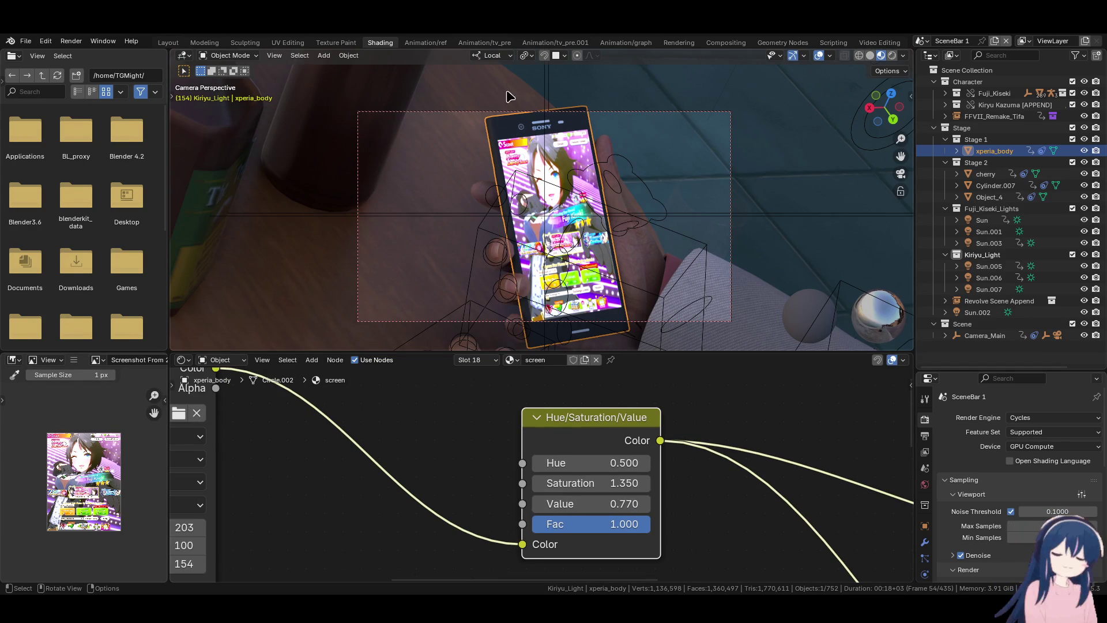
left_click(427, 46)
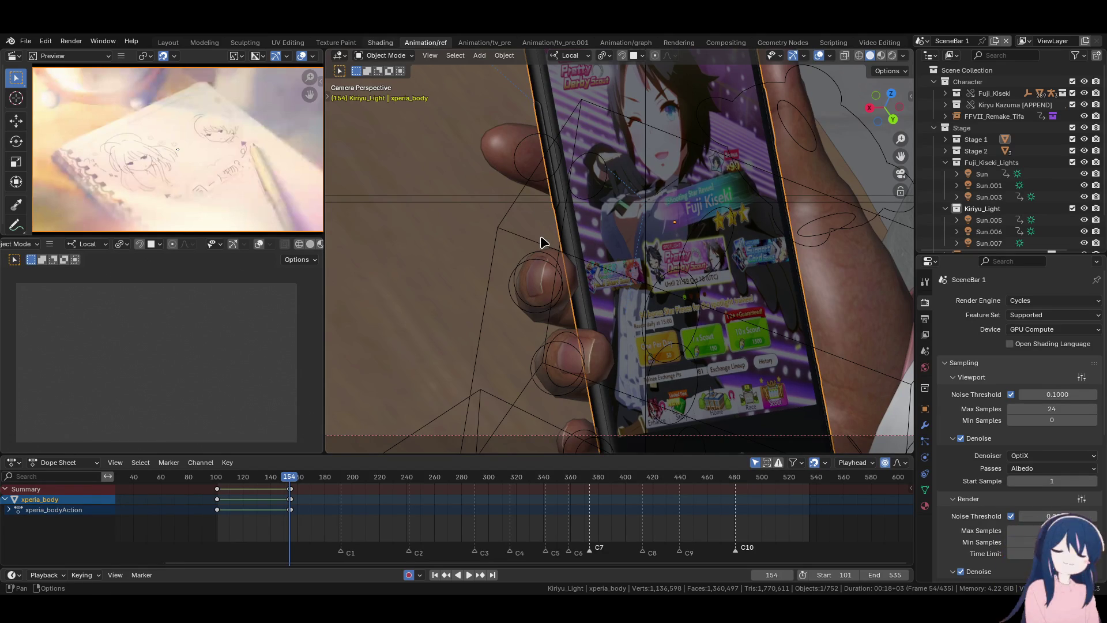
key("ctrl+Page_Up")
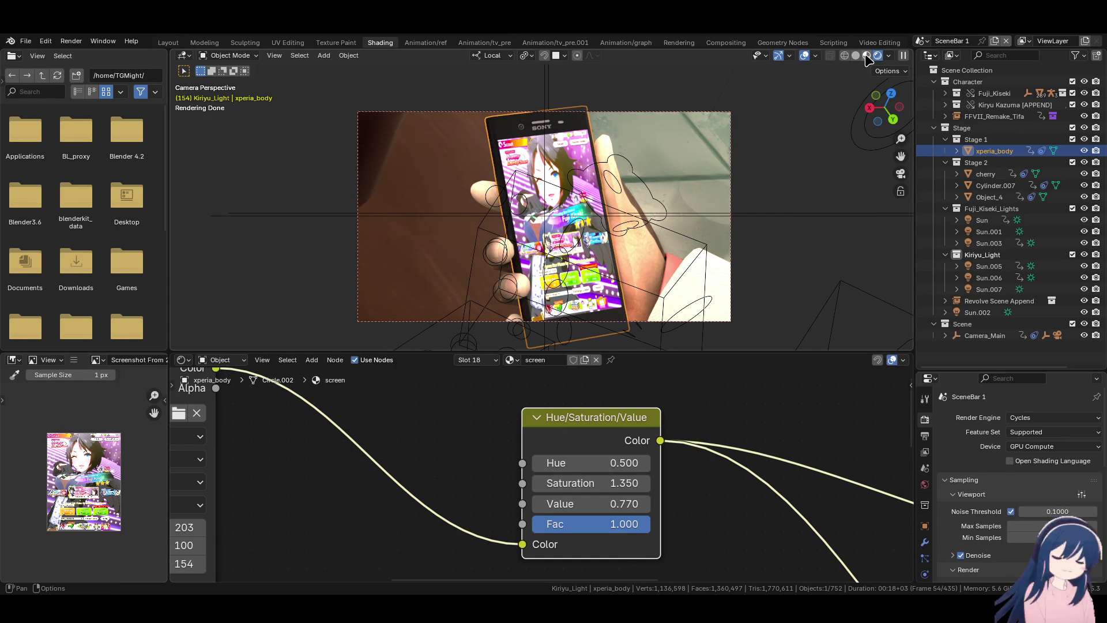
left_click(865, 56)
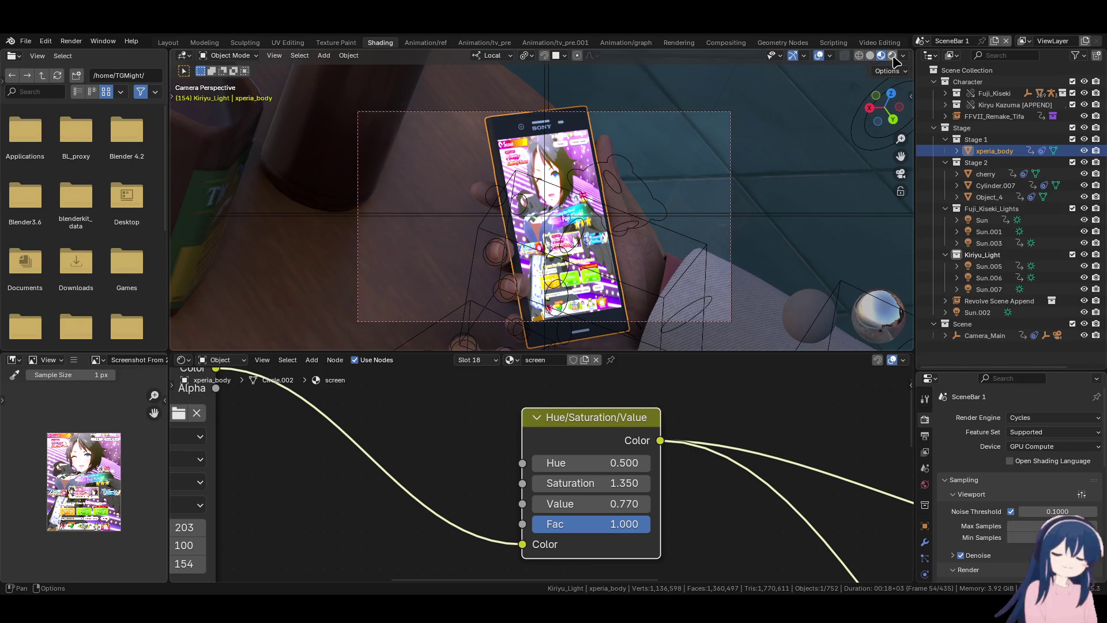
left_click(890, 56)
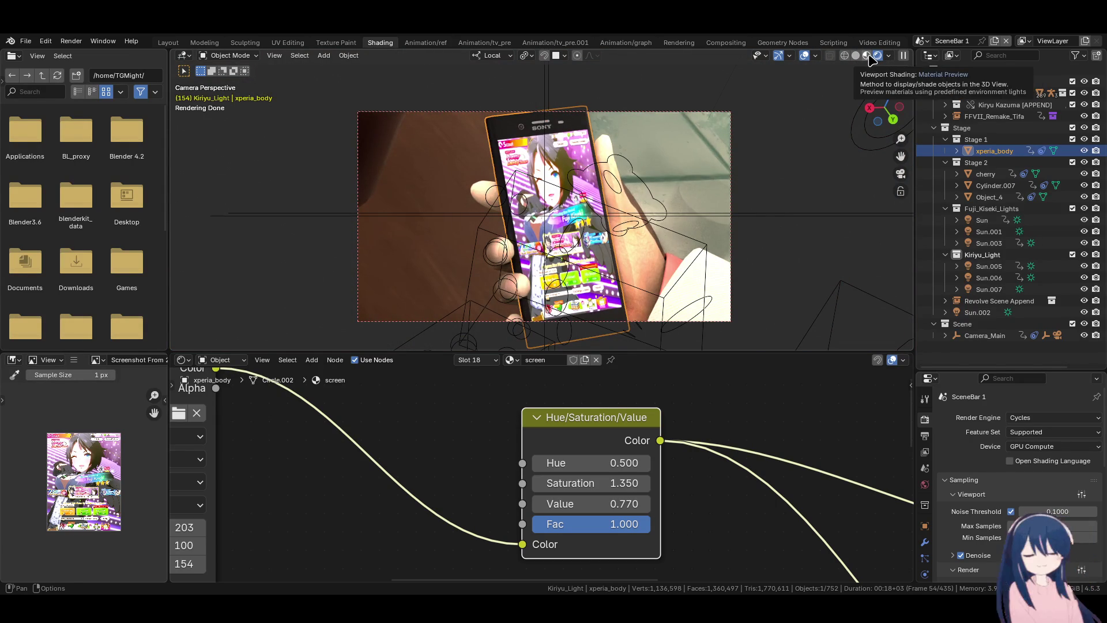
left_click(868, 56)
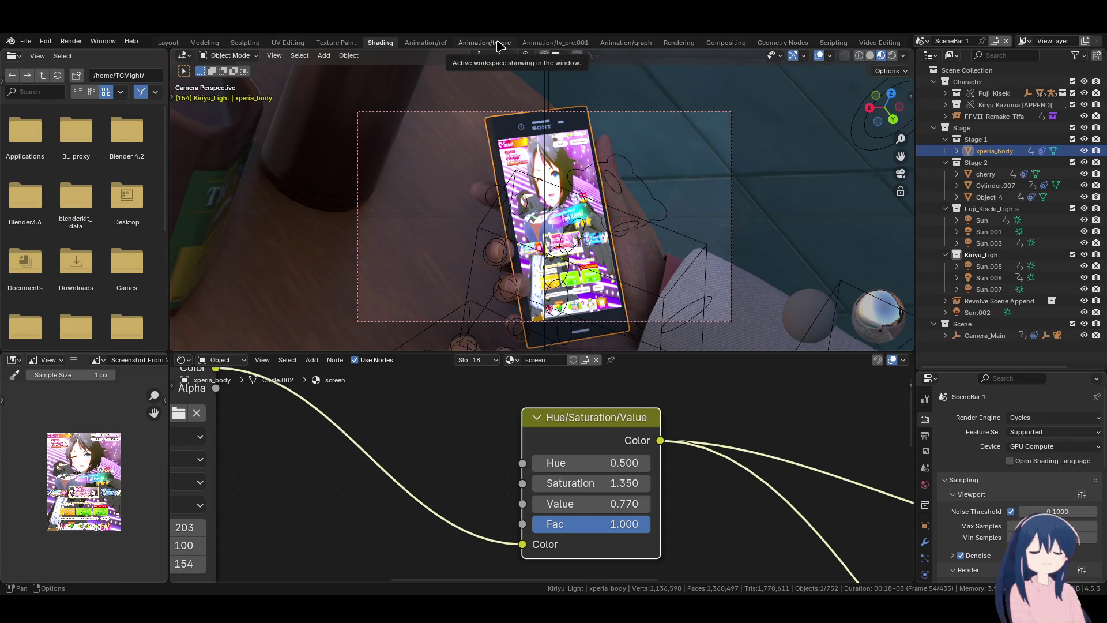
left_click(500, 45)
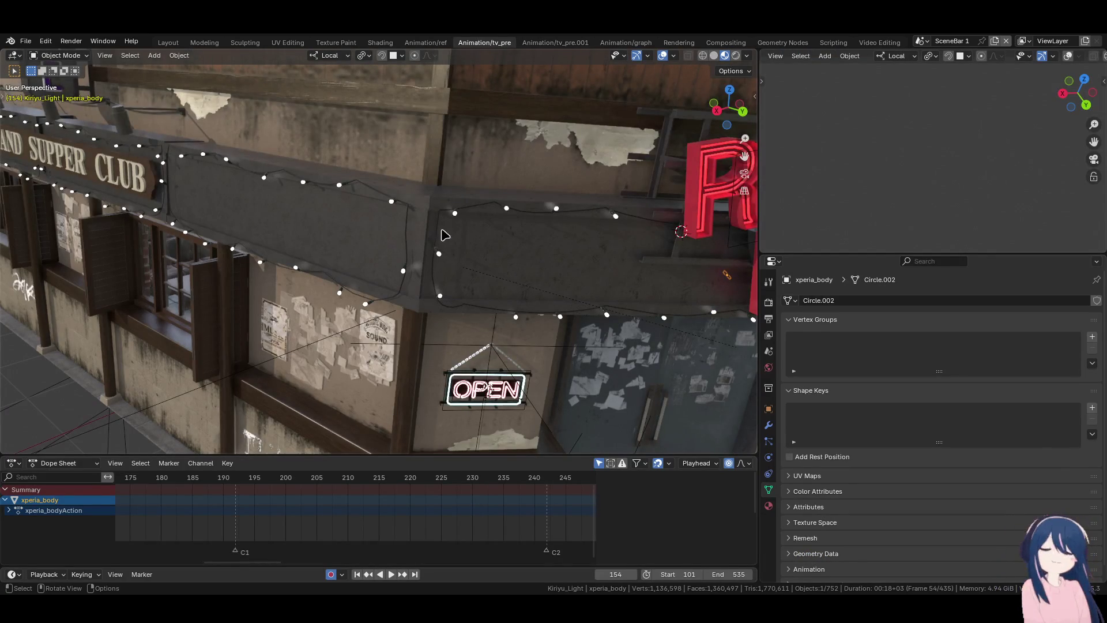
- Look through the scene camera and rename the Animation/tv_pre.001 workspace to Animation/render
key("KP_0")
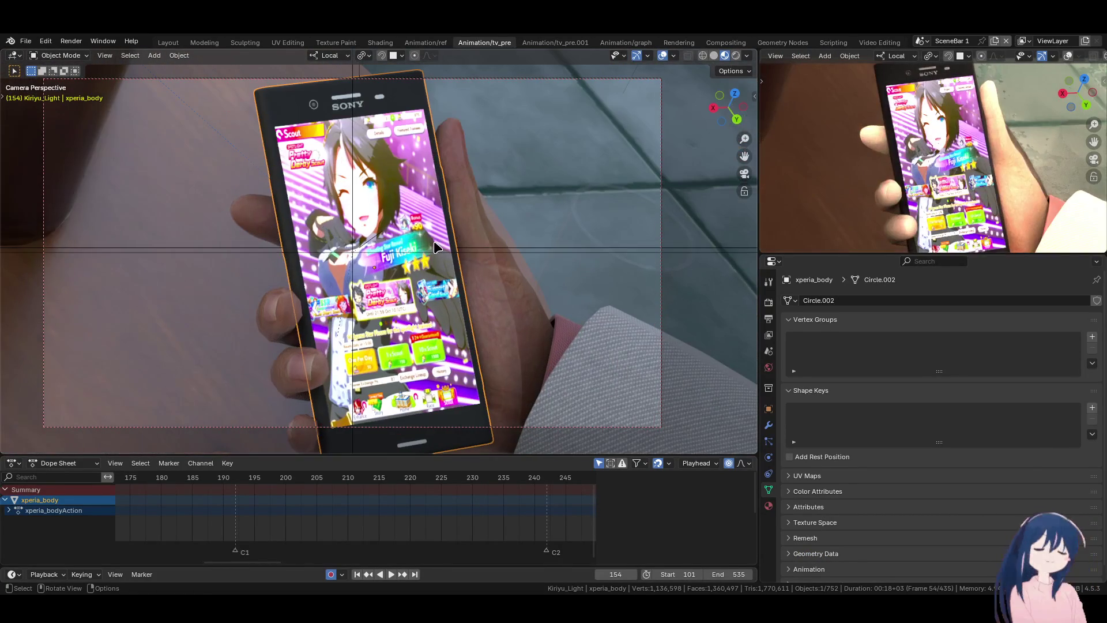
left_click(542, 45)
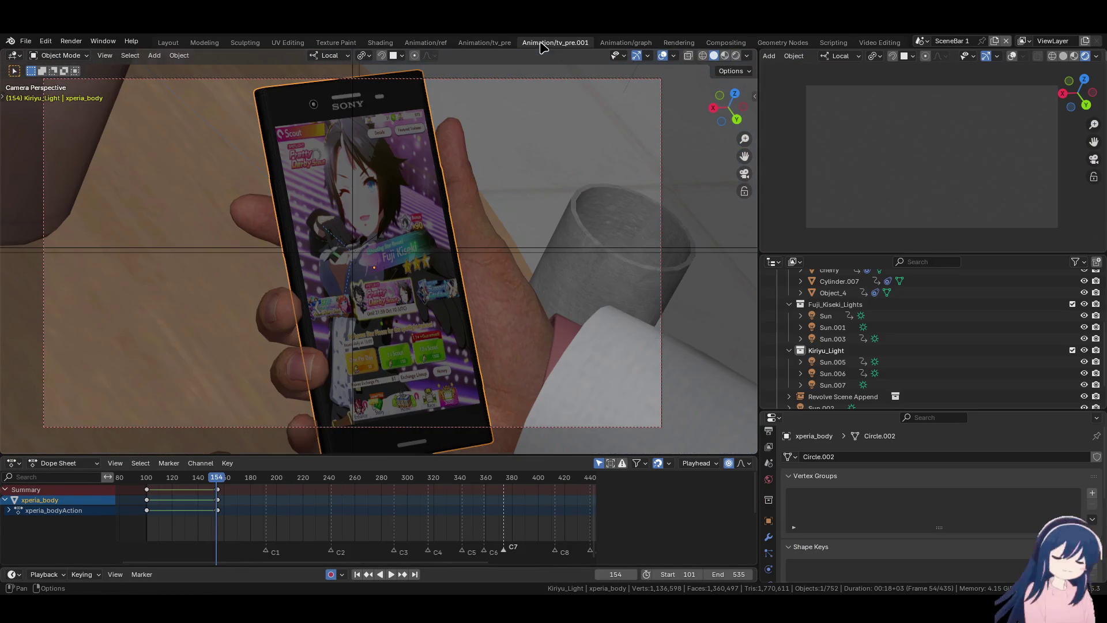
double_click(576, 44)
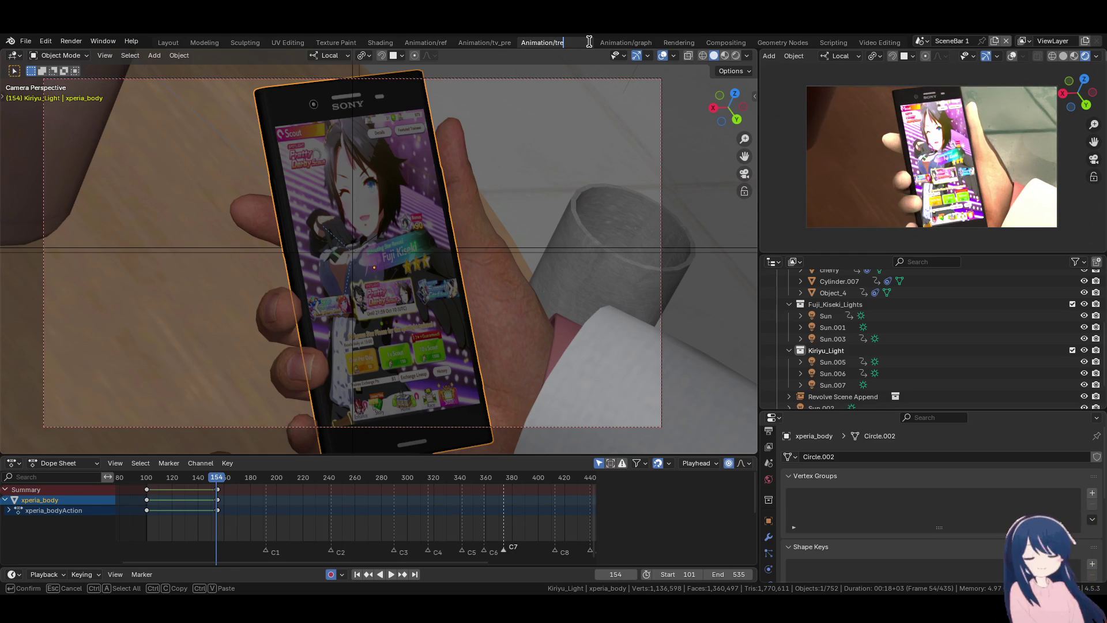
type("nder")
key("Return")
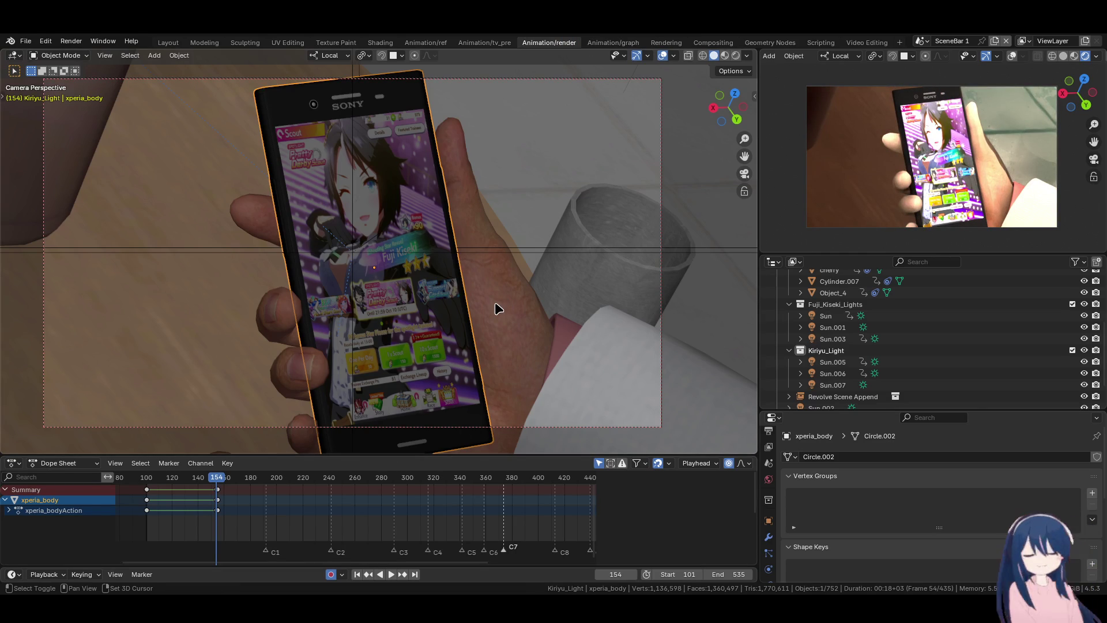
- Play the shots from start frame 101 several times, then stop on frame 131 with the hand selected
key("space")
key("space")
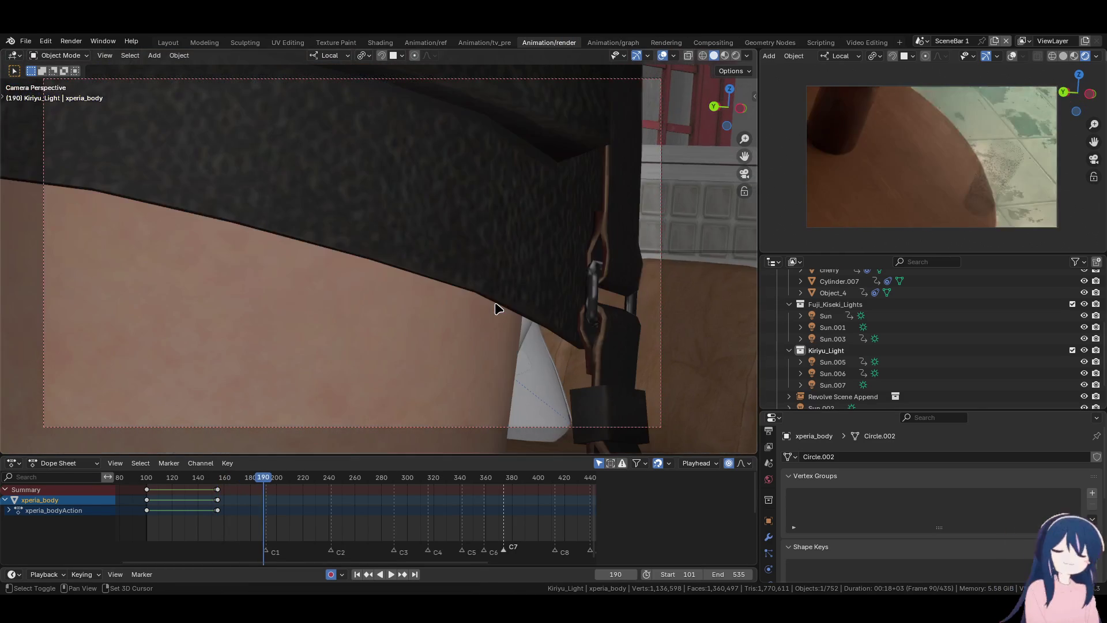
key("space")
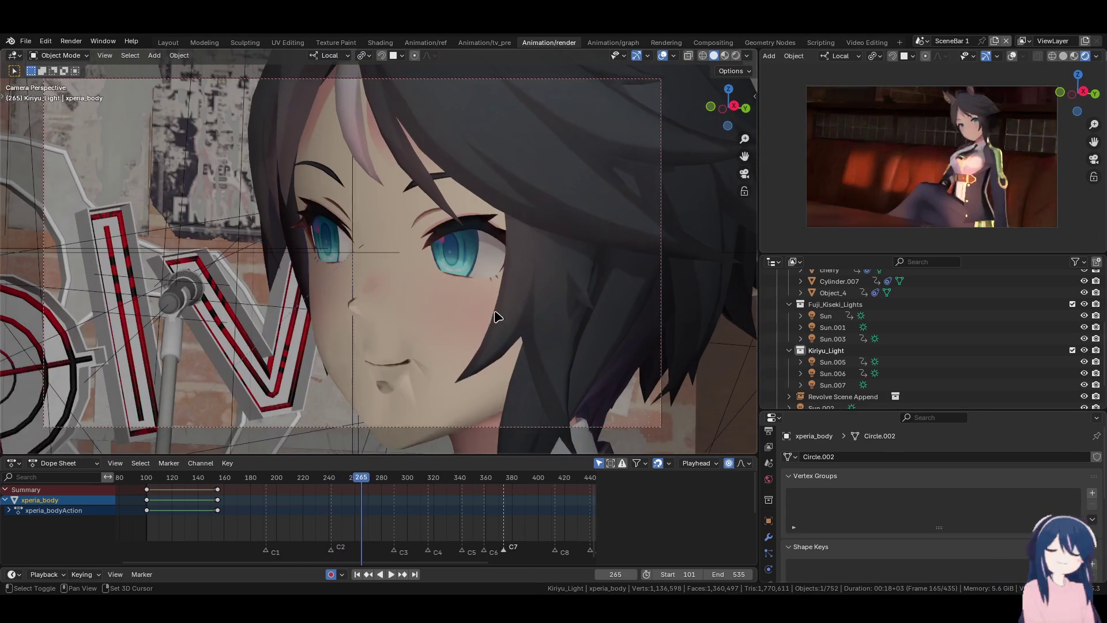
key("space")
left_click(357, 574)
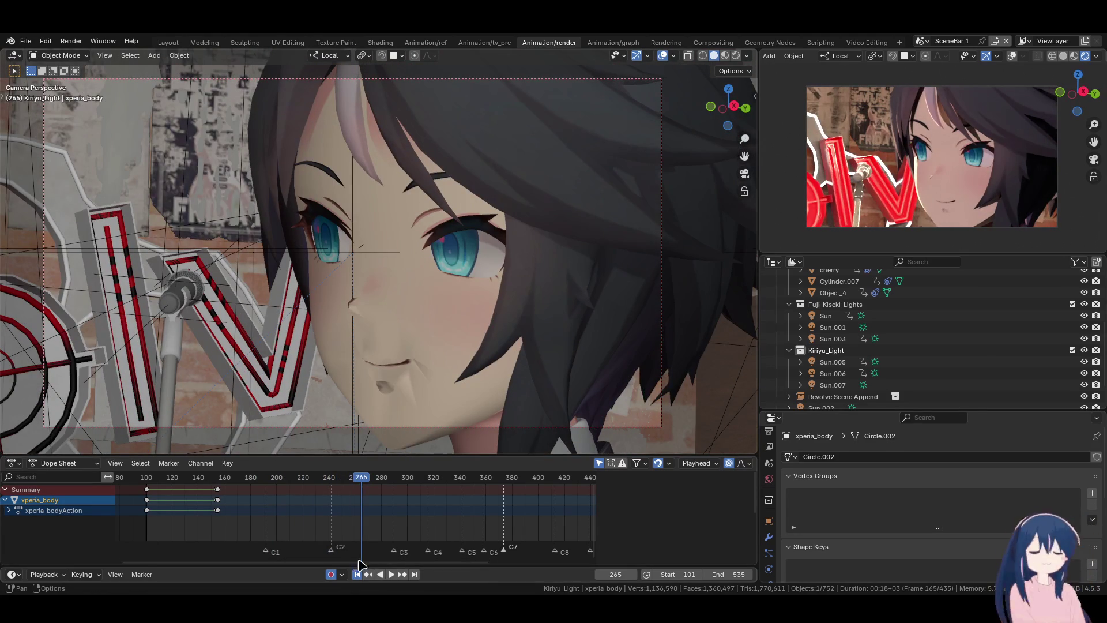
key("space")
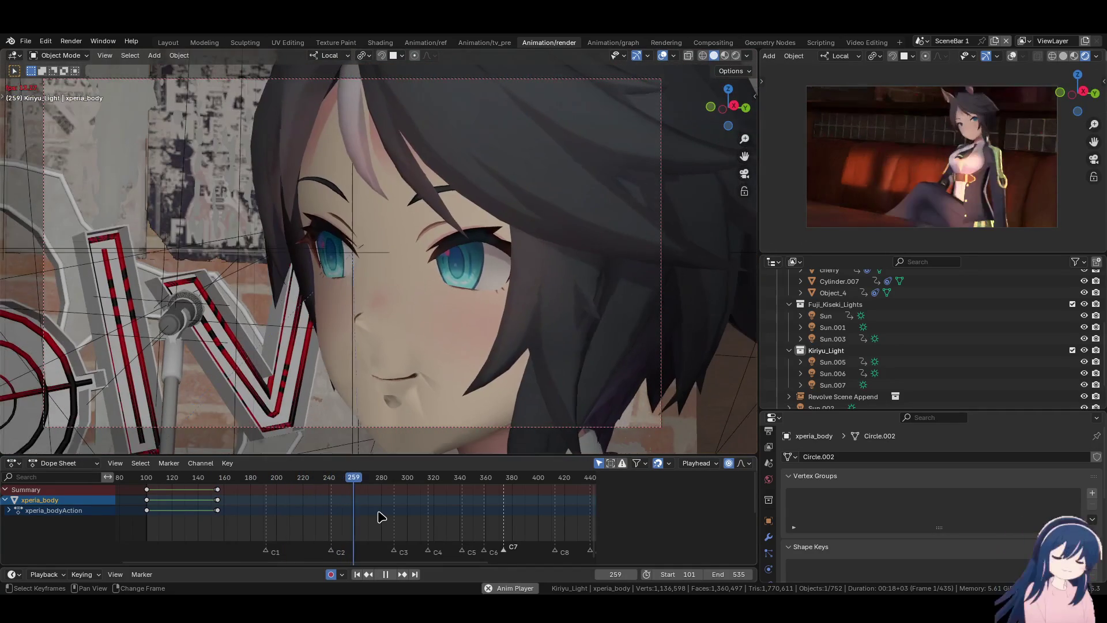
key("space")
left_click(357, 574)
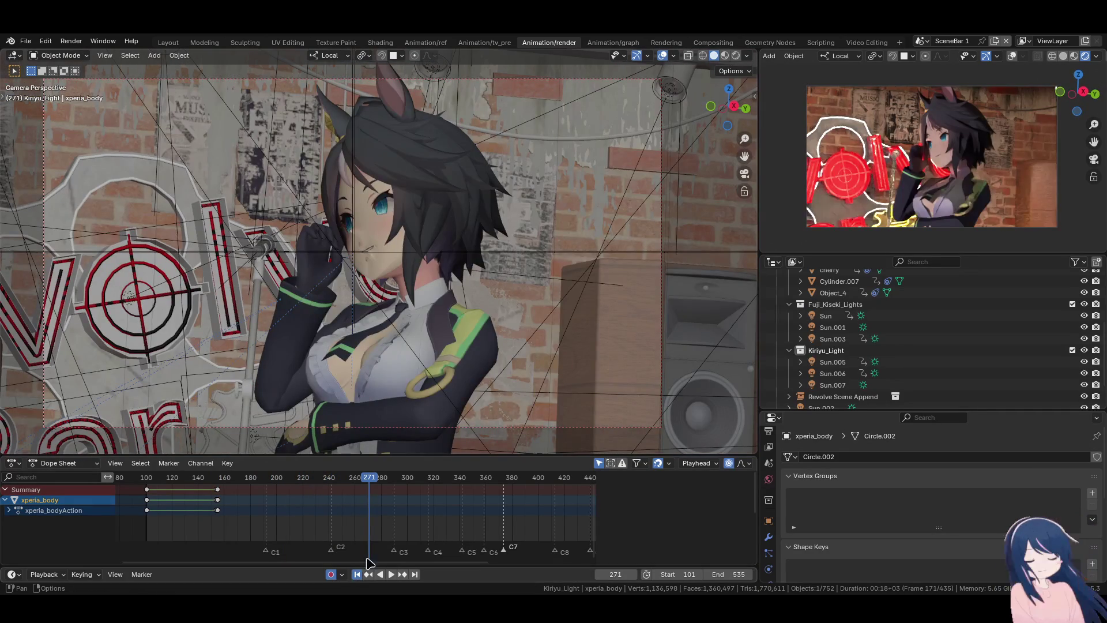
key("space")
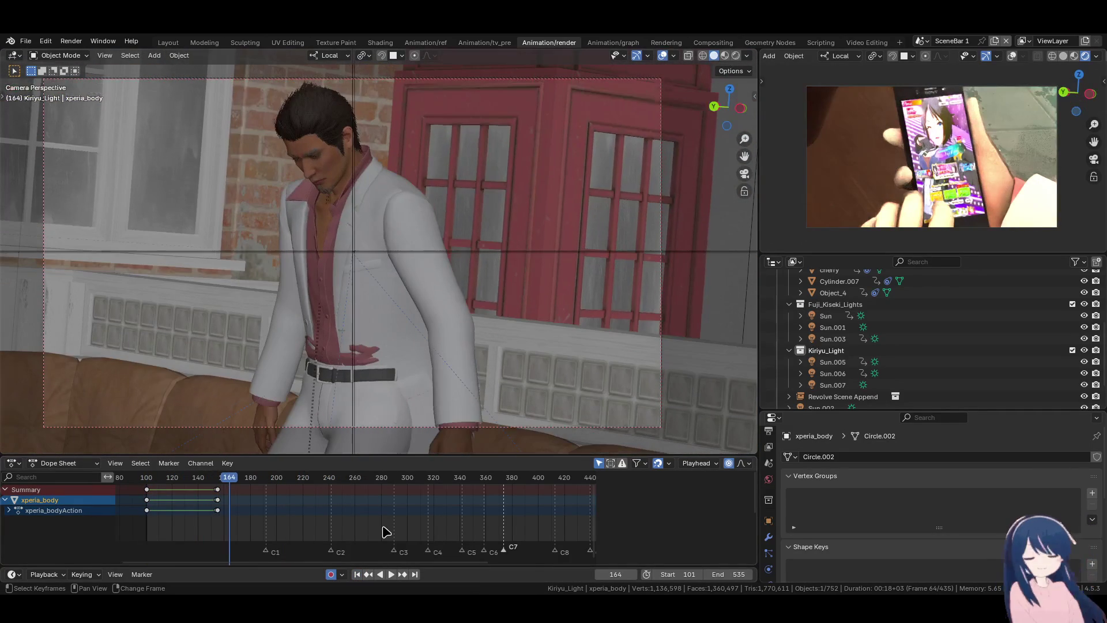
key("space")
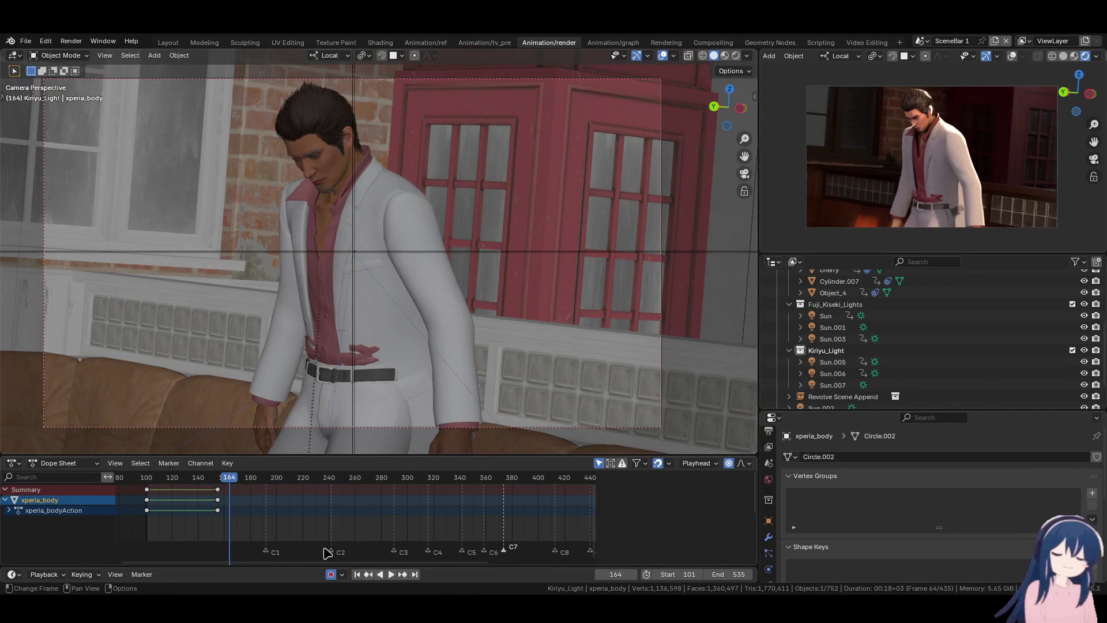
left_click(186, 481)
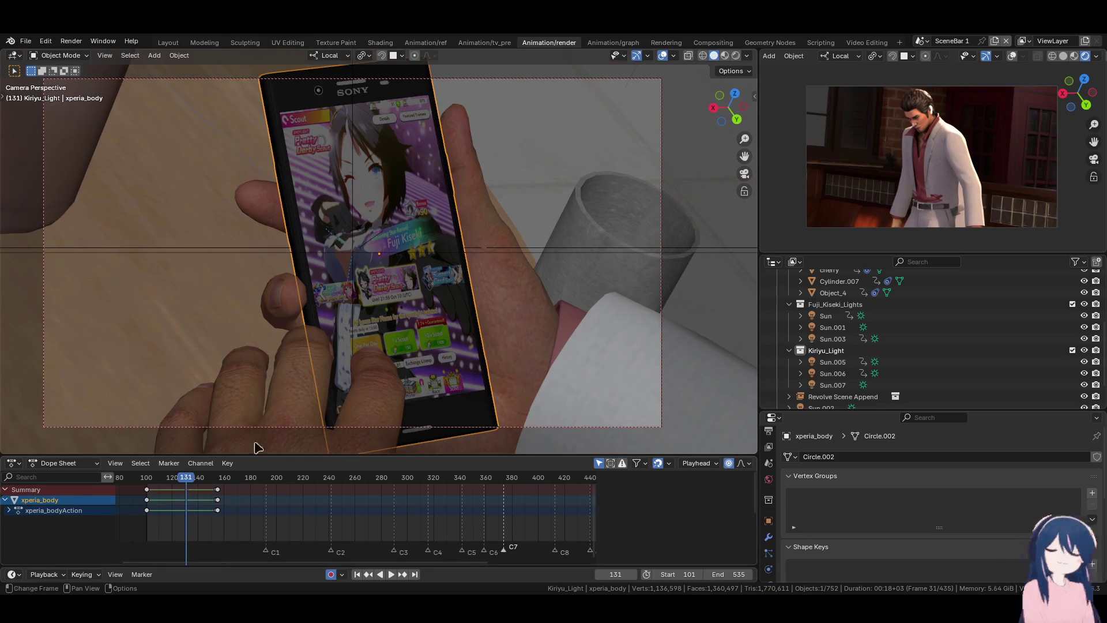
left_click(507, 288)
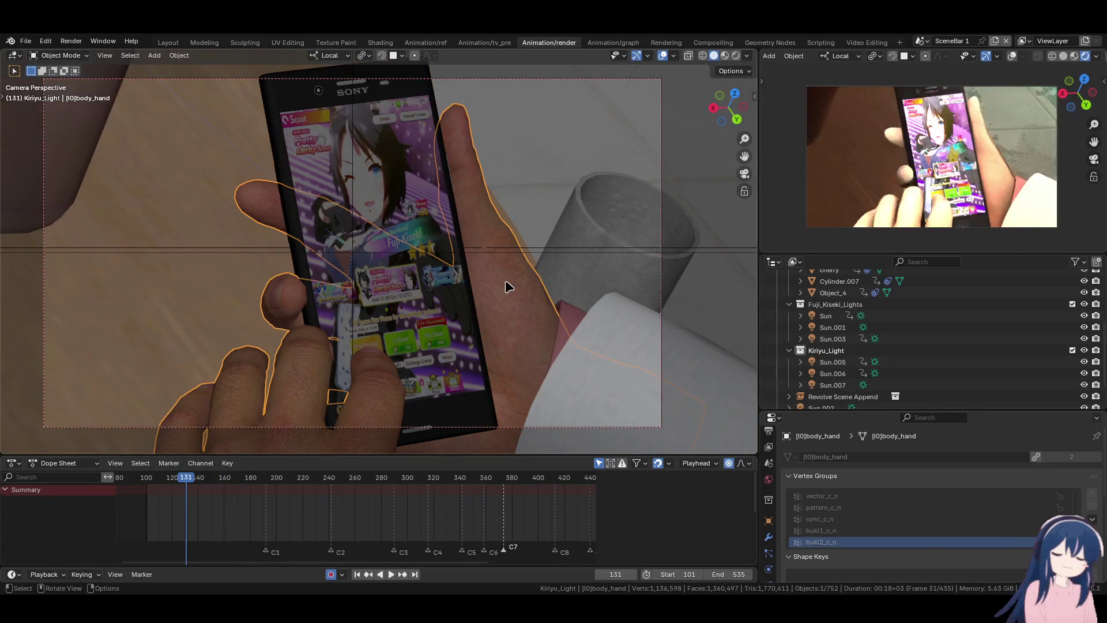
- Go to the Shading workspace and set the viewport to Cycles rendered shading
left_click(410, 46)
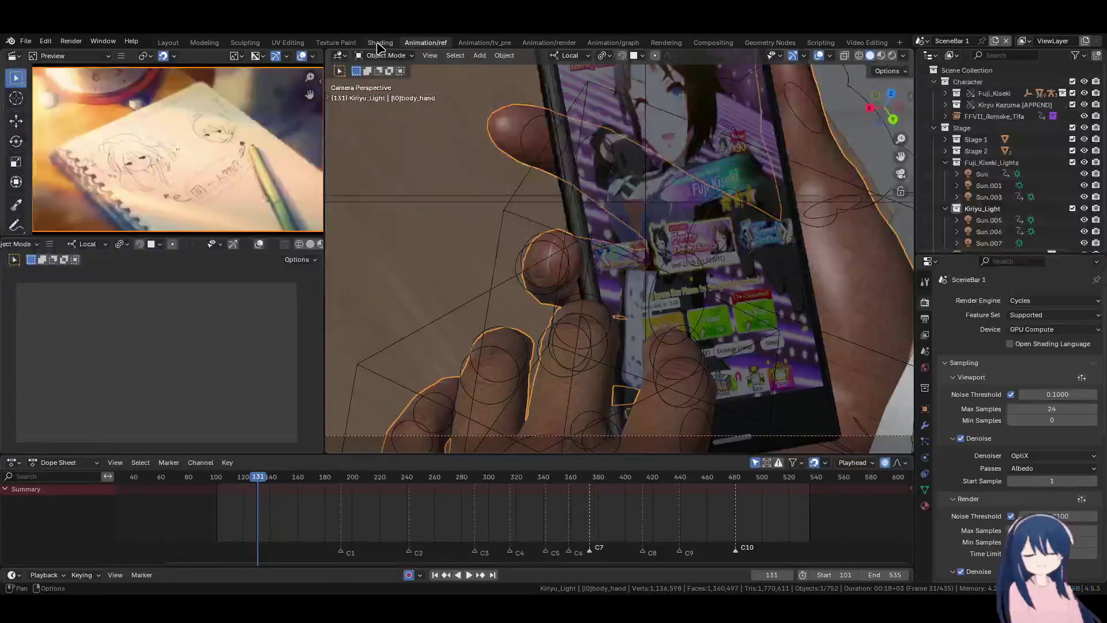
left_click(379, 46)
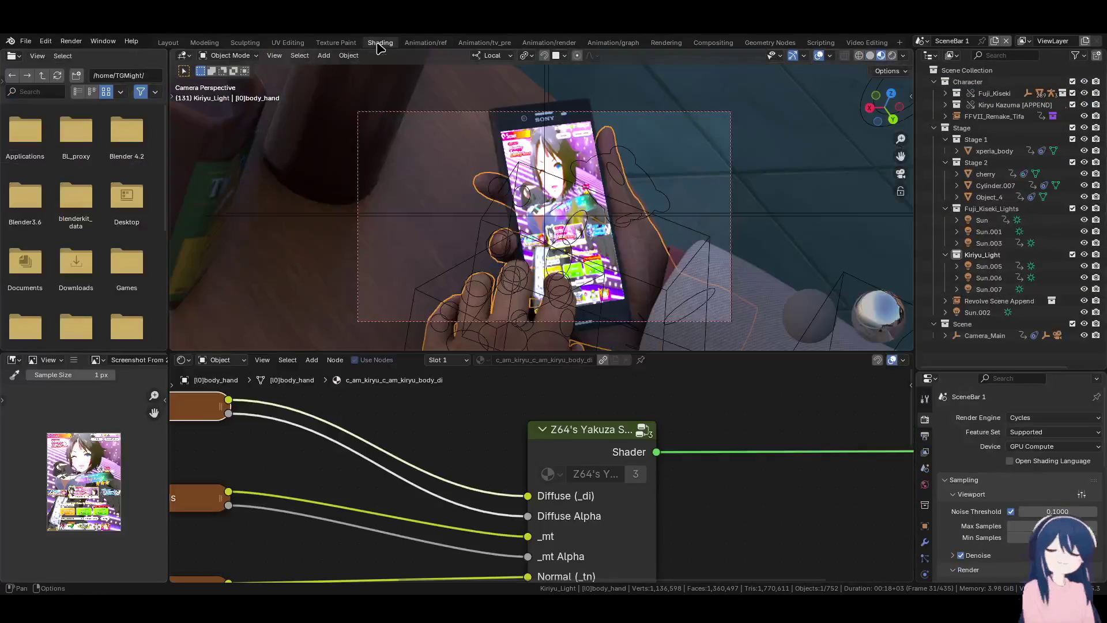
scroll(522, 253, "up", 3)
scroll(521, 253, "down", 3)
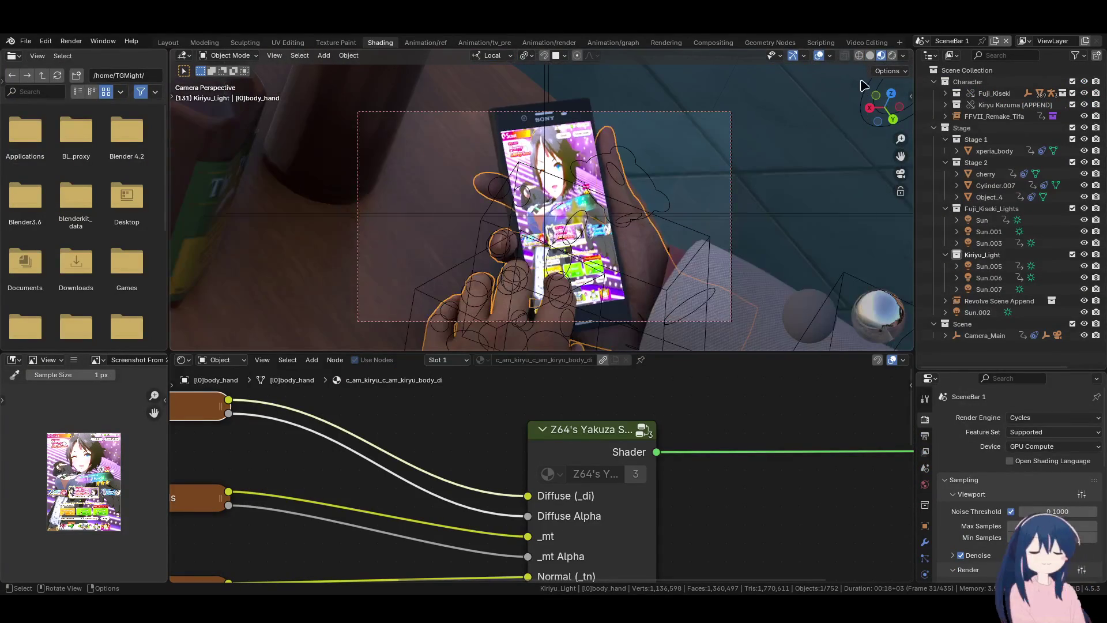
left_click(893, 56)
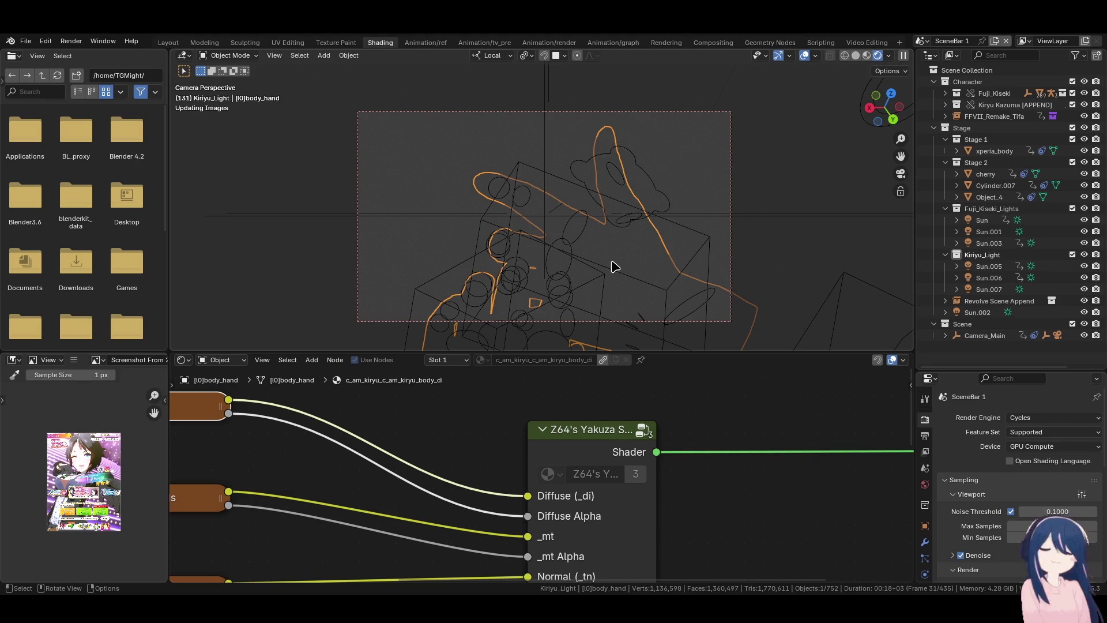
- Toggle Scene Lights and Scene World in viewport shading, leaving world lighting off
scroll(635, 192, "up", 2)
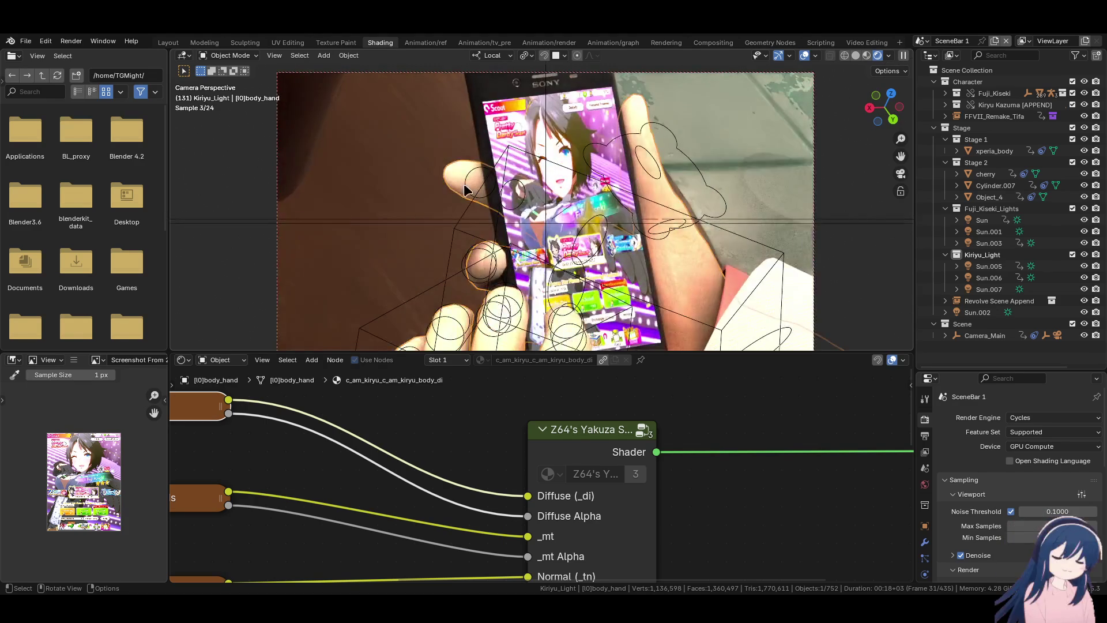
left_click(889, 55)
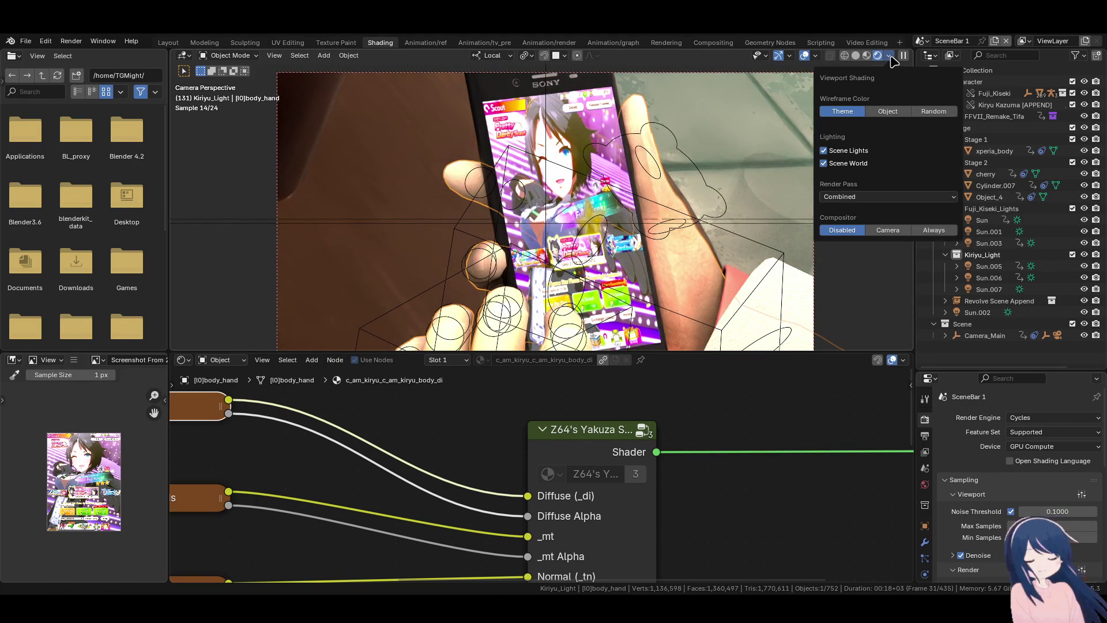
left_click(845, 163)
left_click(840, 164)
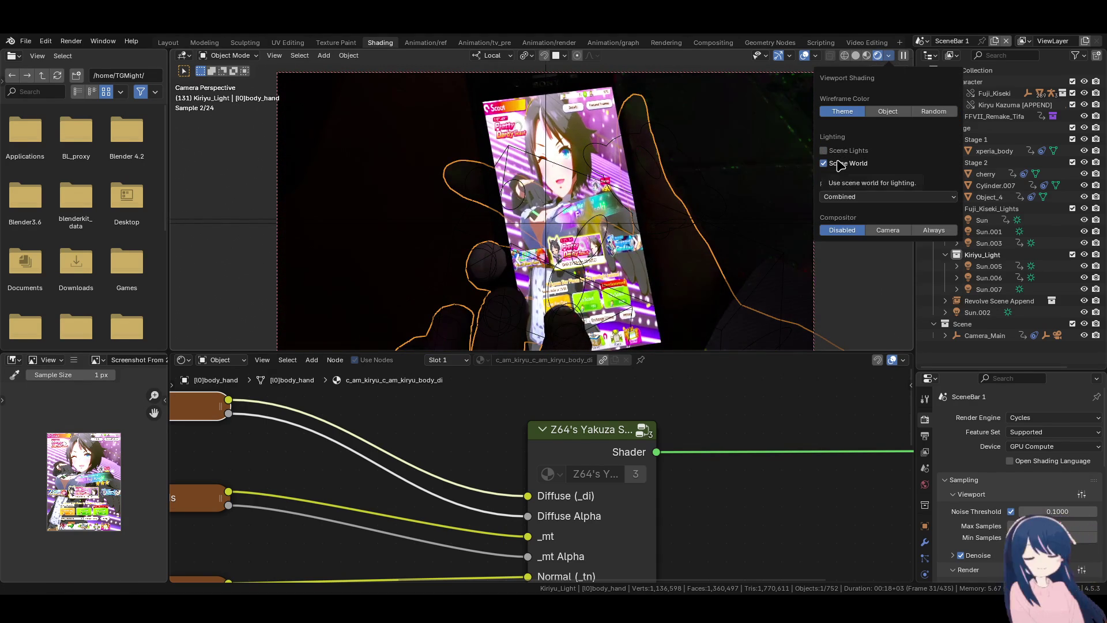
left_click(836, 151)
left_click(837, 163)
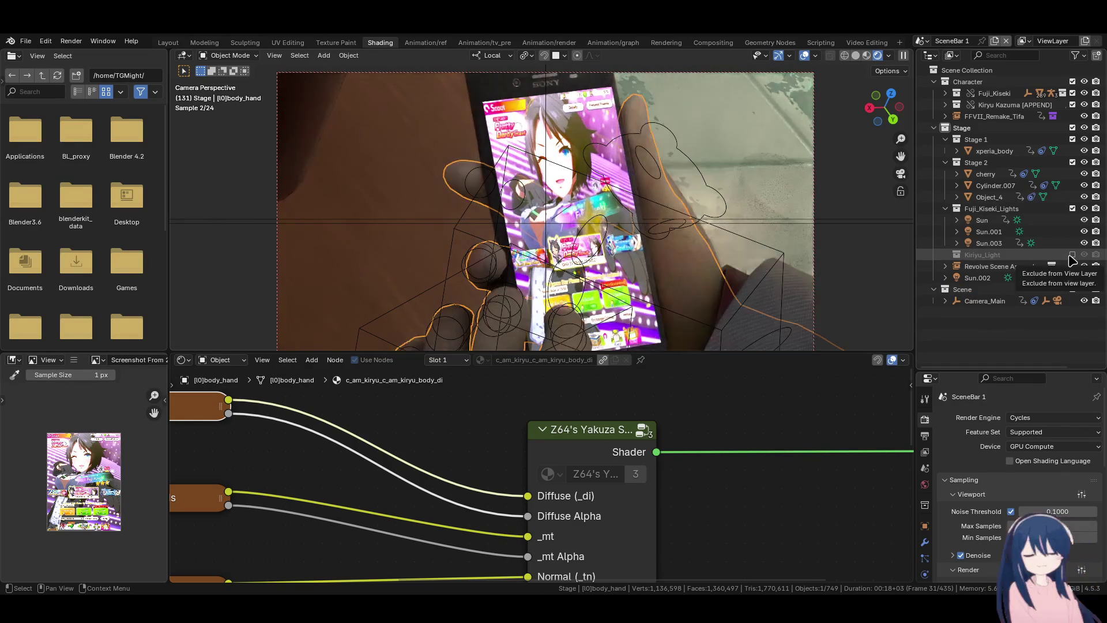
- Select the hand shader group and show c_am_com_body_tr.dds fitted in the image viewer
scroll(487, 287, "down", 3)
scroll(487, 286, "up", 5)
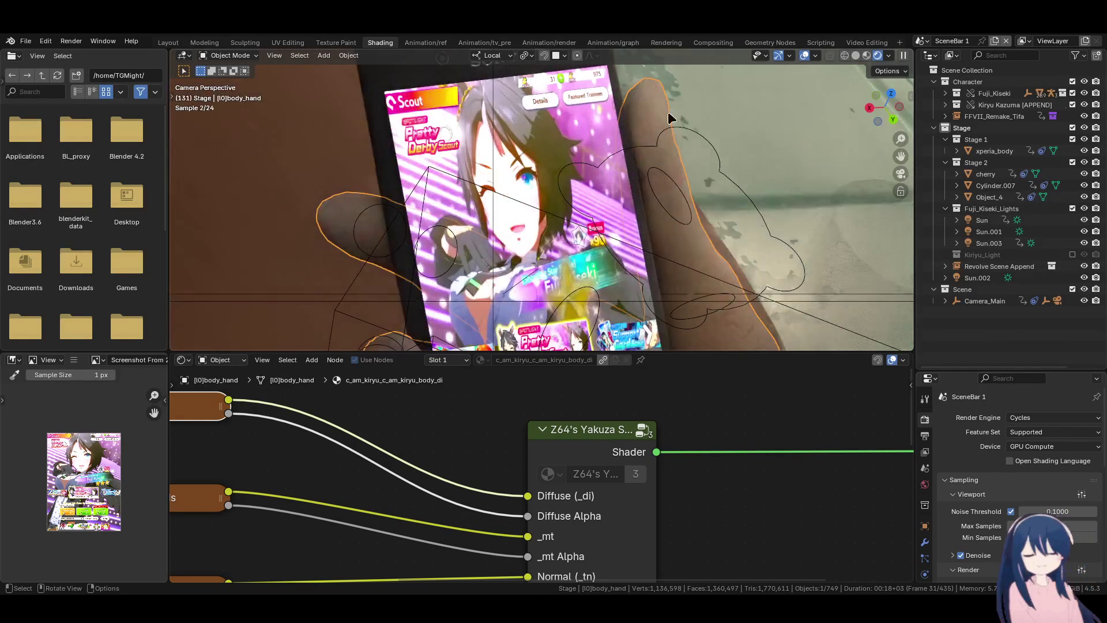
scroll(682, 521, "down", 4)
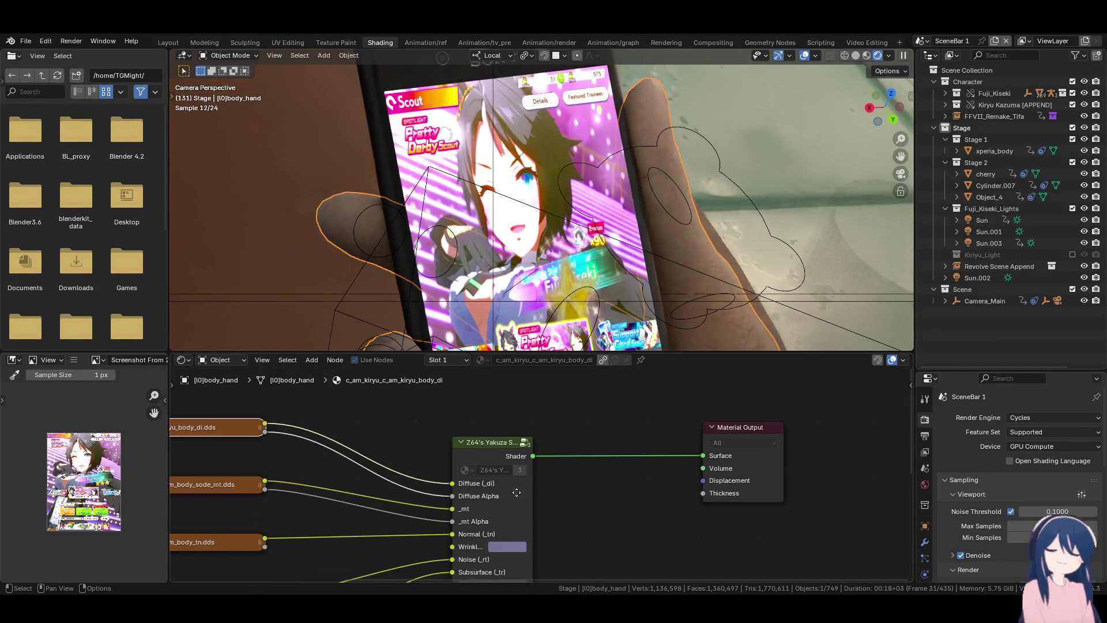
scroll(576, 438, "up", 2)
scroll(572, 434, "up", 2)
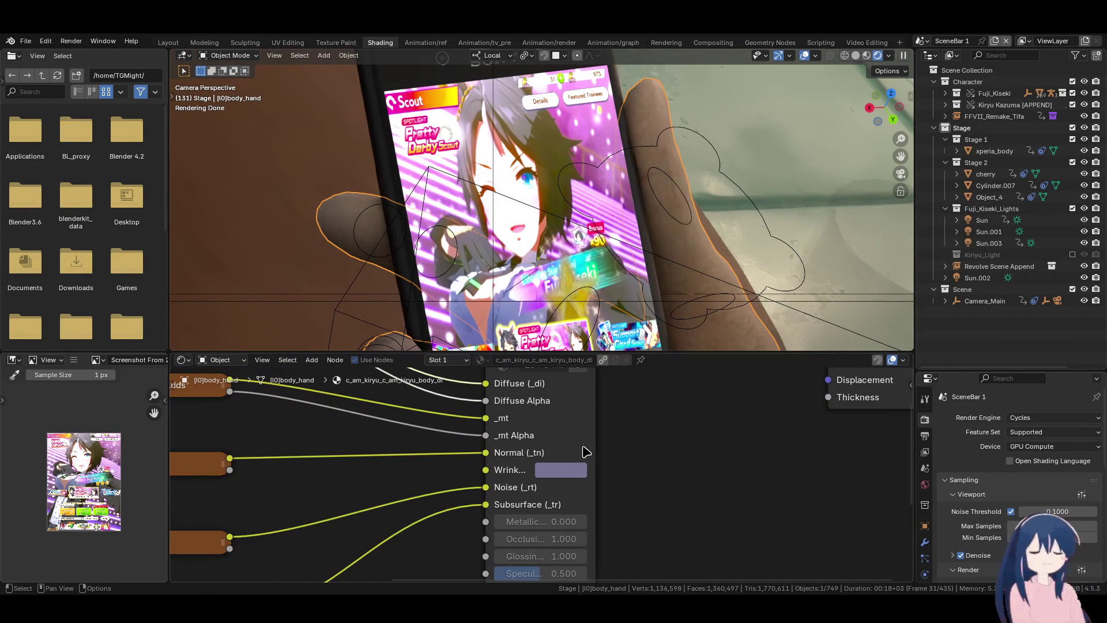
left_click(575, 469)
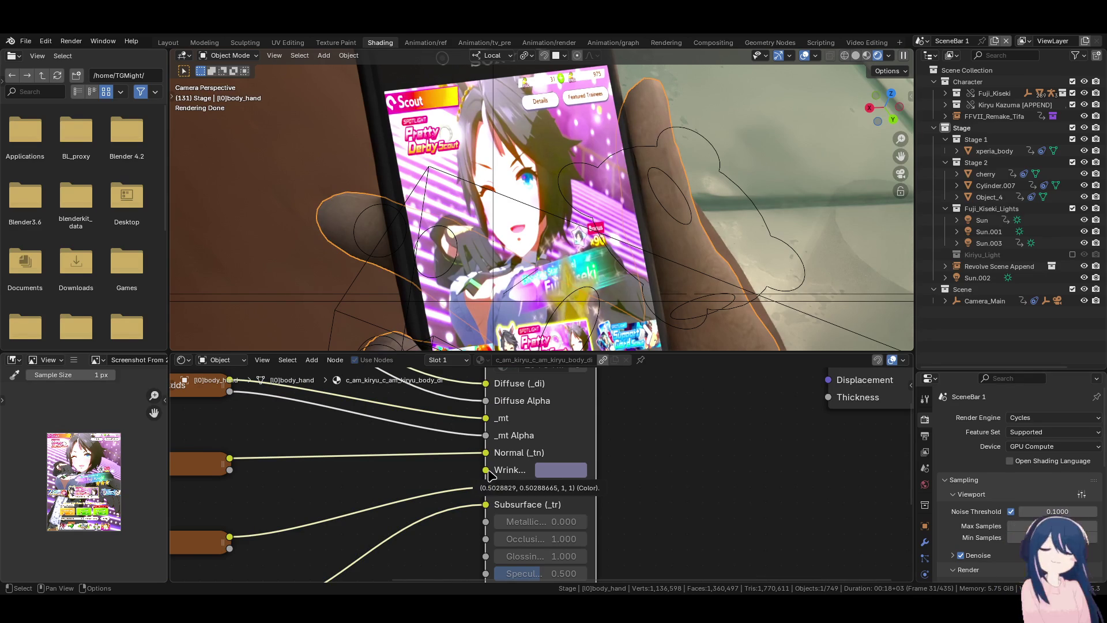
scroll(576, 479, "left", 5)
scroll(577, 479, "down", 3)
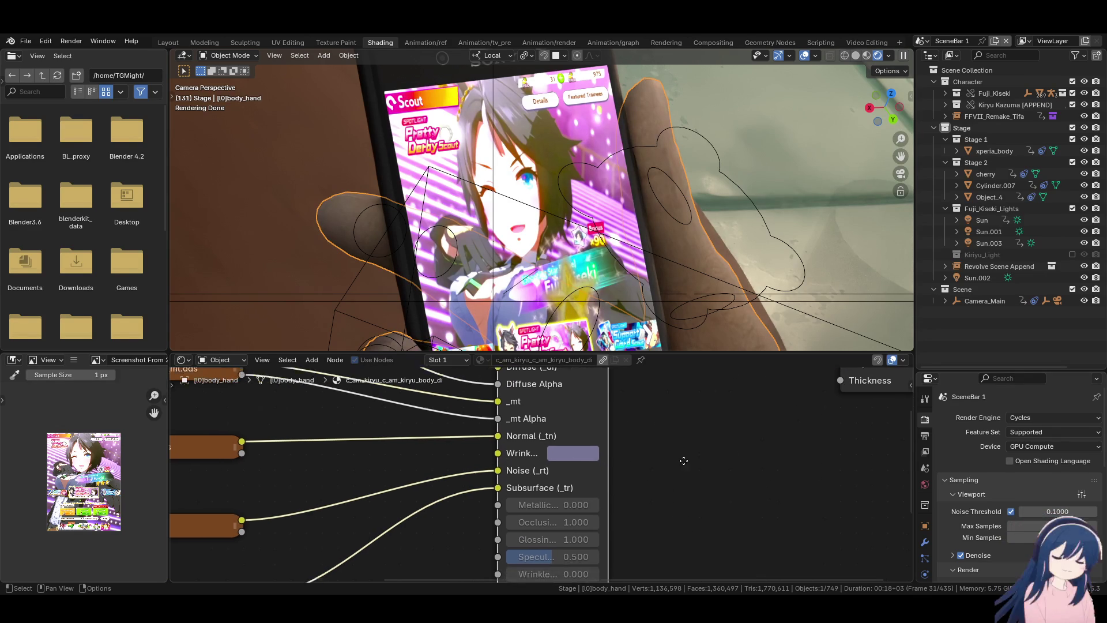
left_click(337, 515)
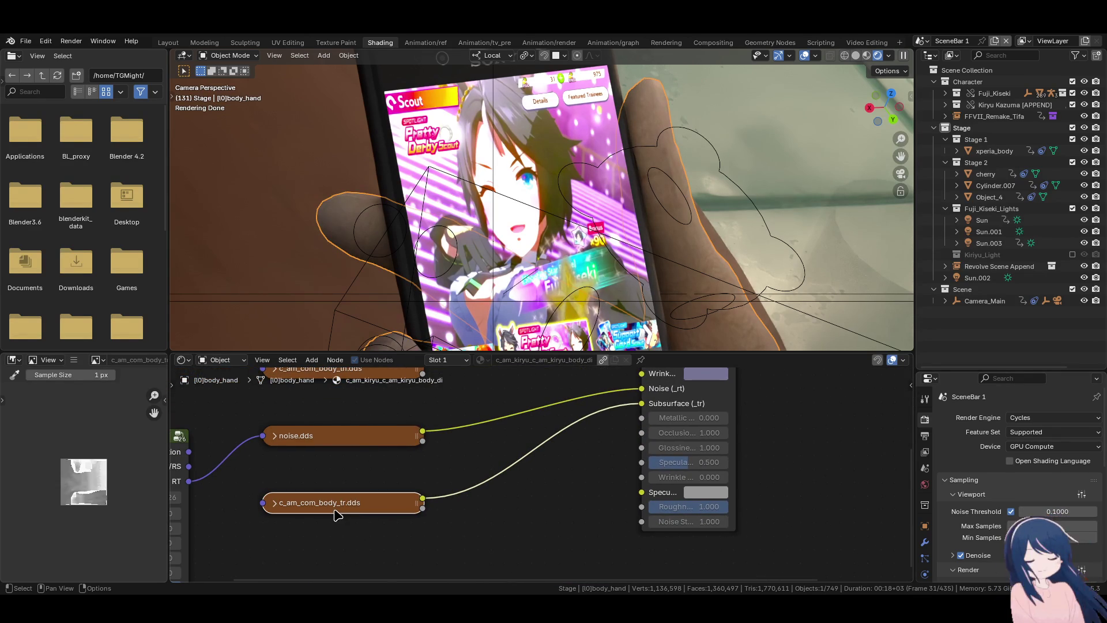
key("Home")
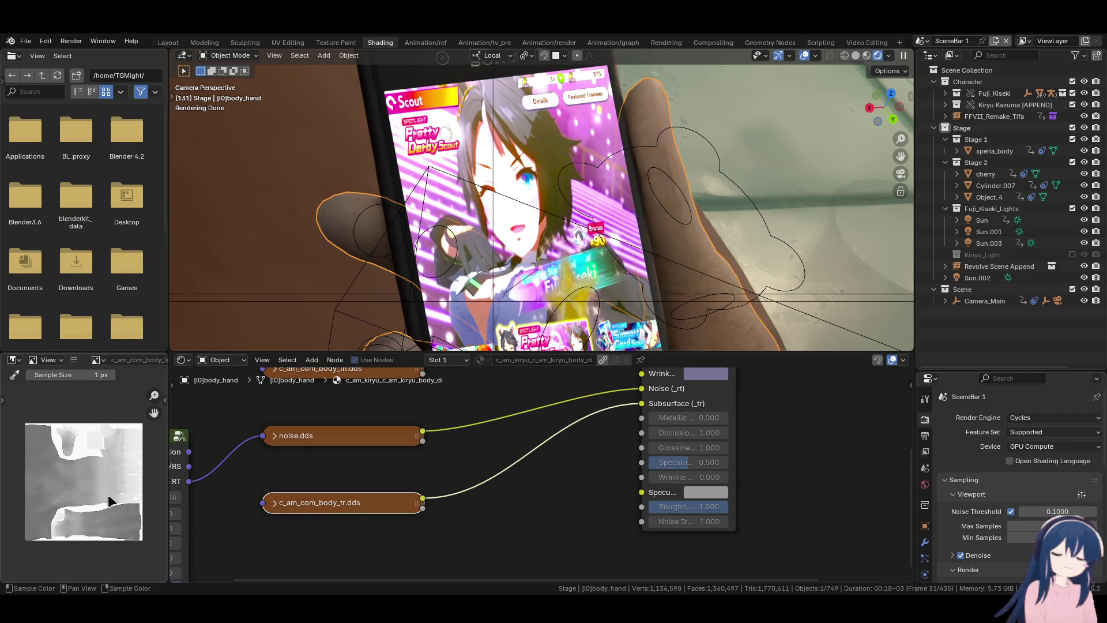
- Preview the noise.dds texture and expand the Fuji_Kiseki collection in the Outliner
middle_click_drag(319, 486, 501, 472)
left_click(499, 436)
left_click(496, 494)
mouse_move(664, 488)
middle_mouse_down()
mouse_move(452, 504)
mouse_move(499, 482)
middle_mouse_up()
scroll(453, 511, "up", 1)
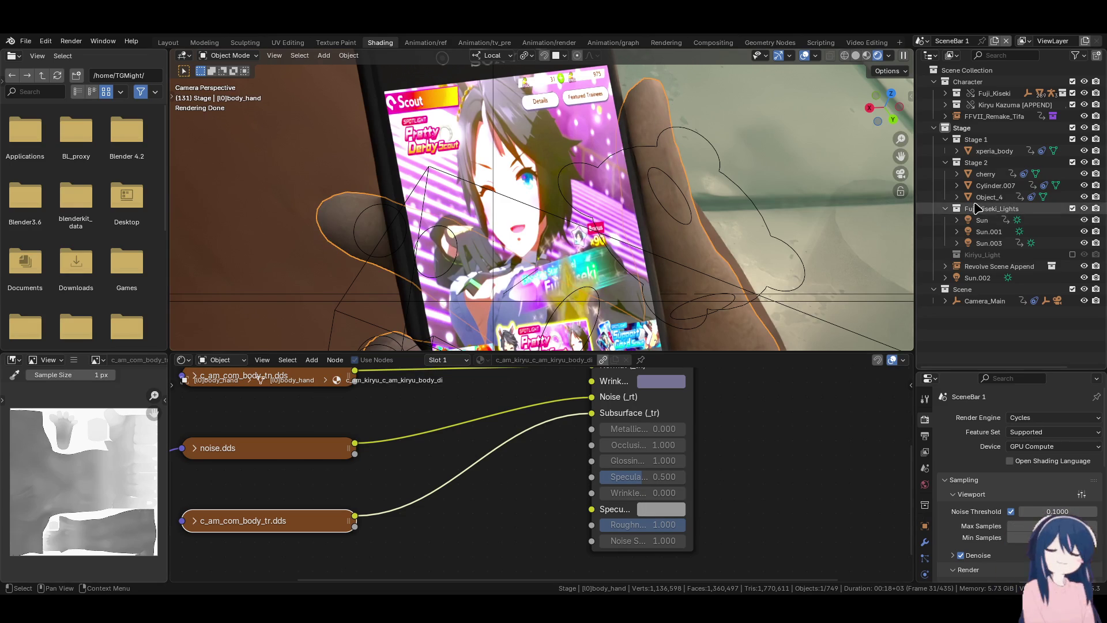
left_click(944, 93)
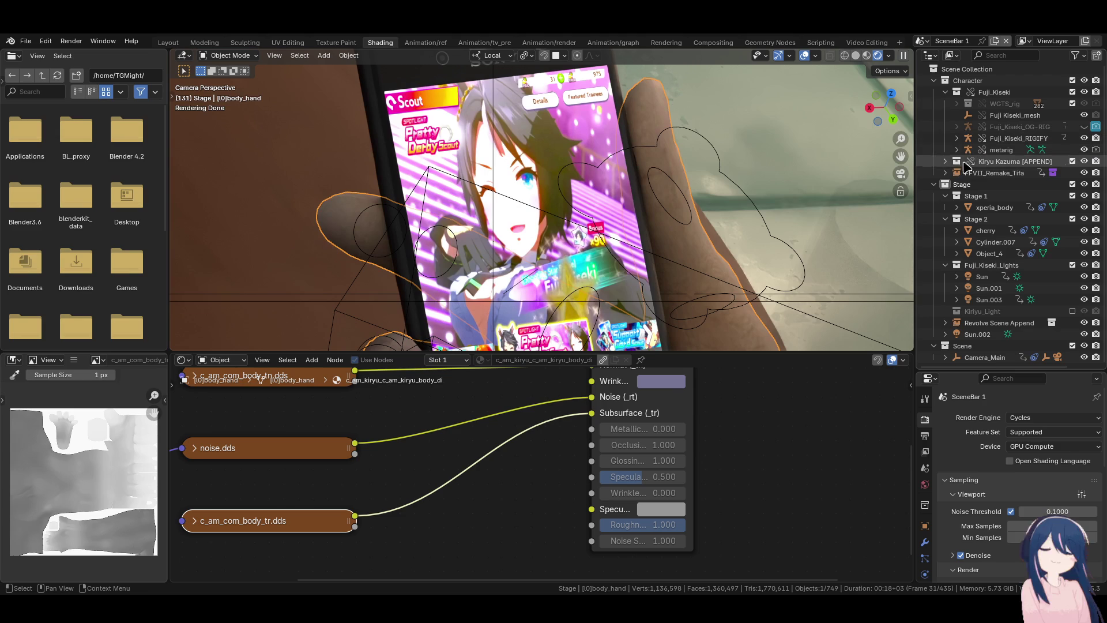
- Create a library override for the body_hand object from the Outliner
left_click(945, 161)
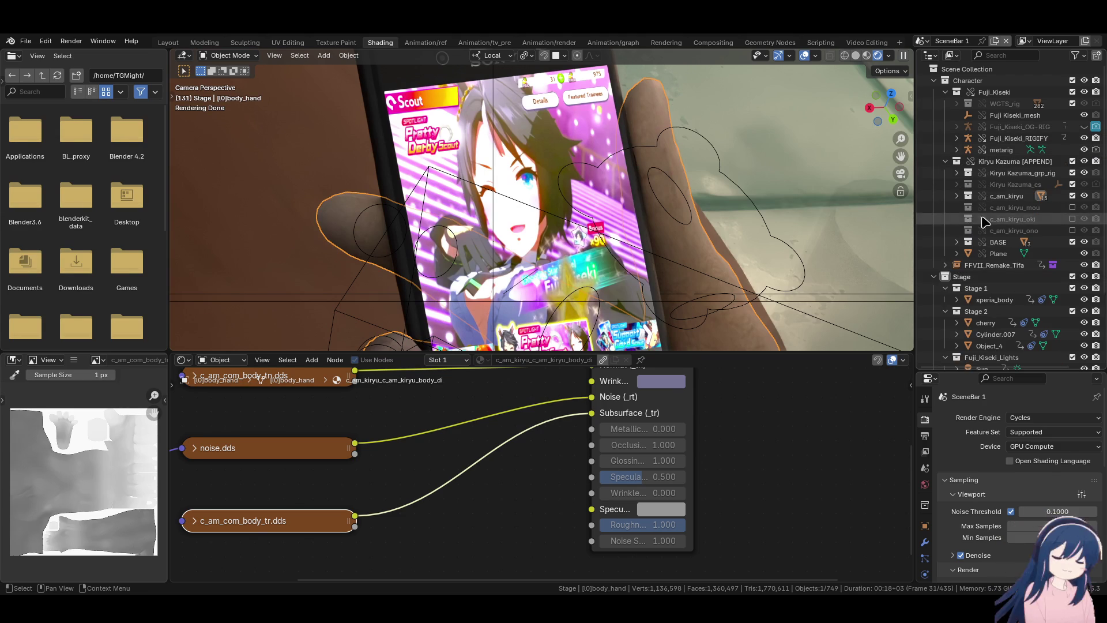
left_click(956, 196)
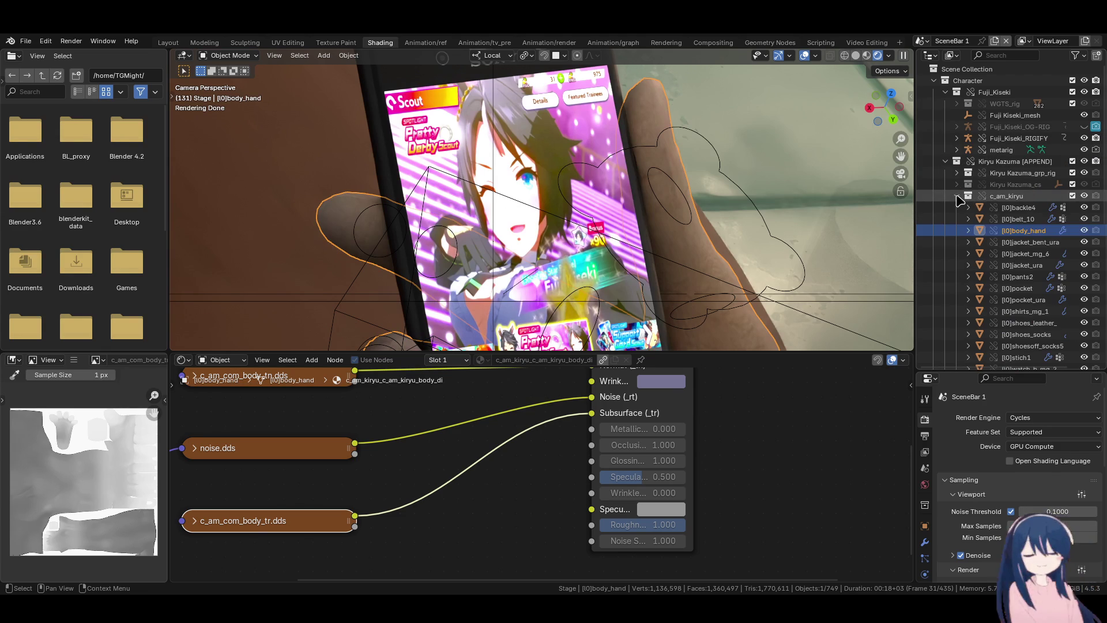
right_click(1012, 228)
mouse_move(988, 420)
mouse_move(871, 409)
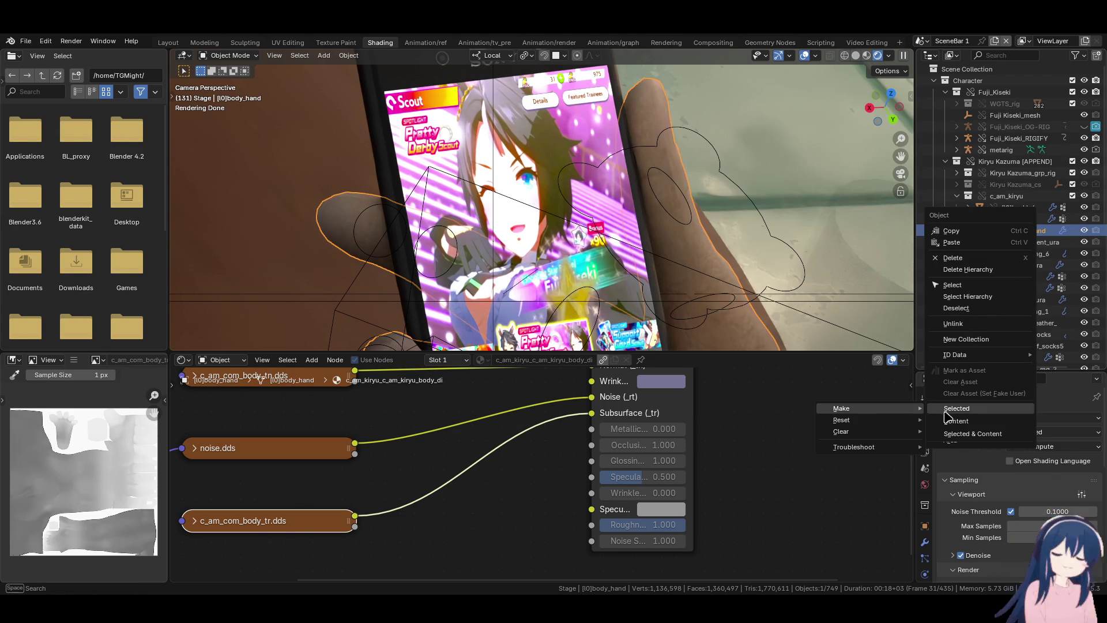
left_click(970, 433)
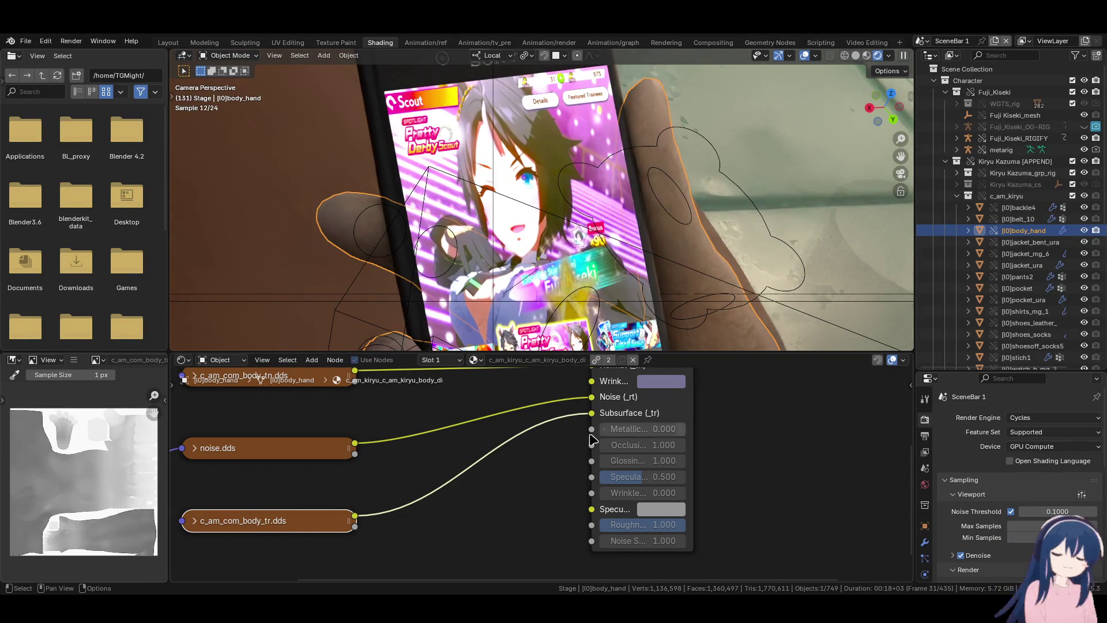
scroll(591, 440, "down", 2)
left_click(639, 453)
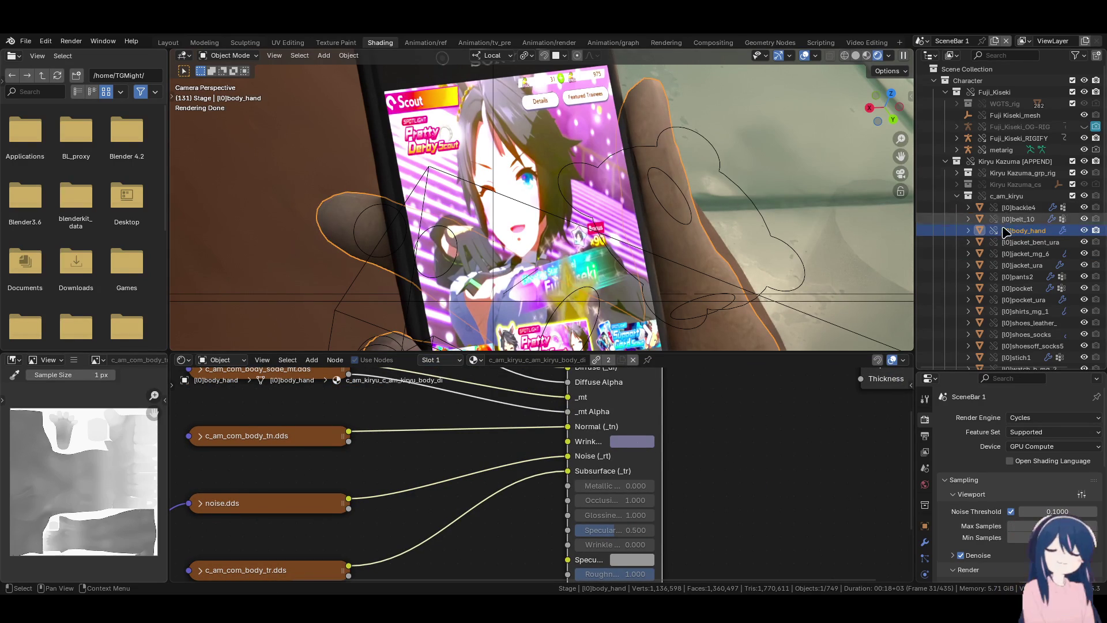
- Clear the override on body_hand and make it local with 'Make Local' > All
right_click(692, 243)
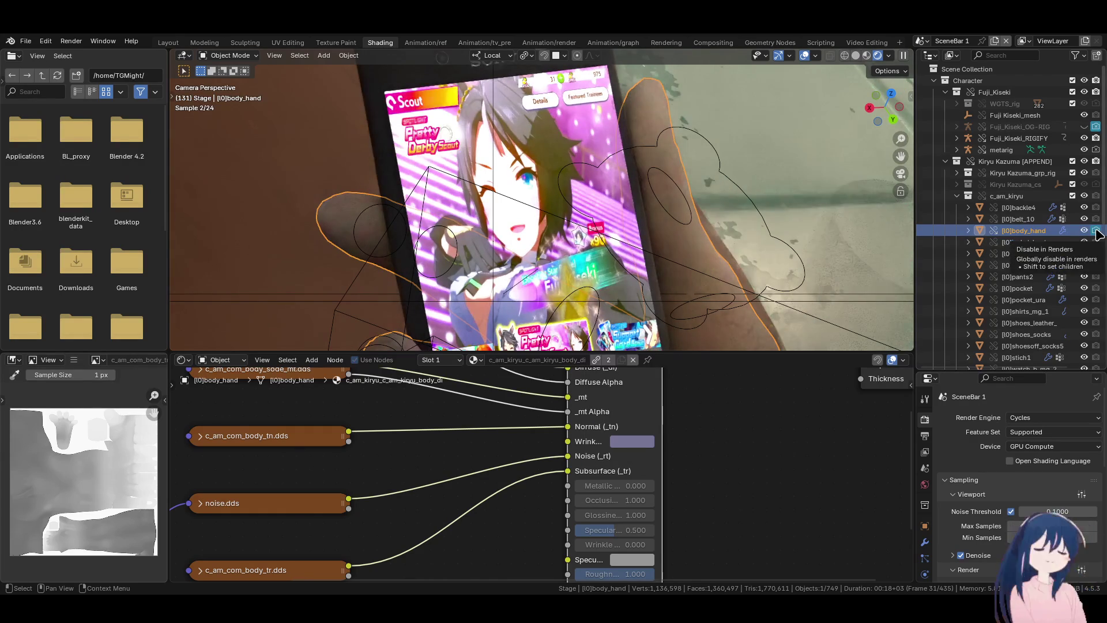
right_click(1012, 236)
mouse_move(1012, 237)
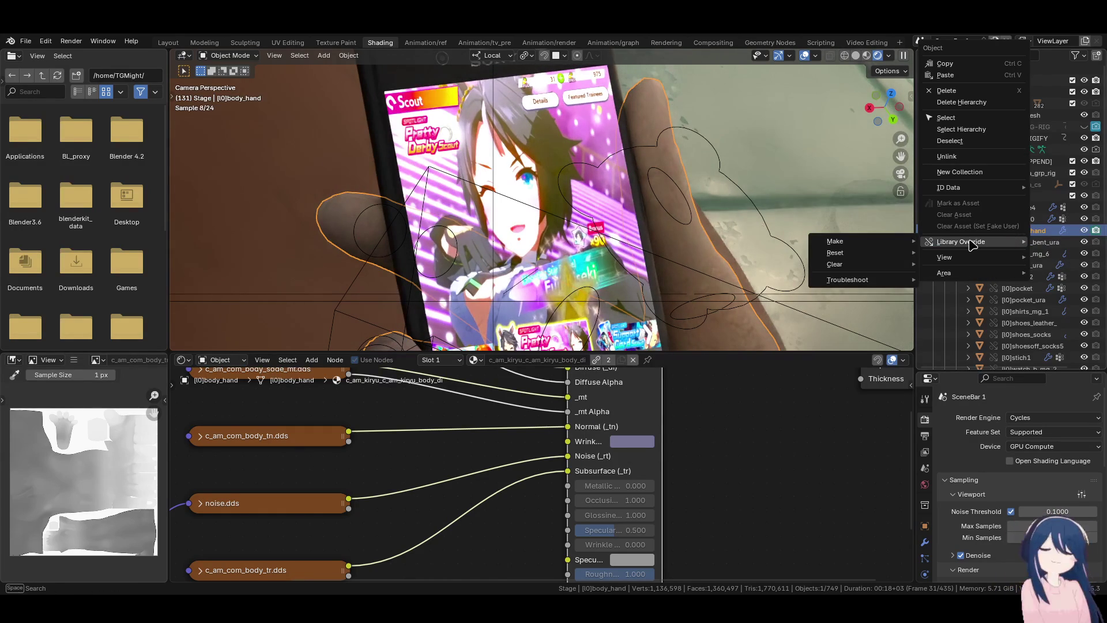
mouse_move(878, 273)
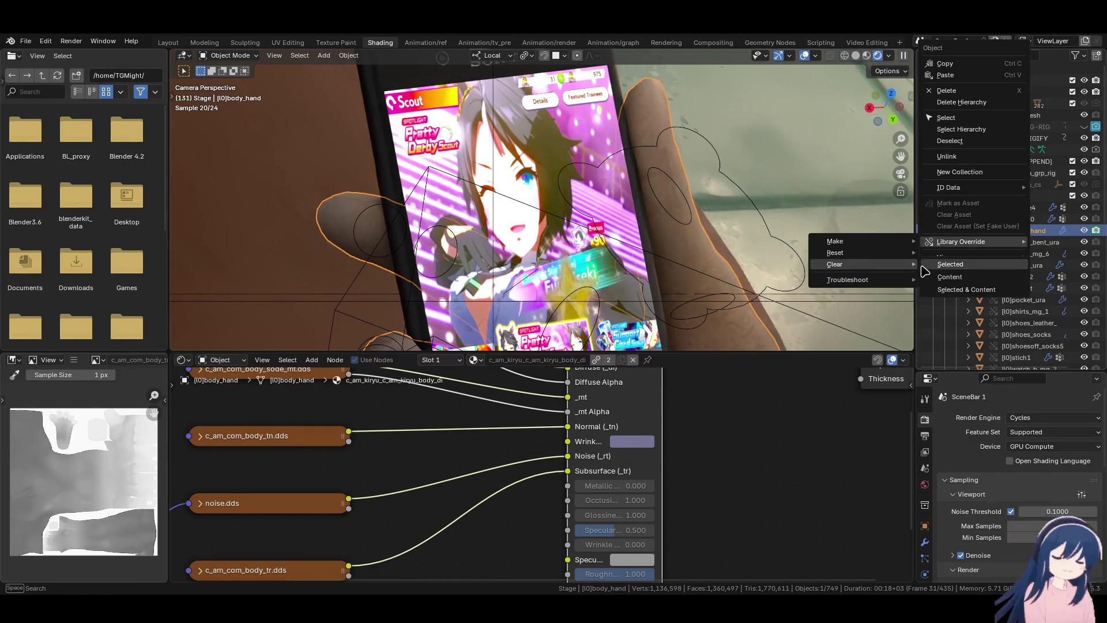
left_click(947, 298)
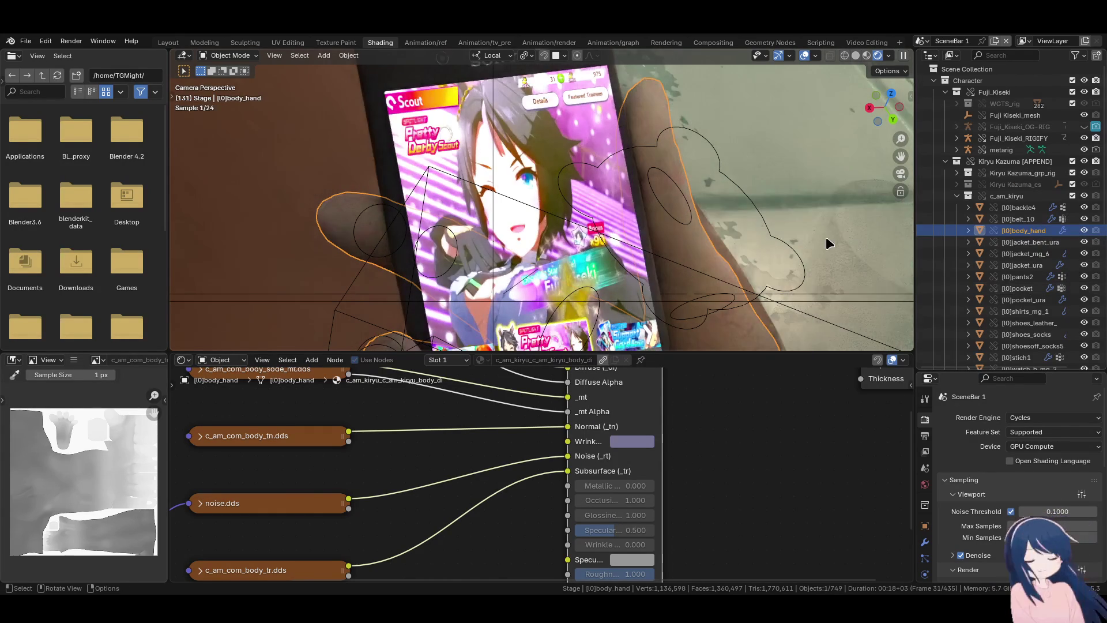
key("F3")
type("make loc")
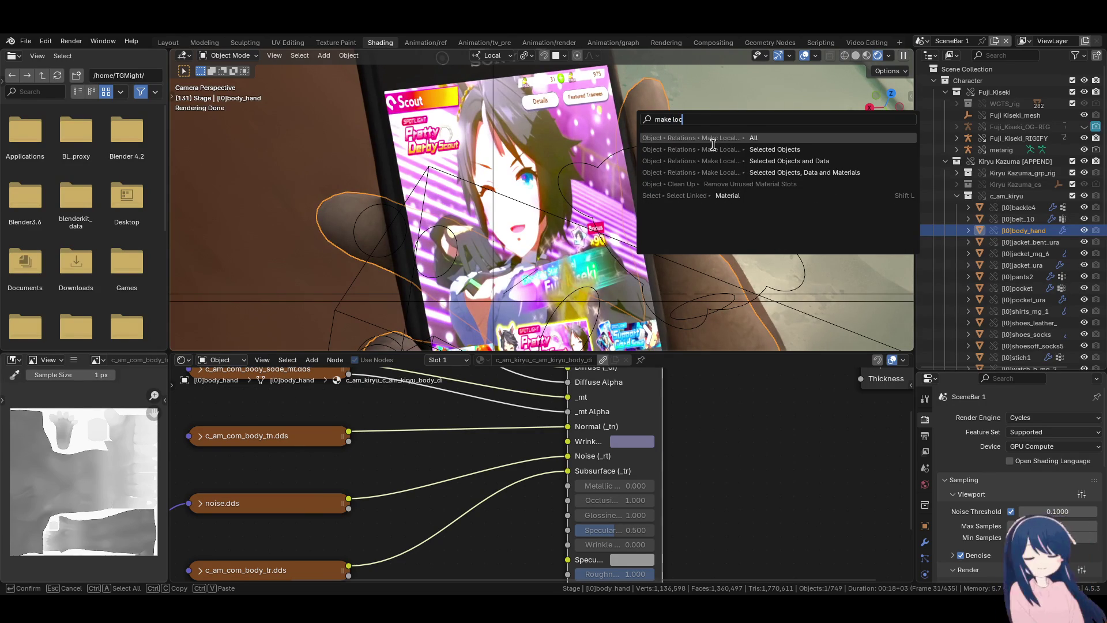
left_click(738, 173)
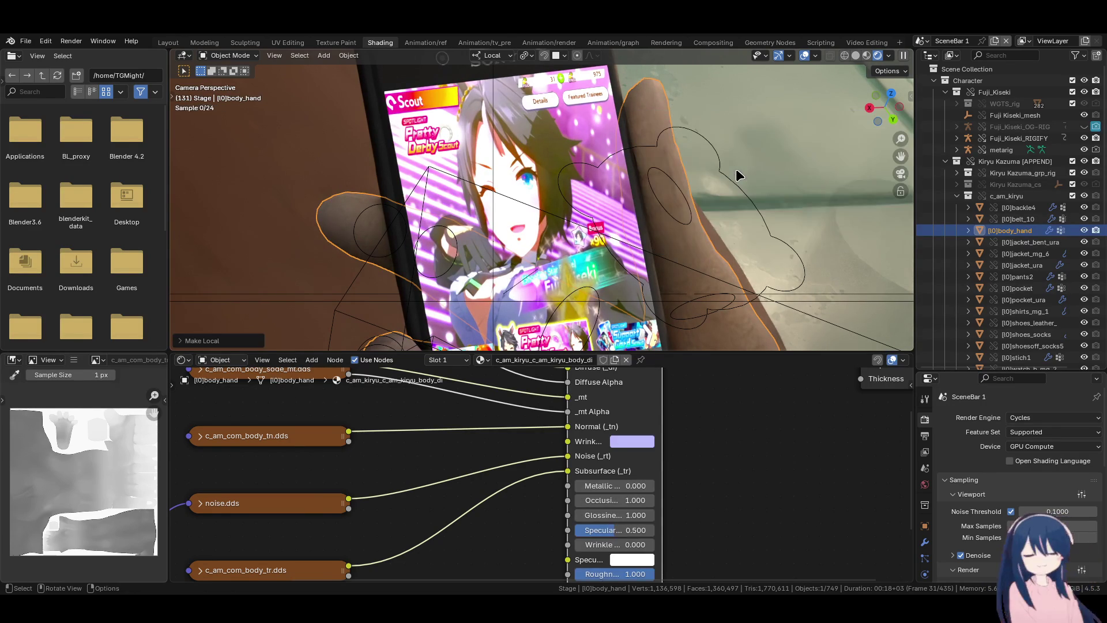
scroll(494, 473, "up", 1)
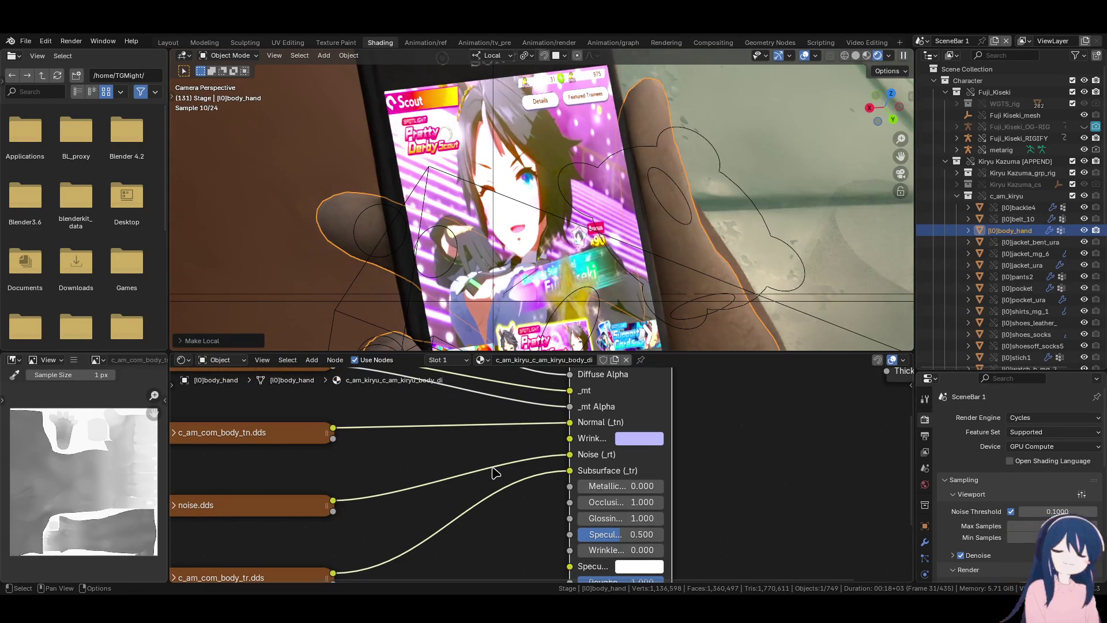
- Try a black Wrinkle colour, then undo back to the original lavender
left_click(639, 439)
left_click_drag(742, 278, 748, 318)
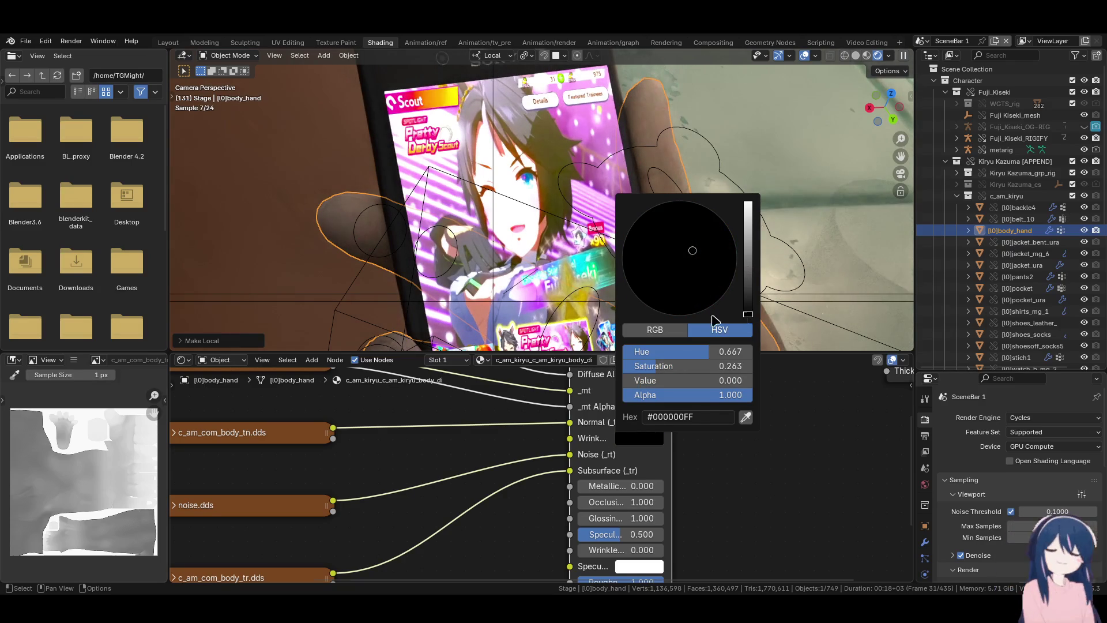
middle_click_drag(363, 314, 598, 198)
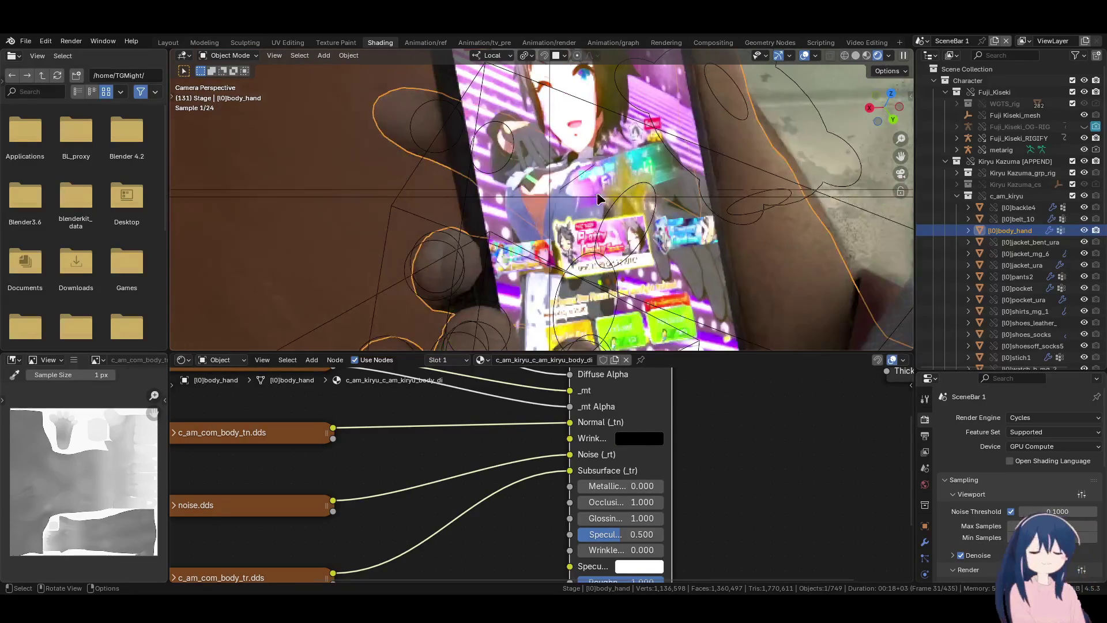
key("ctrl+z")
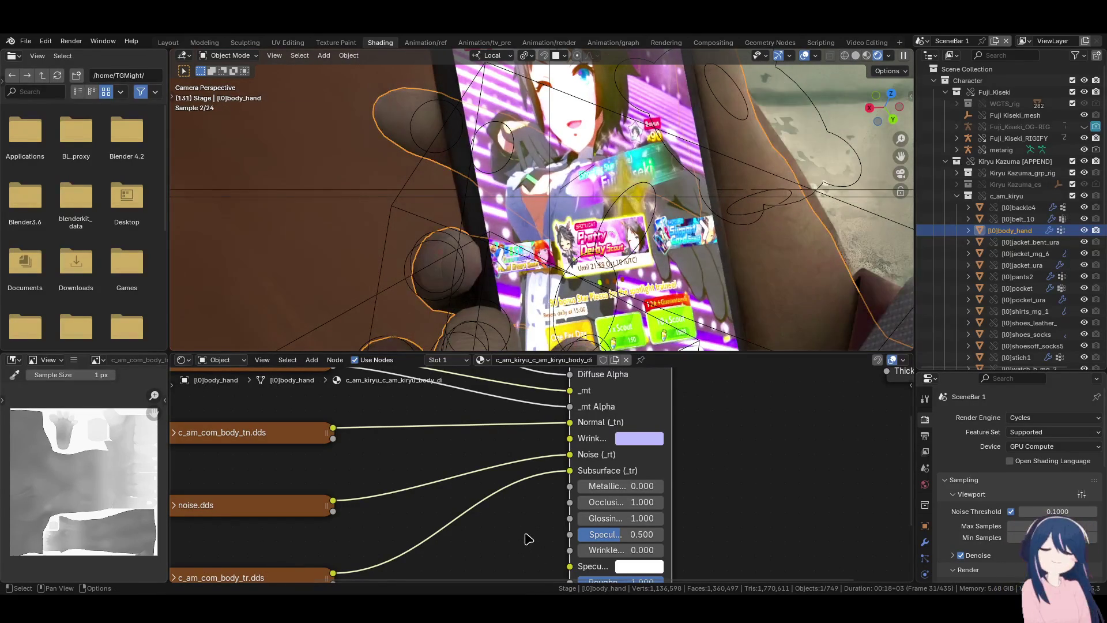
- Disconnect the Subsurface texture link and set Subsurface to a saturated, slightly red peach-orange
left_click_drag(569, 470, 540, 497)
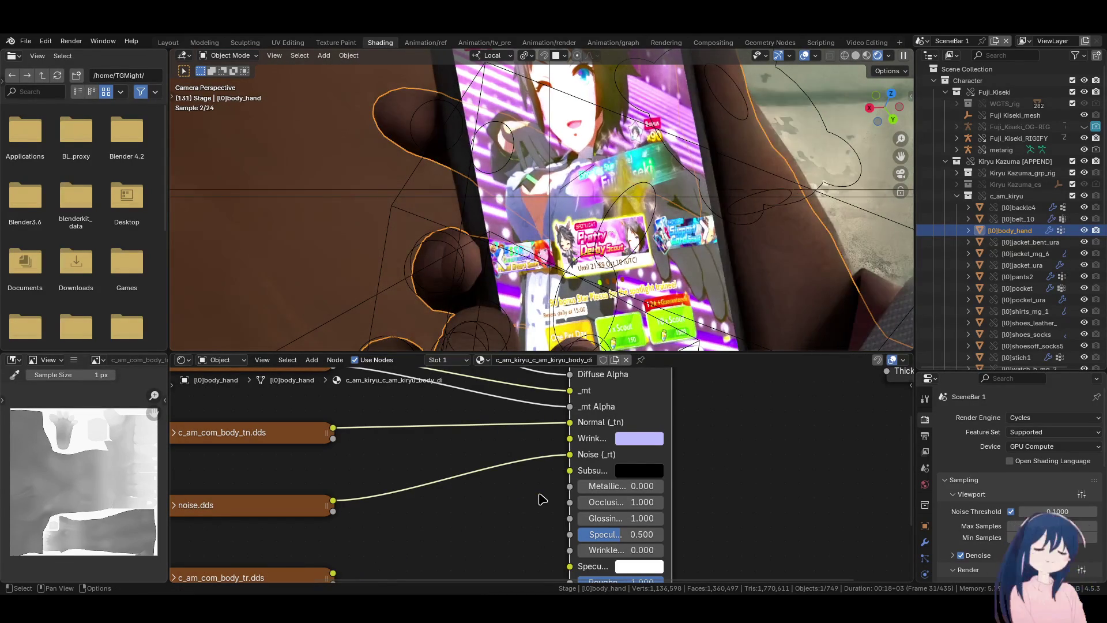
middle_click_drag(720, 277, 657, 305)
left_click(638, 470)
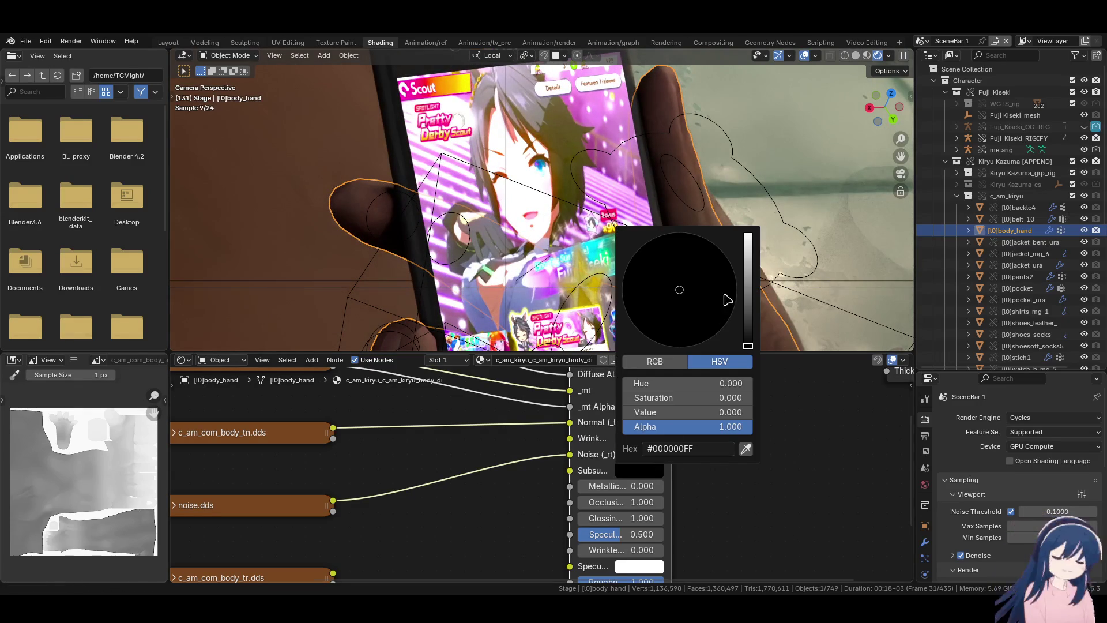
left_click_drag(756, 253, 748, 231)
left_click(670, 306)
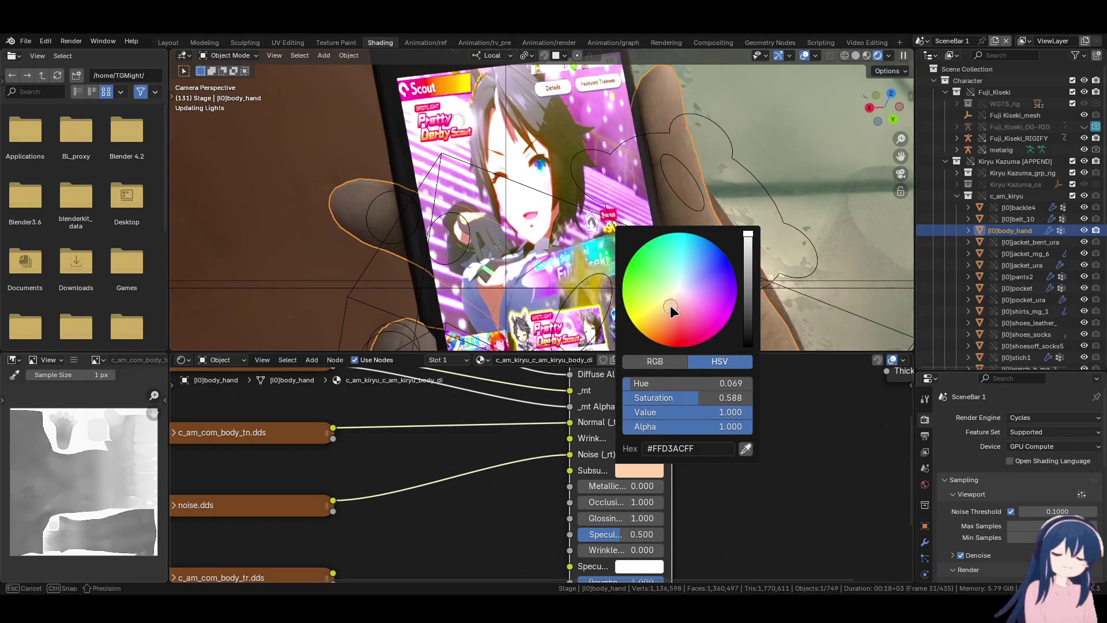
left_click(665, 317)
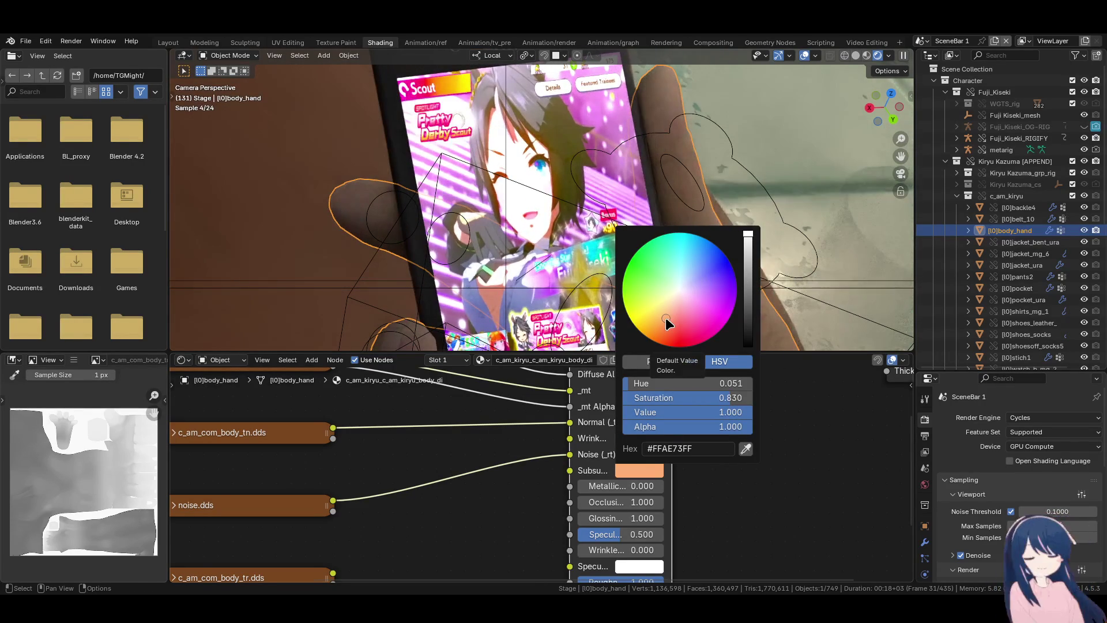
scroll(507, 484, "down", 3)
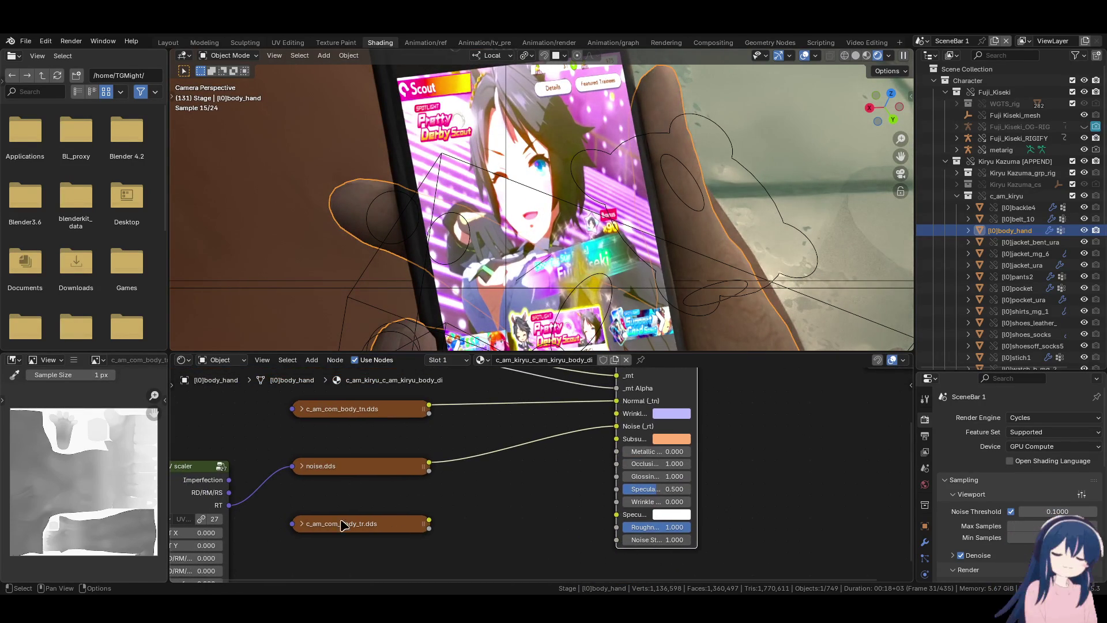
left_click(688, 442)
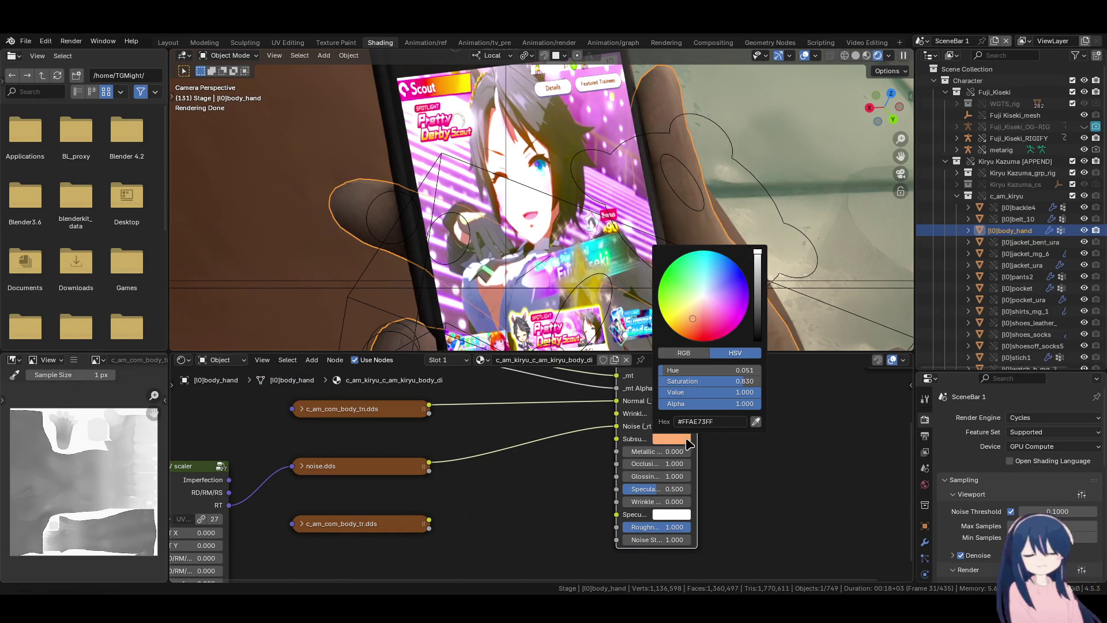
left_click_drag(693, 323, 693, 312)
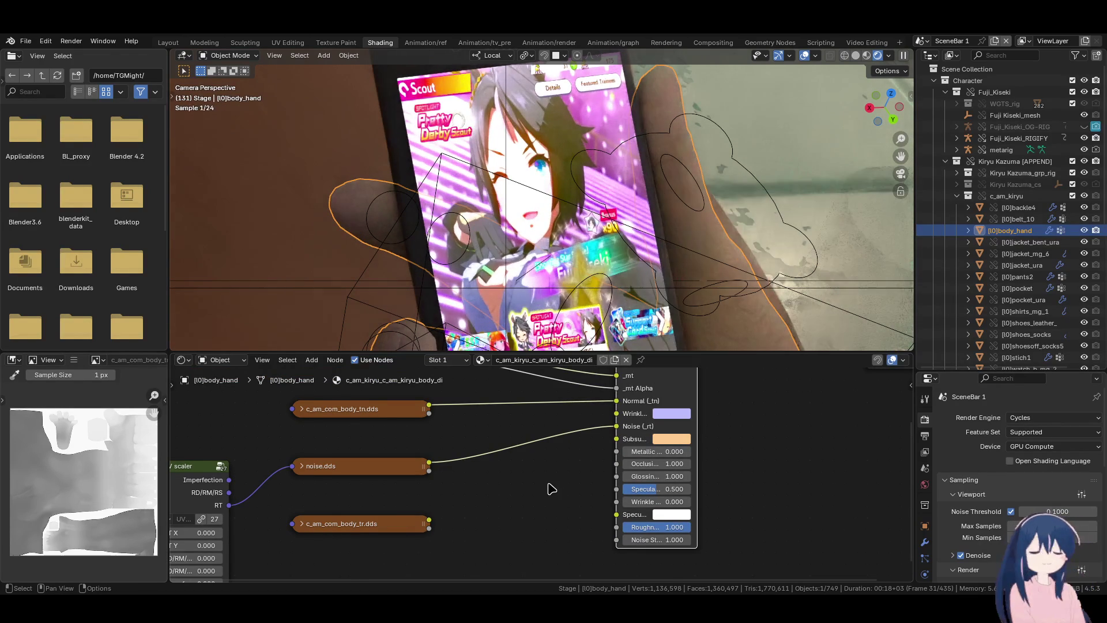
- Darken the hand's Subsurface colour to black with zero alpha
middle_click_drag(549, 487, 524, 512)
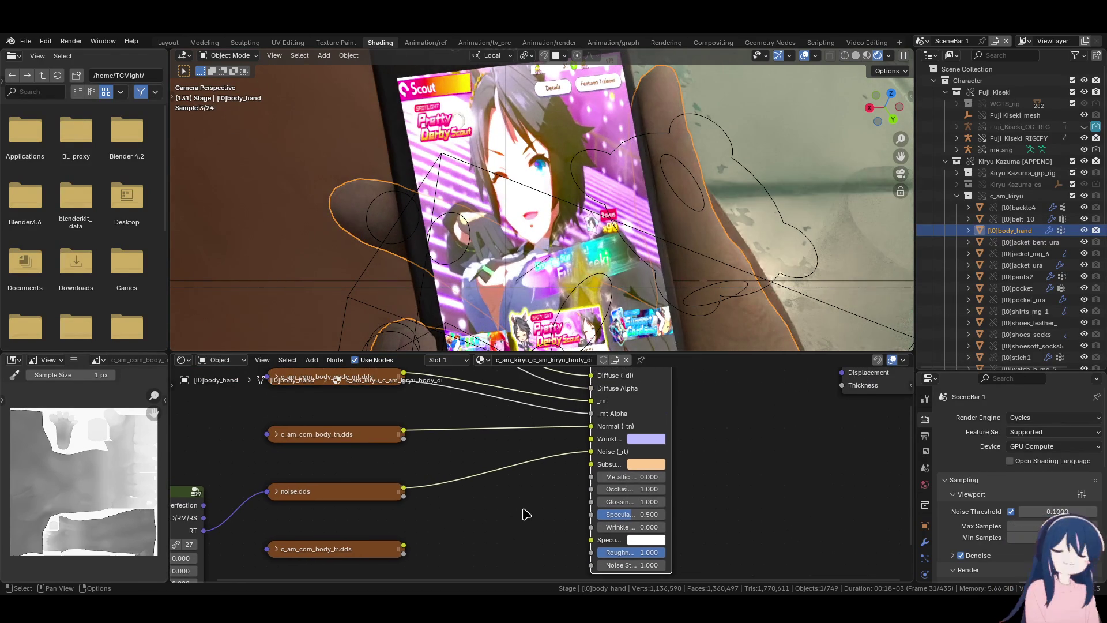
left_click(640, 468)
left_click_drag(732, 353, 731, 370)
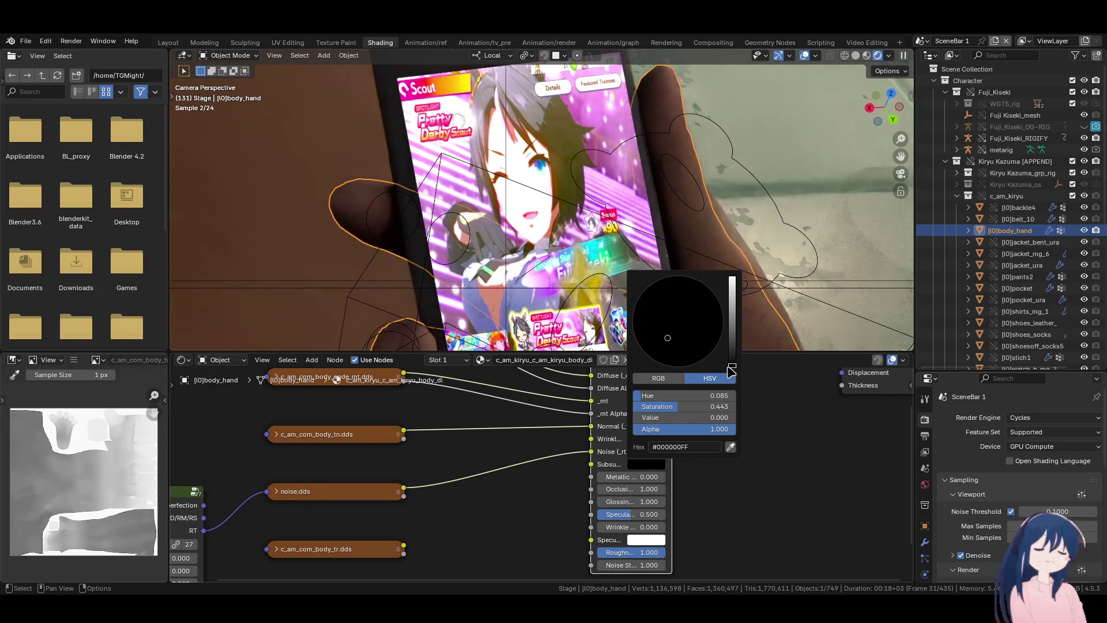
mouse_move(719, 428)
left_mouse_down()
mouse_move(633, 451)
mouse_move(732, 440)
left_mouse_up()
scroll(484, 210, "down", 2)
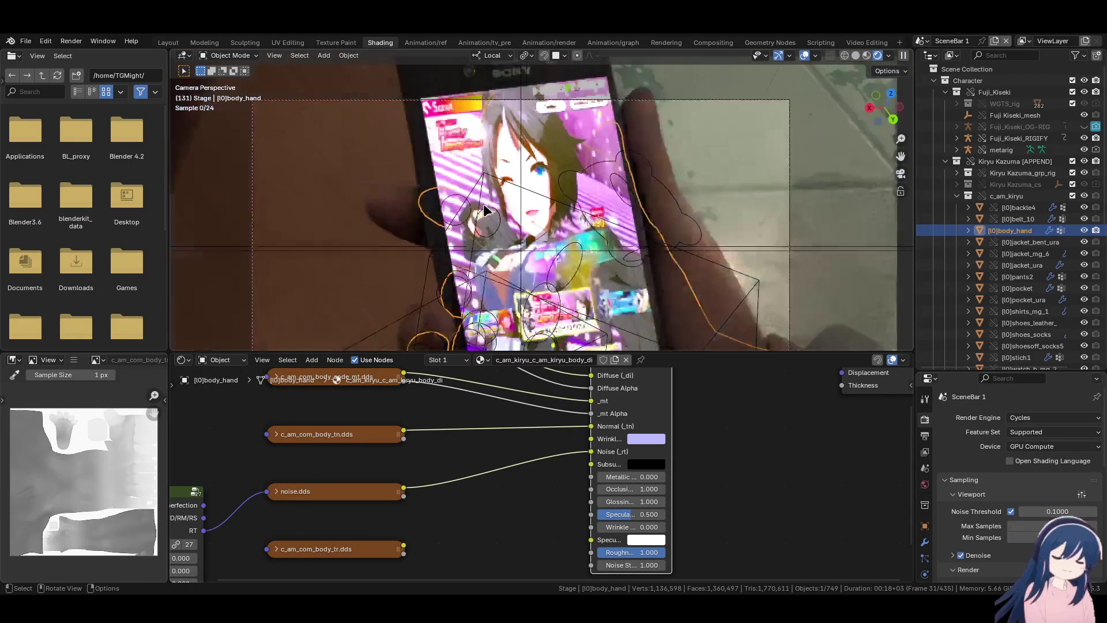
scroll(484, 211, "down", 2)
mouse_move(484, 210)
middle_mouse_down()
mouse_move(650, 207)
mouse_move(604, 273)
mouse_move(650, 272)
mouse_move(600, 240)
mouse_move(579, 265)
mouse_move(637, 223)
middle_mouse_up()
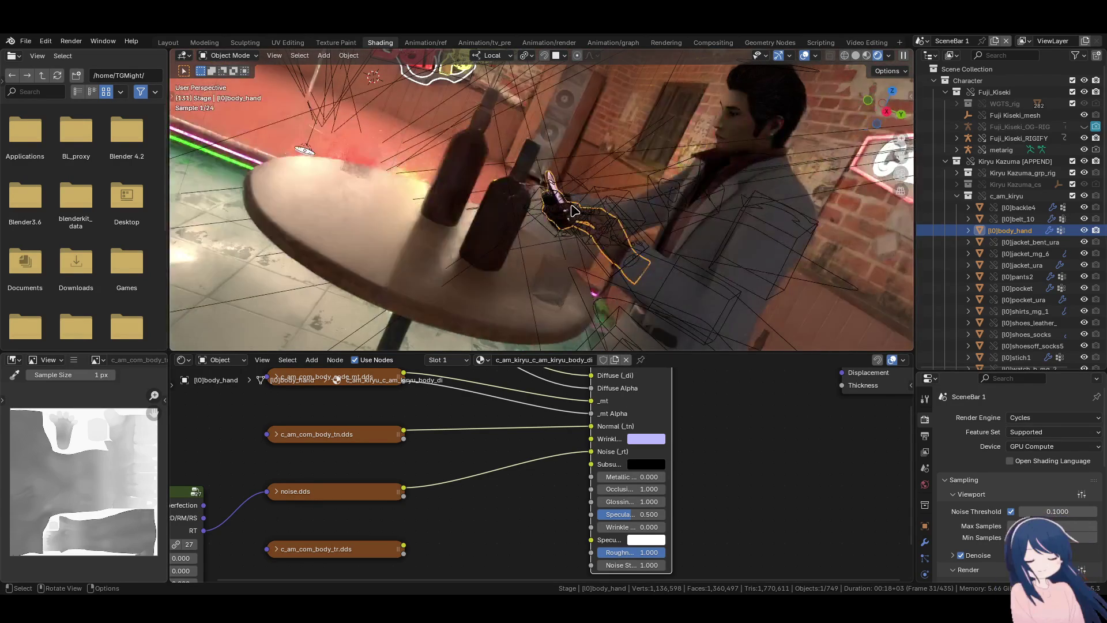
scroll(649, 207, "up", 4)
- Keep the Subsurface value at black, return to camera view and save the file
left_click(645, 464)
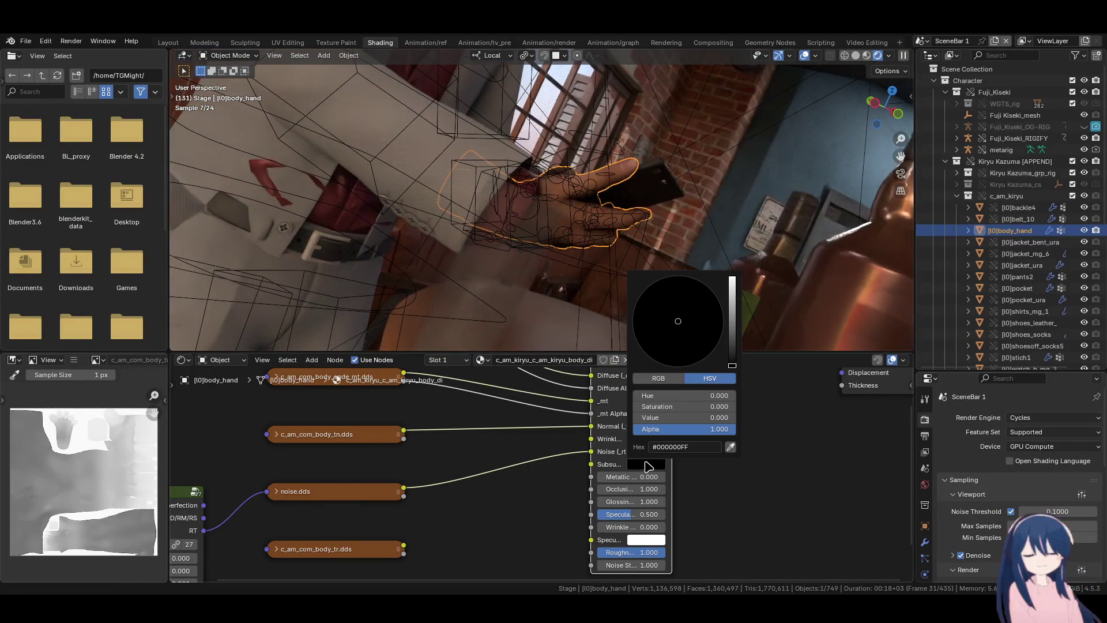
left_click_drag(736, 296, 736, 371)
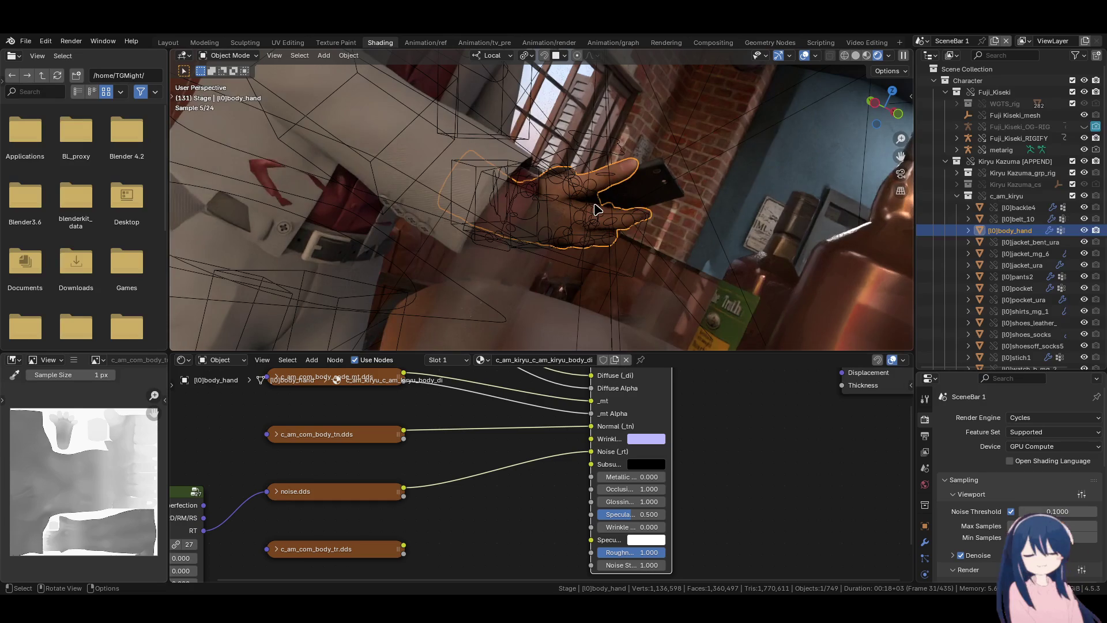
key("KP_0")
scroll(596, 209, "up", 4)
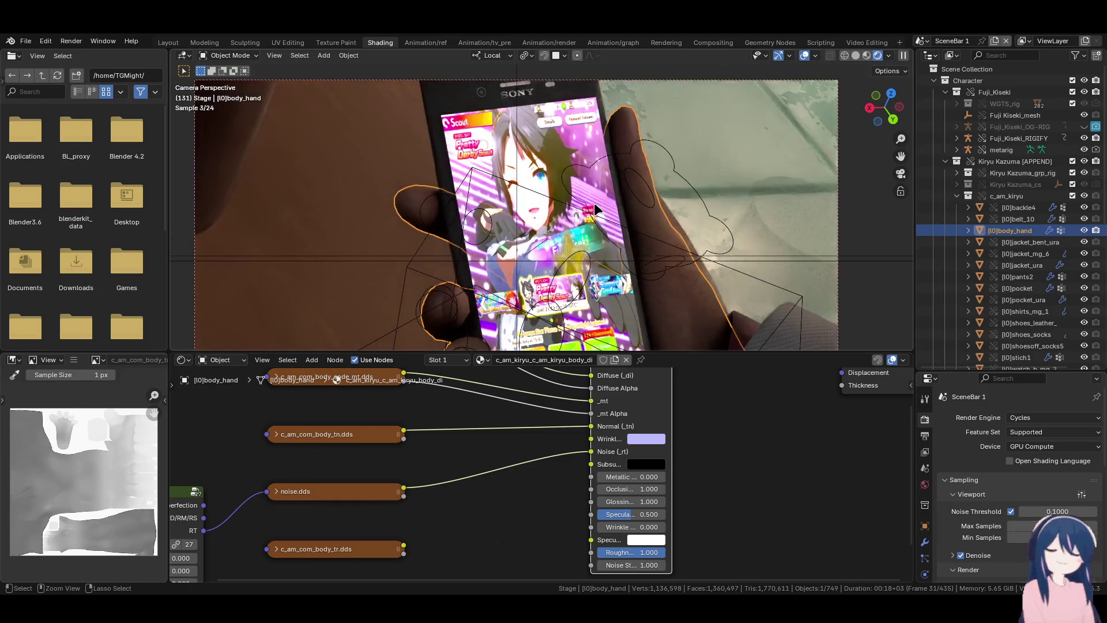
key("ctrl+s")
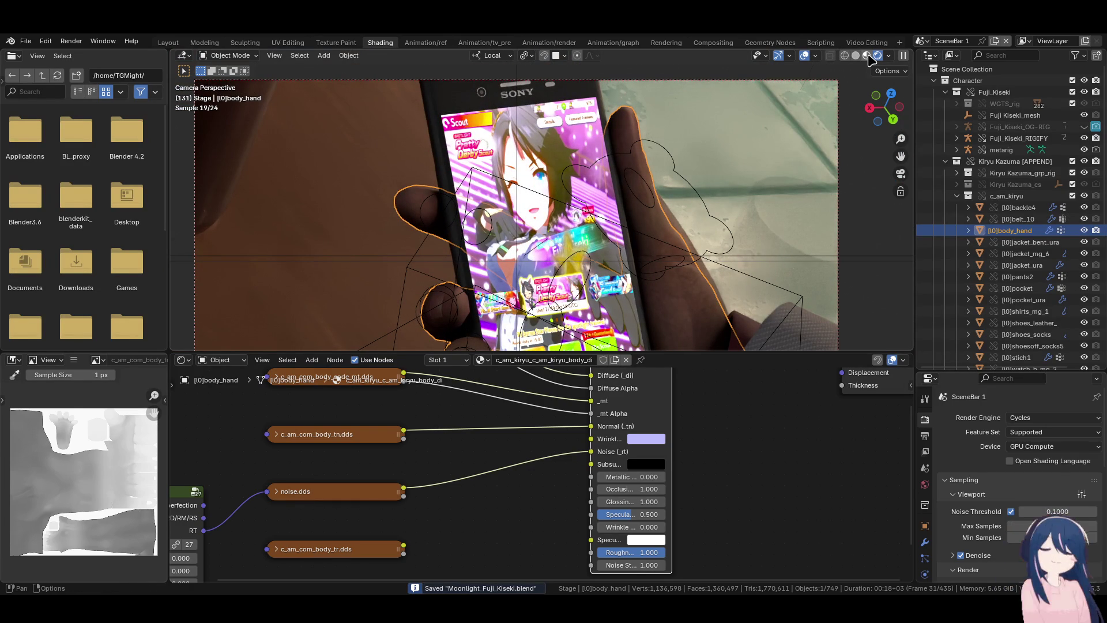
left_click(867, 55)
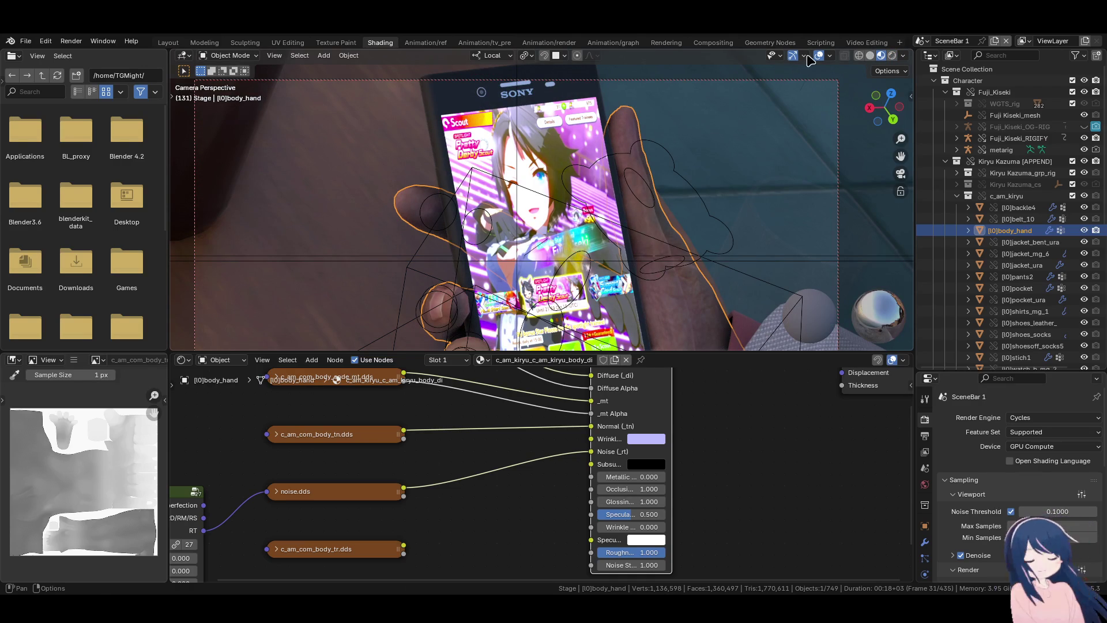
- Close in on the hand and phone, preview in rendered shading, then go to Animation/render
mouse_move(809, 60)
middle_mouse_down()
mouse_move(634, 140)
mouse_move(600, 231)
middle_mouse_up()
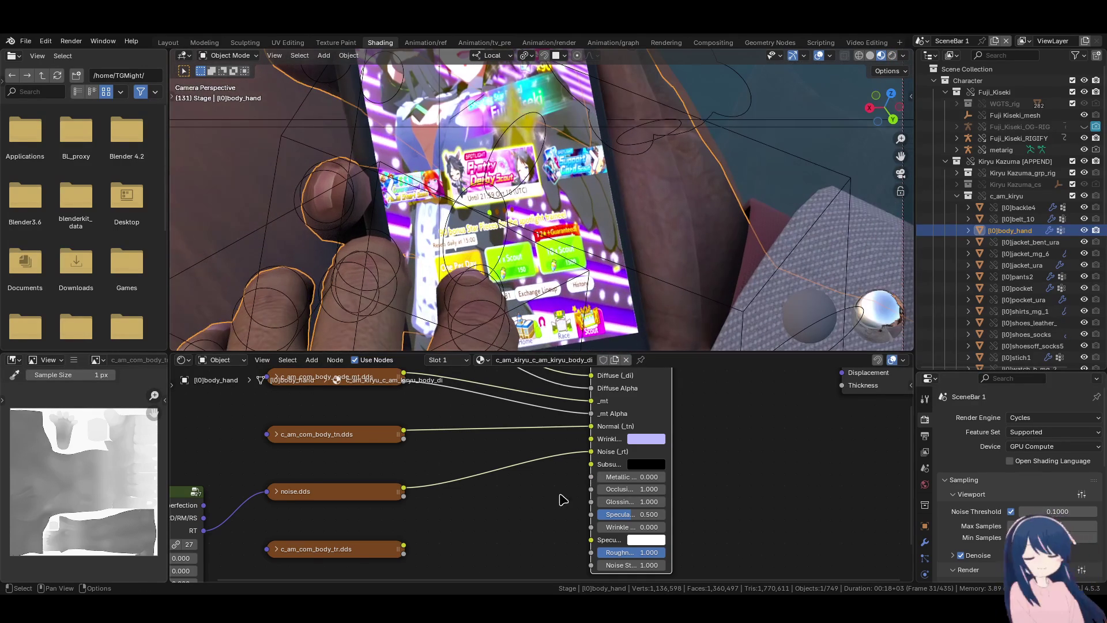
mouse_move(404, 545)
left_mouse_down()
mouse_move(494, 519)
mouse_move(590, 467)
mouse_move(545, 494)
mouse_move(540, 511)
left_mouse_up()
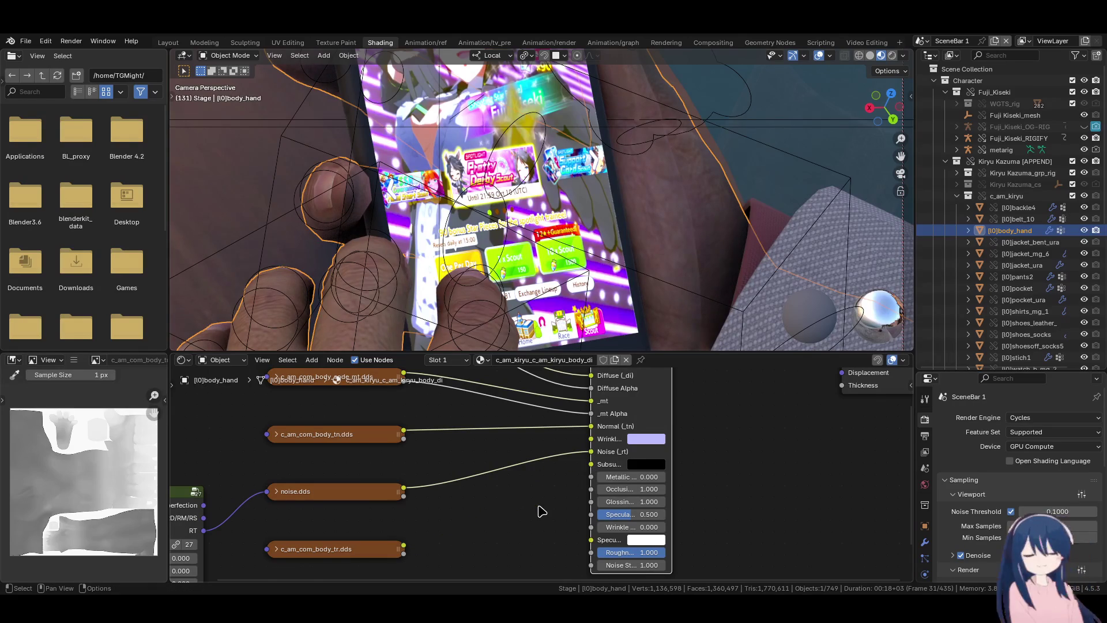
scroll(646, 212, "down", 2)
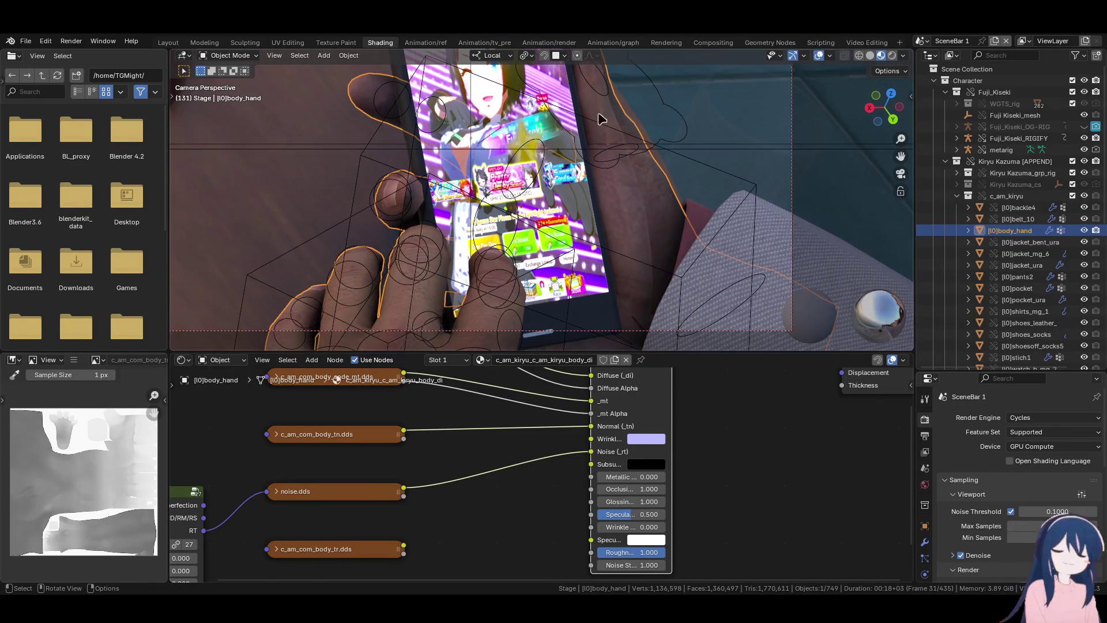
scroll(599, 119, "up", 3, "shift")
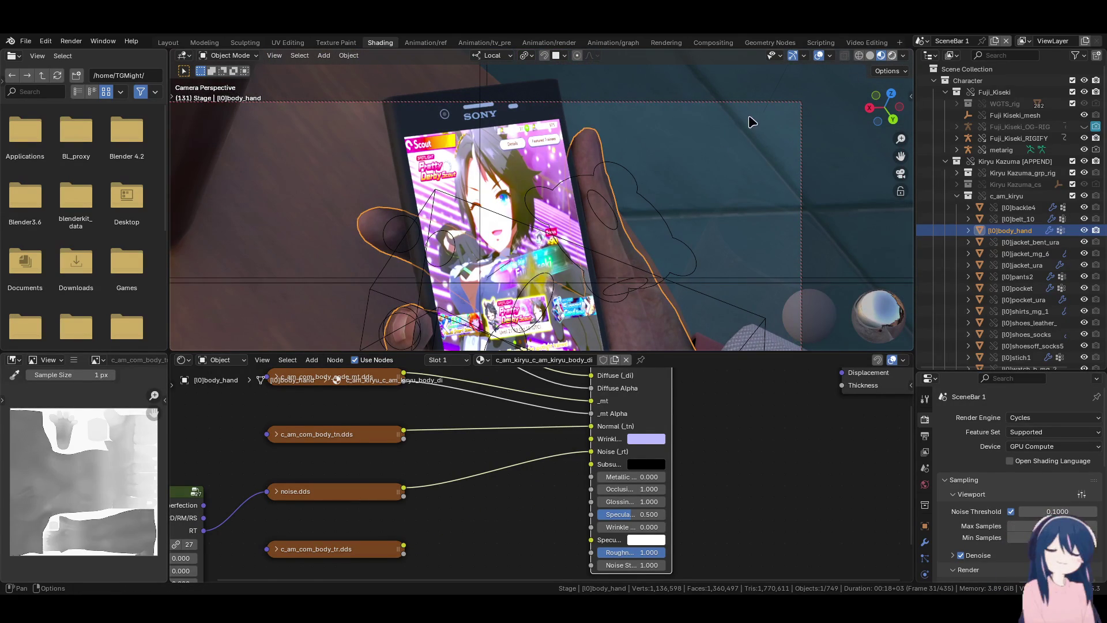
key("z")
key("6")
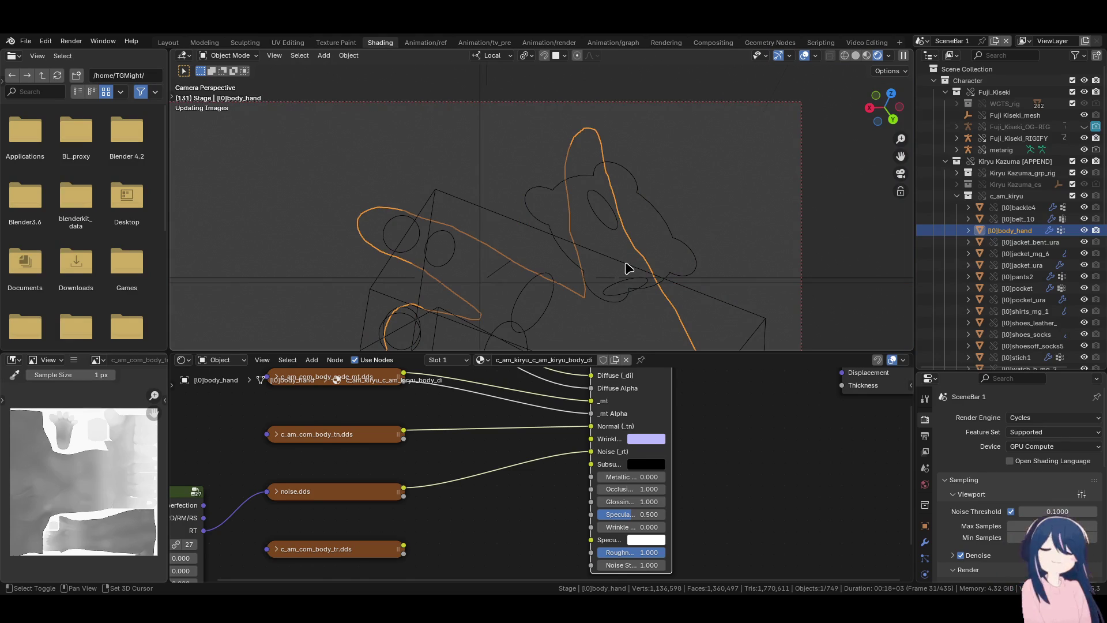
mouse_move(654, 267)
middle_mouse_down("shift")
mouse_move(662, 247)
mouse_move(699, 227)
middle_mouse_up("shift")
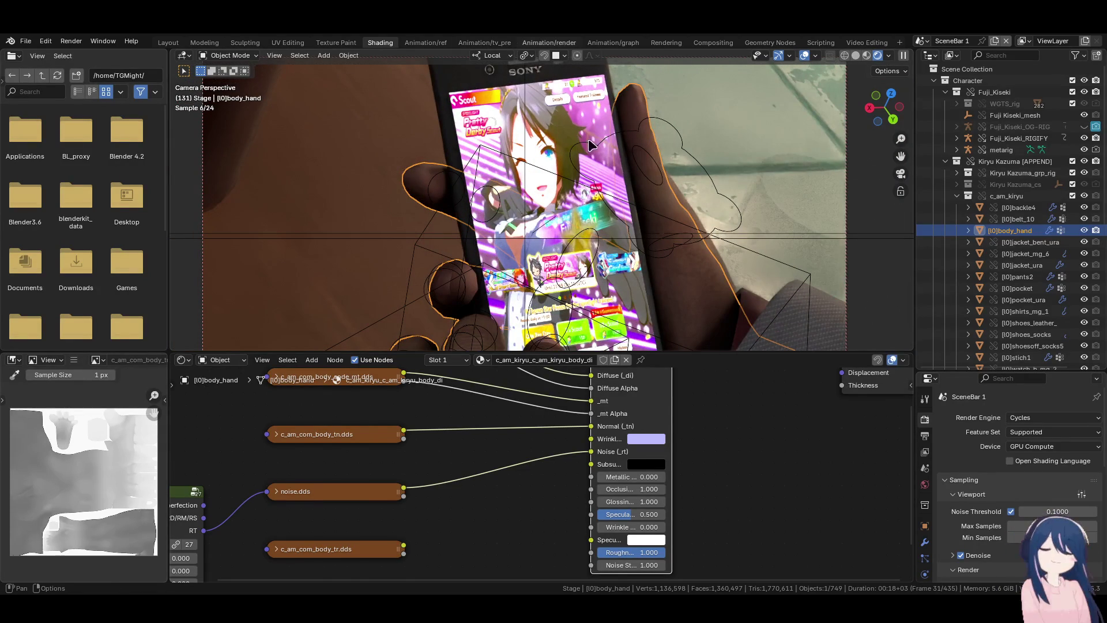
key("ctrl+Page_Down")
key("ctrl+Page_Down")
key("ctrl+Page_Down")
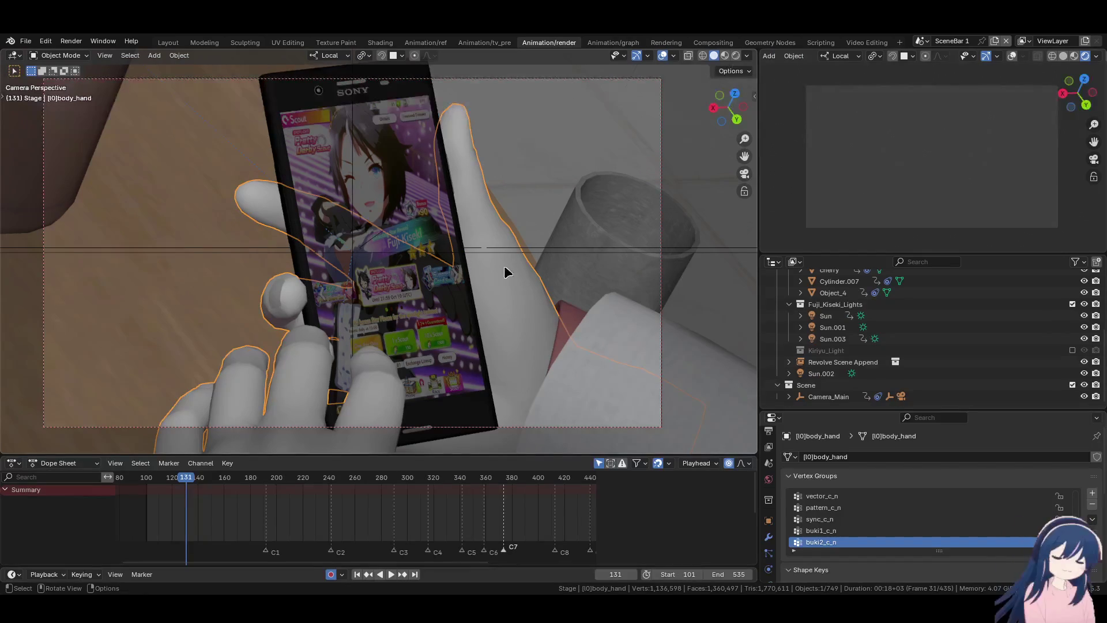
- Play the shot in material preview, then switch to solid shading and jump to frame 101
left_click(725, 55)
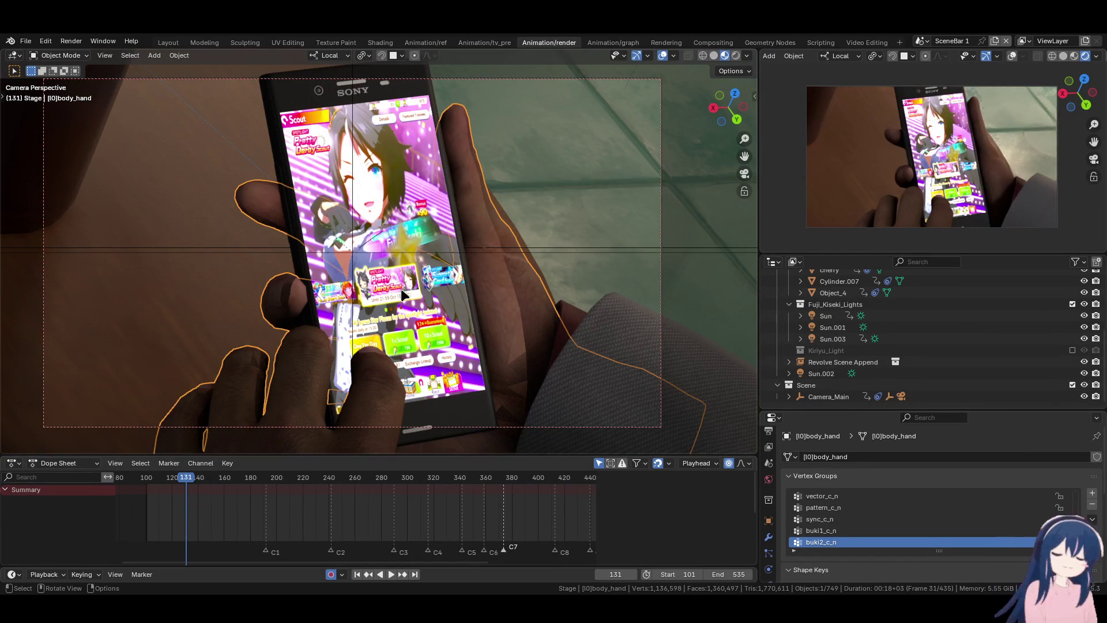
key("space")
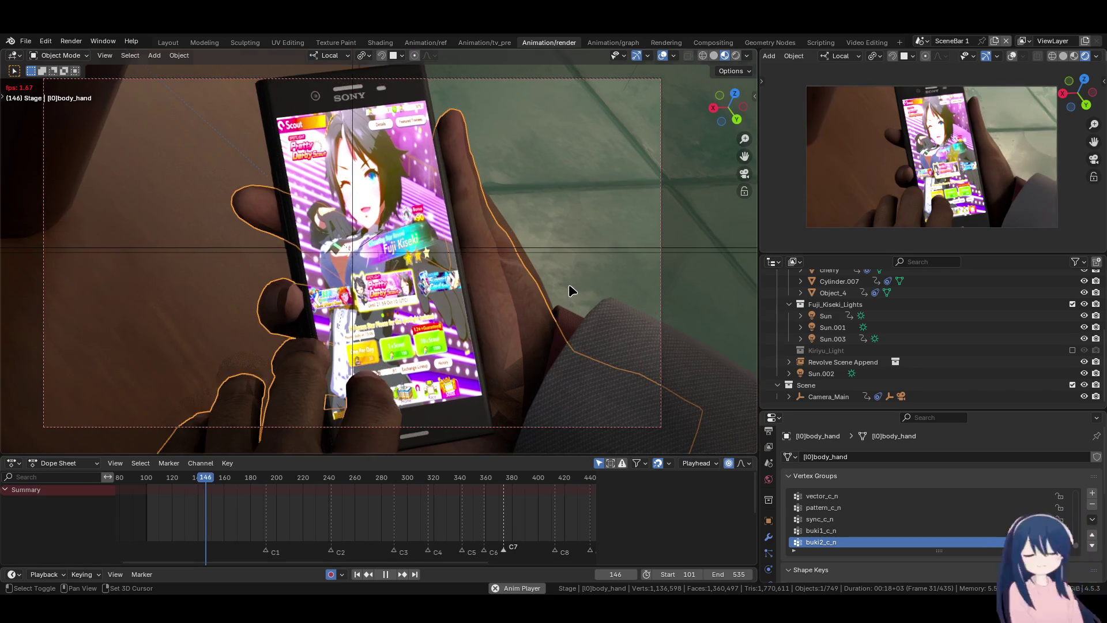
key("space")
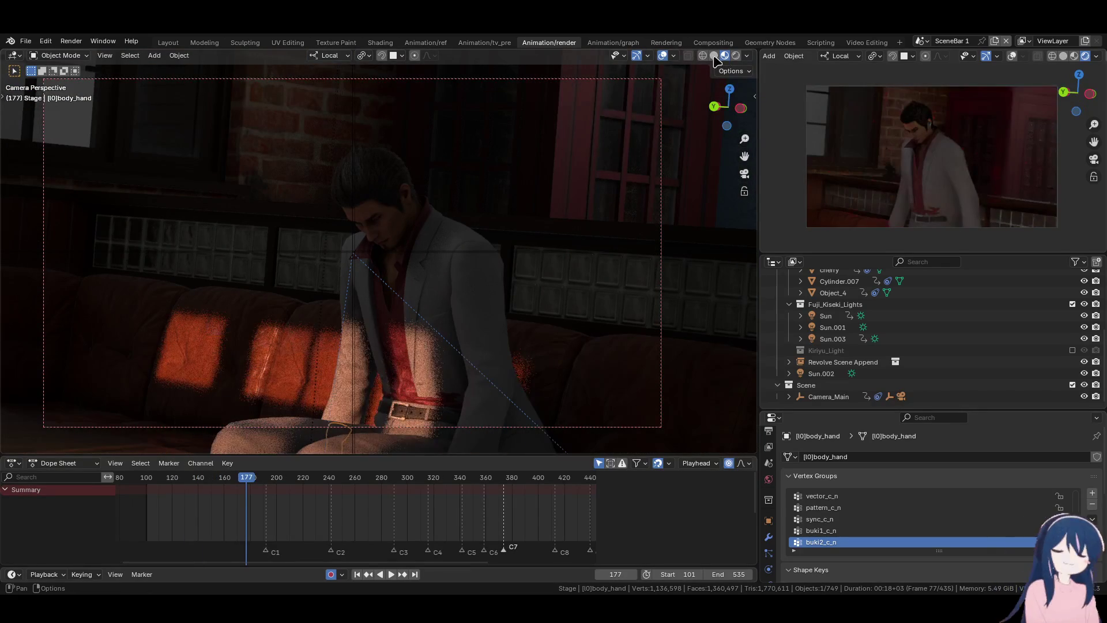
left_click(713, 55)
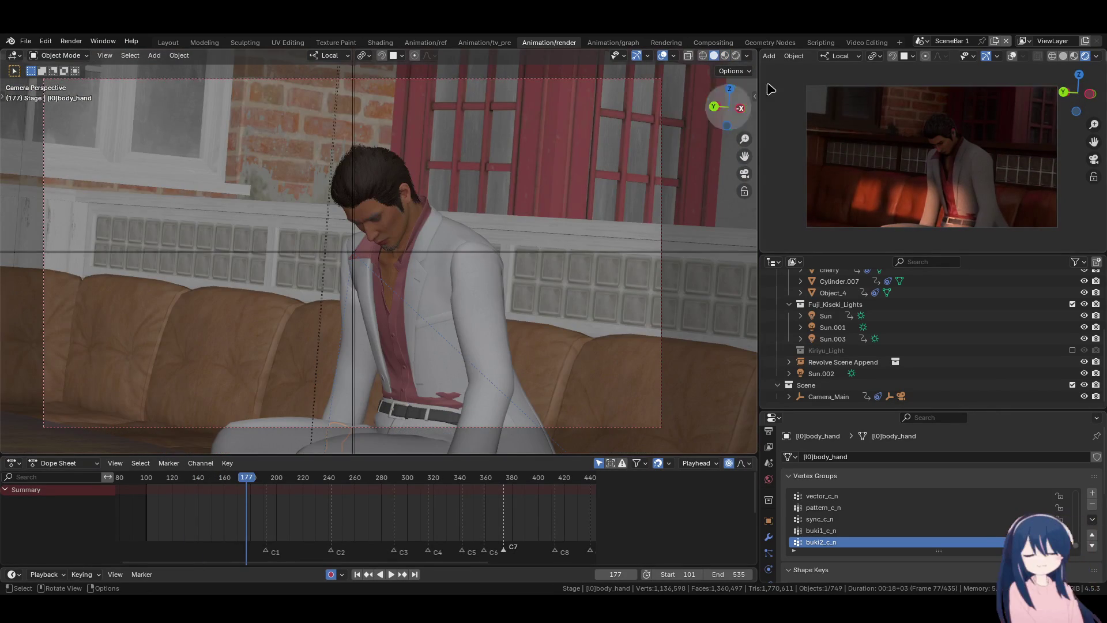
middle_click_drag(519, 333, 481, 332, "shift")
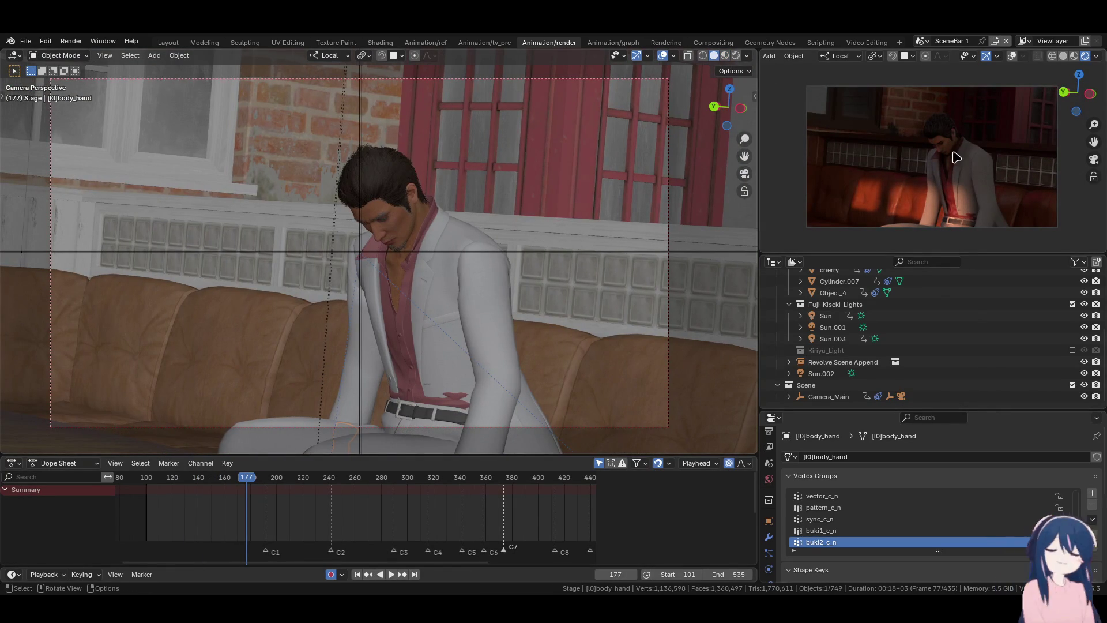
key("shift+Left")
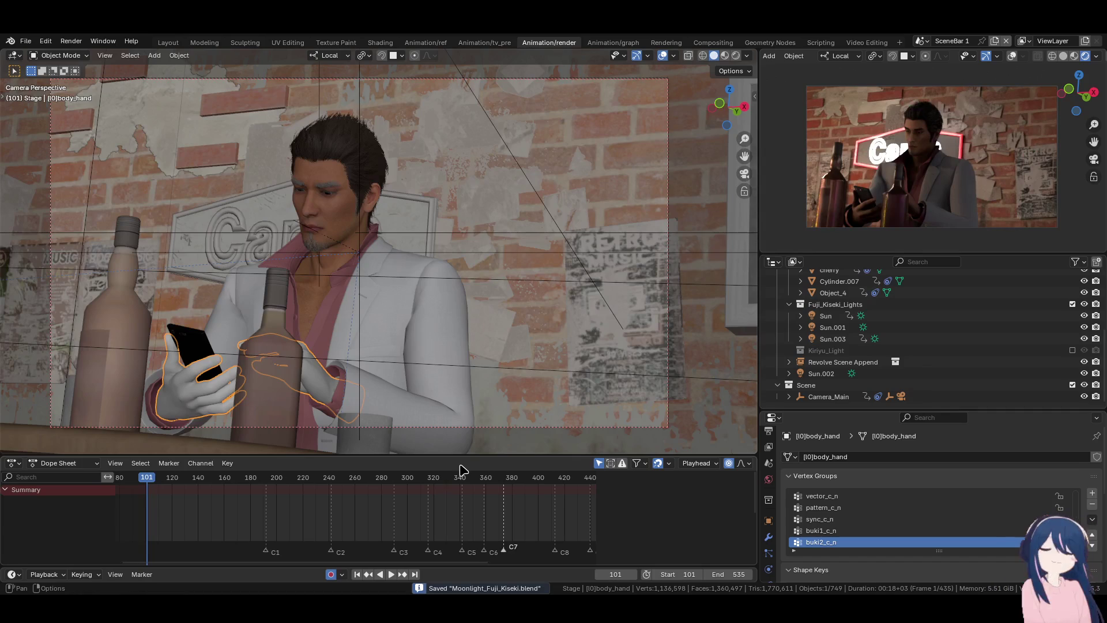
- Reselect the hand object and switch to the Animation/ref workspace
left_click(312, 302)
left_click(197, 398)
scroll(784, 520, "down", 4)
scroll(773, 519, "down", 3)
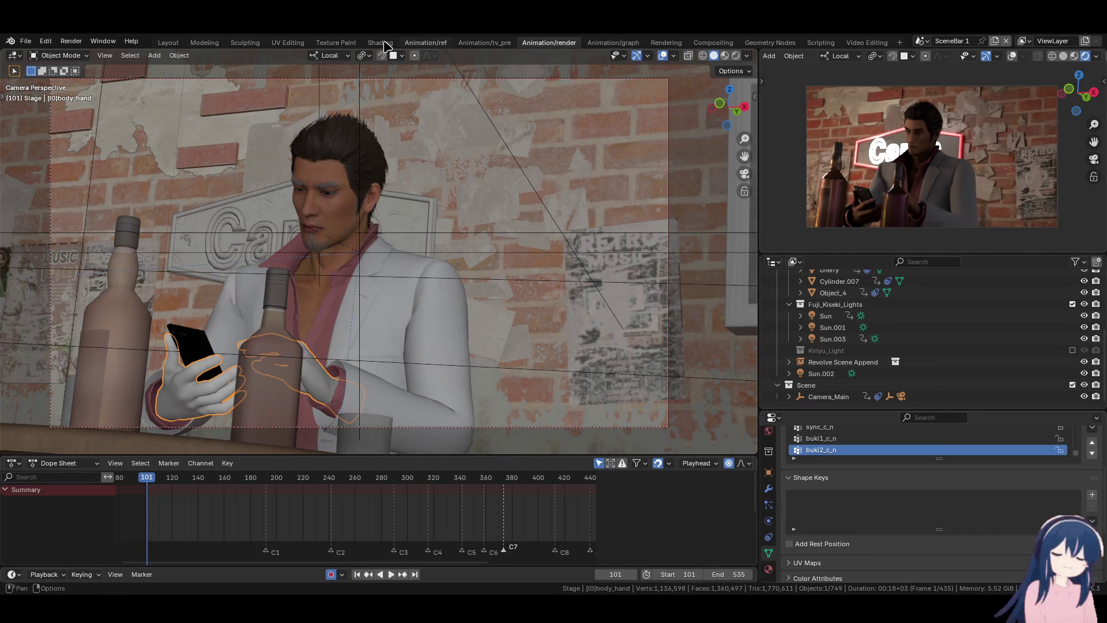
key("ctrl+Page_Up")
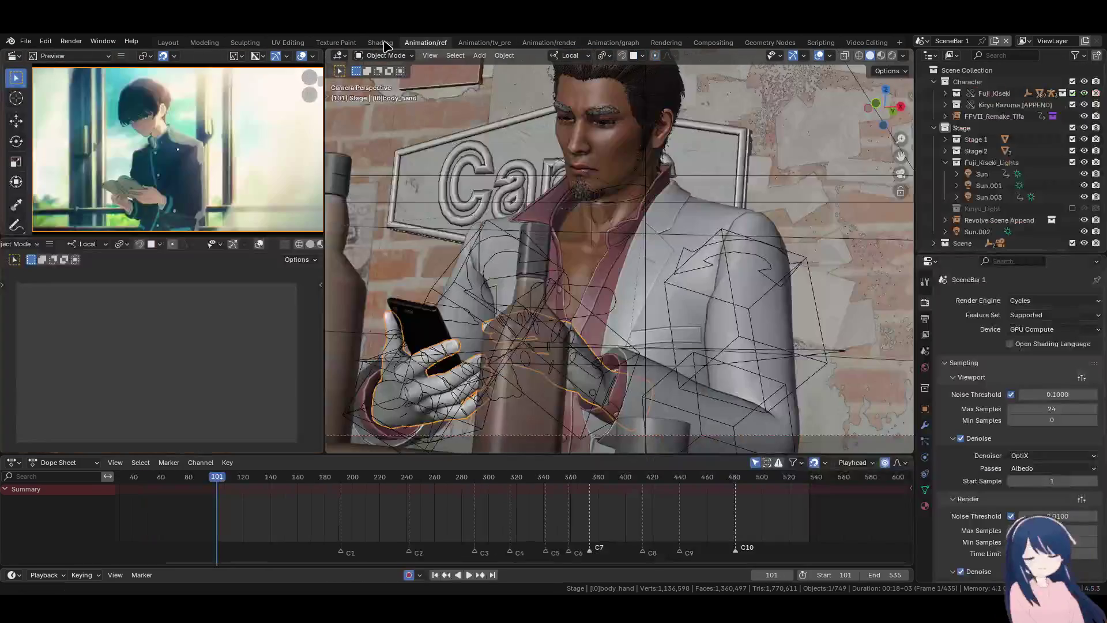
- Set solid-view Object Color to Texture so the hand shows its di.dds skin, then return to Animation/render
key("ctrl+Page_Up")
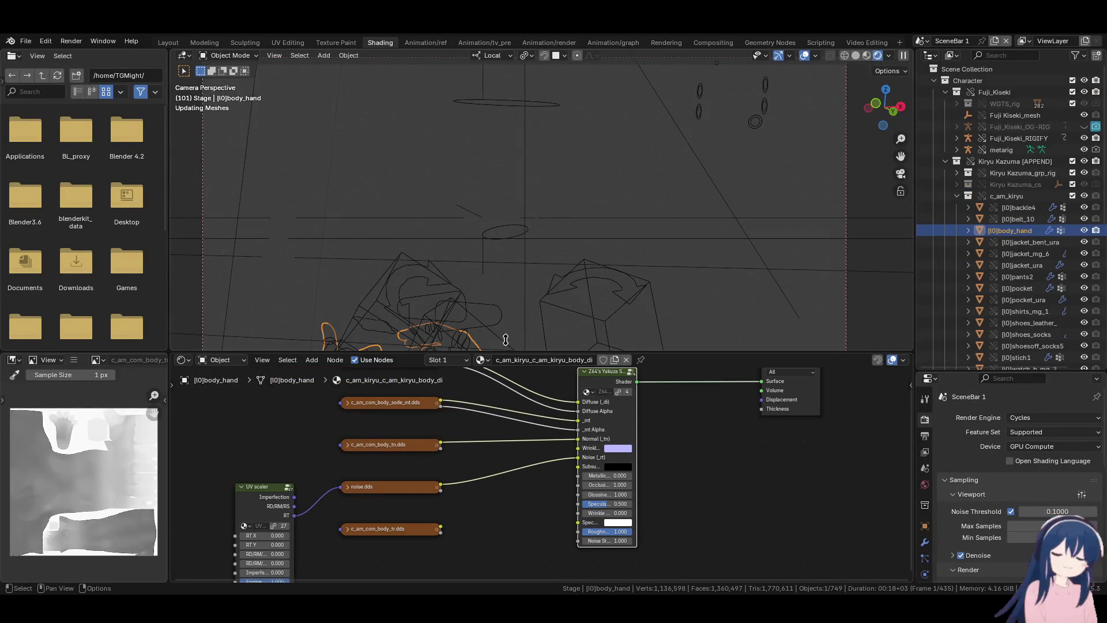
middle_click_drag(518, 296, 557, 235, "shift")
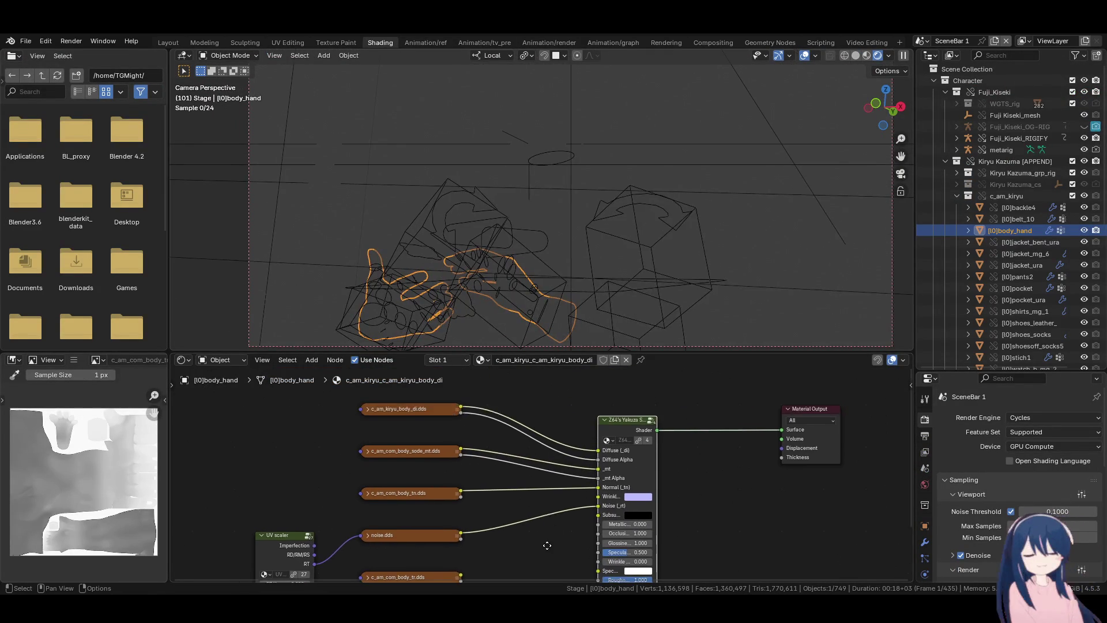
left_click(425, 445)
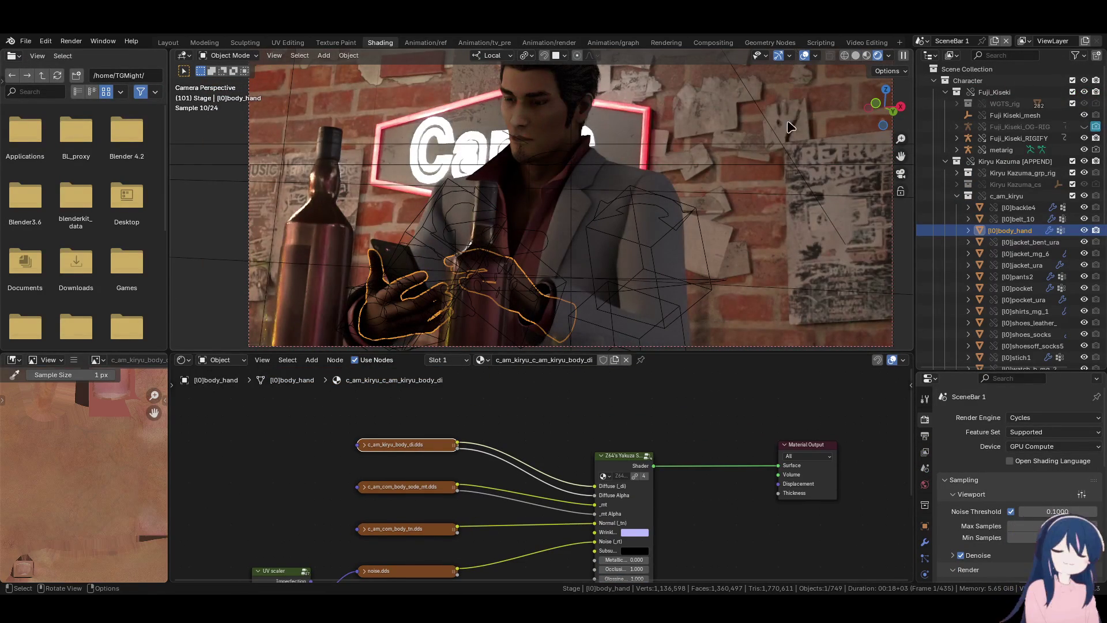
left_click(858, 56)
left_click(903, 56)
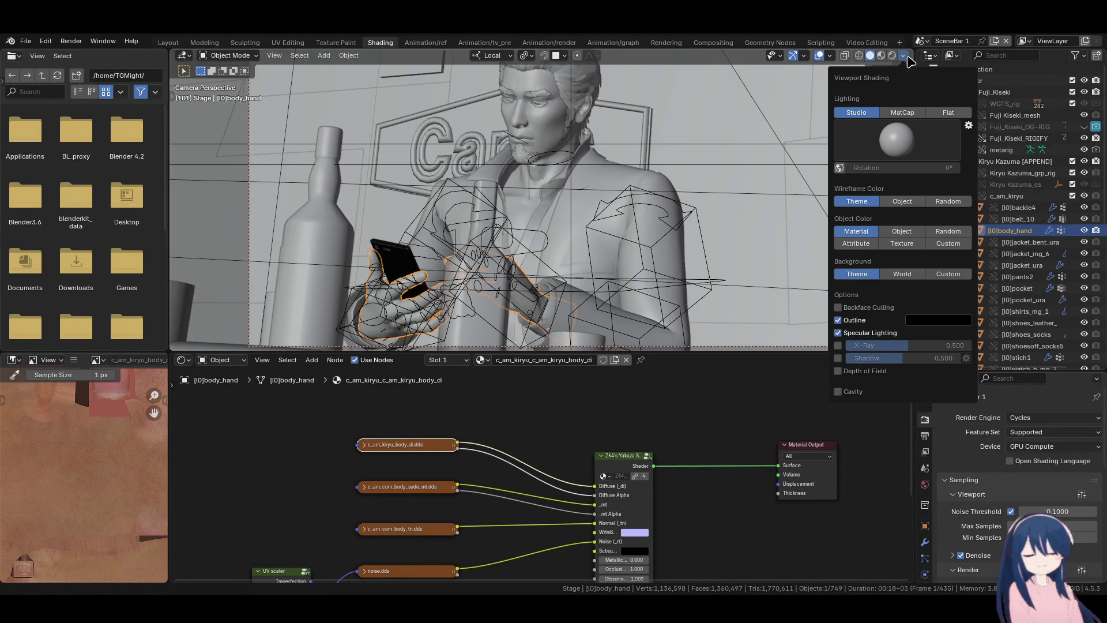
left_click(902, 244)
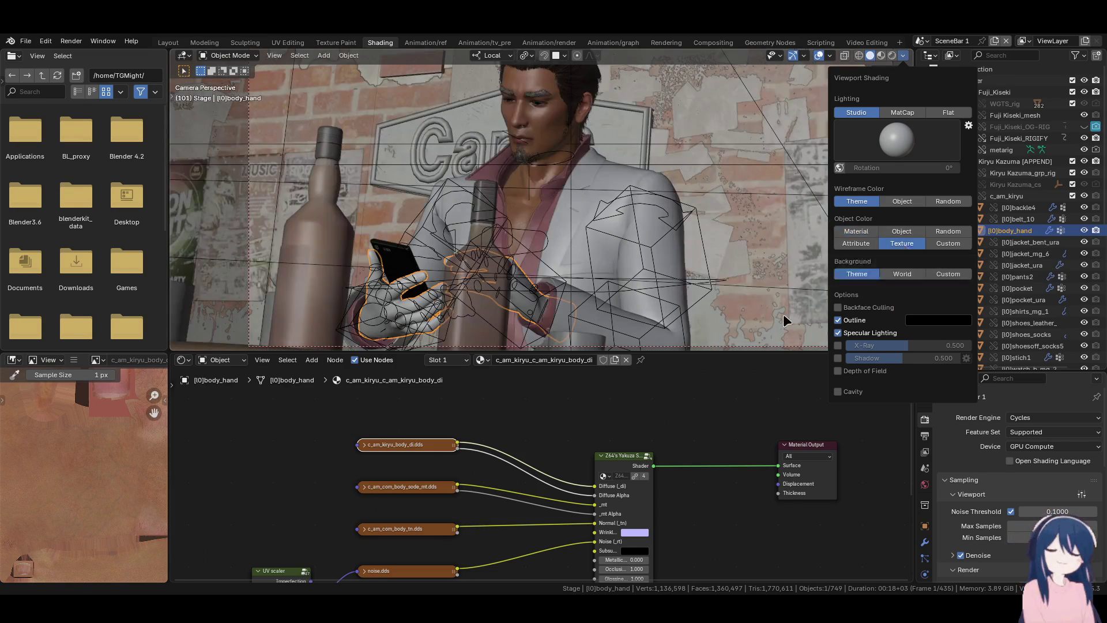
left_click(424, 456)
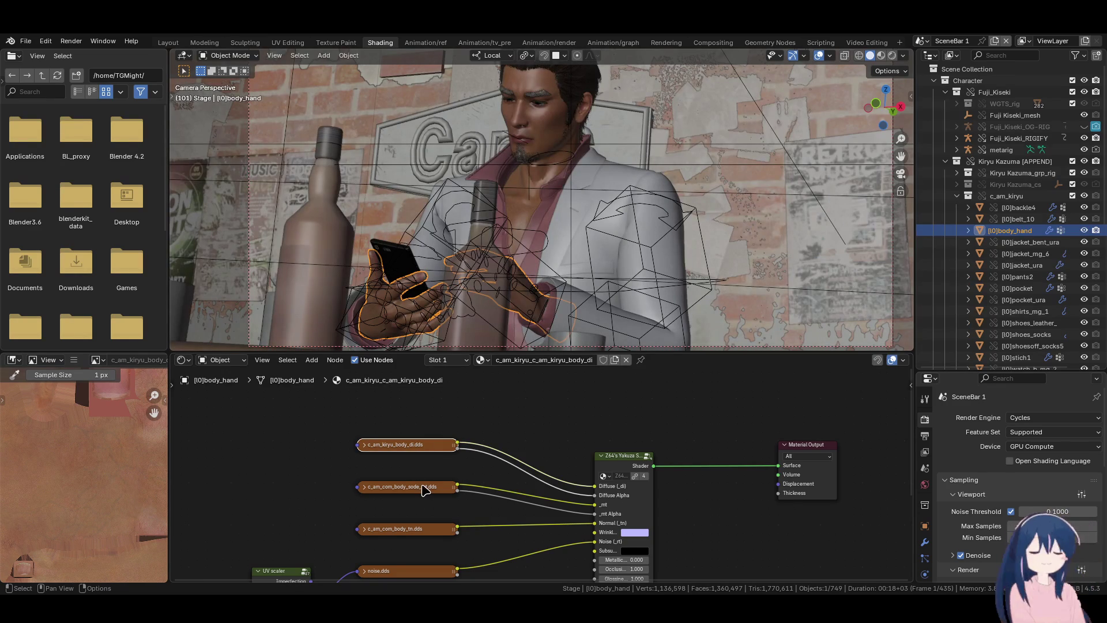
left_click(513, 422)
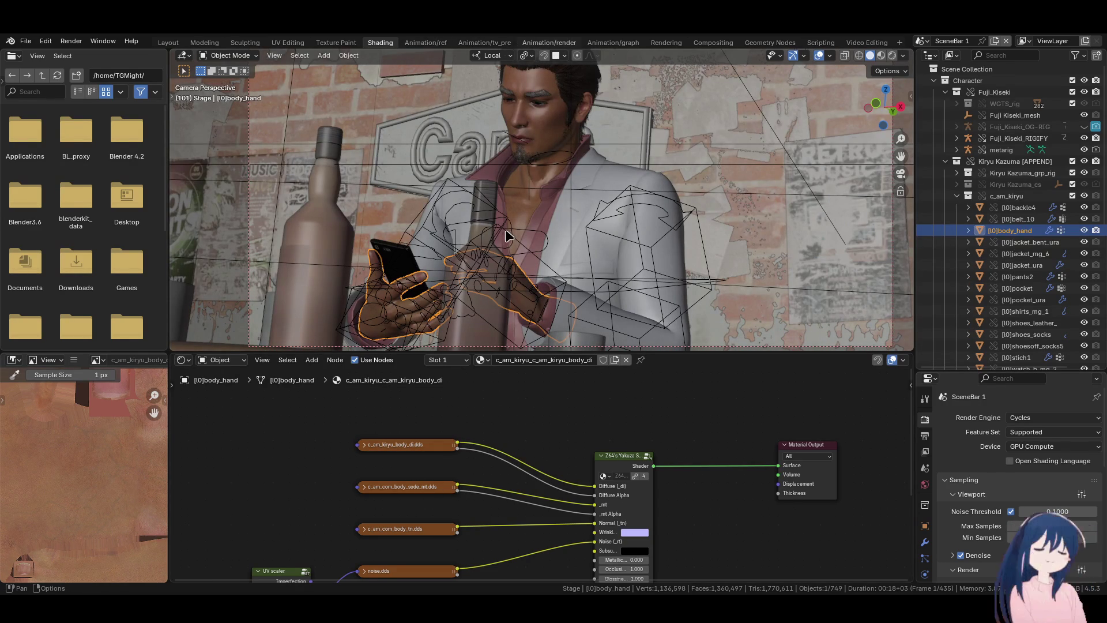
left_click(548, 42)
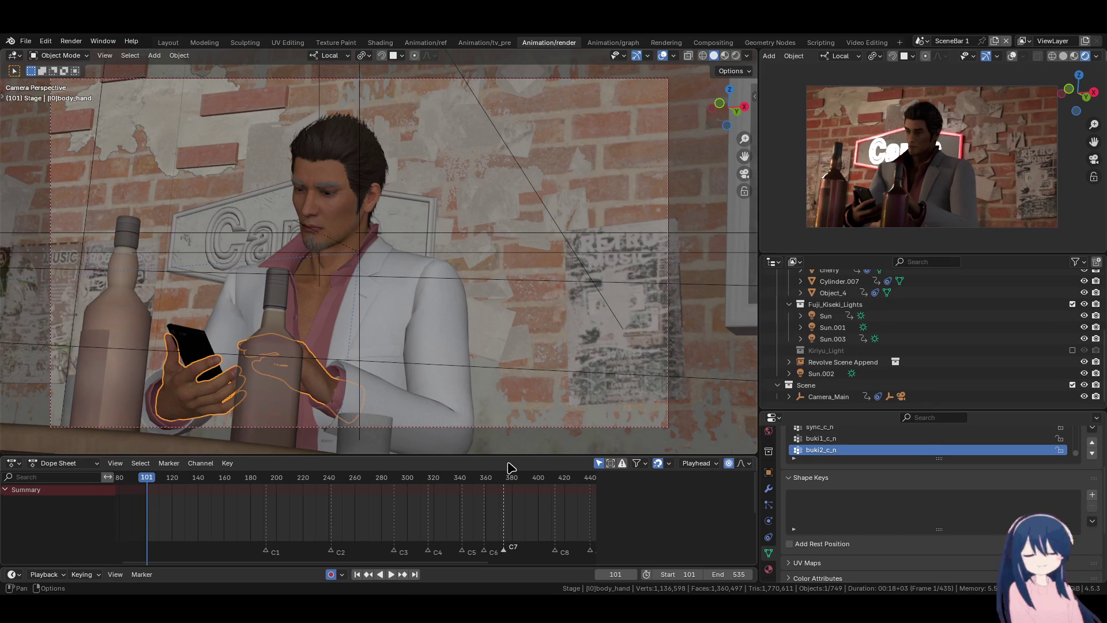
- Include the Kiryu_Light collection and play the animation, stopping at frame 206
left_click(1072, 351)
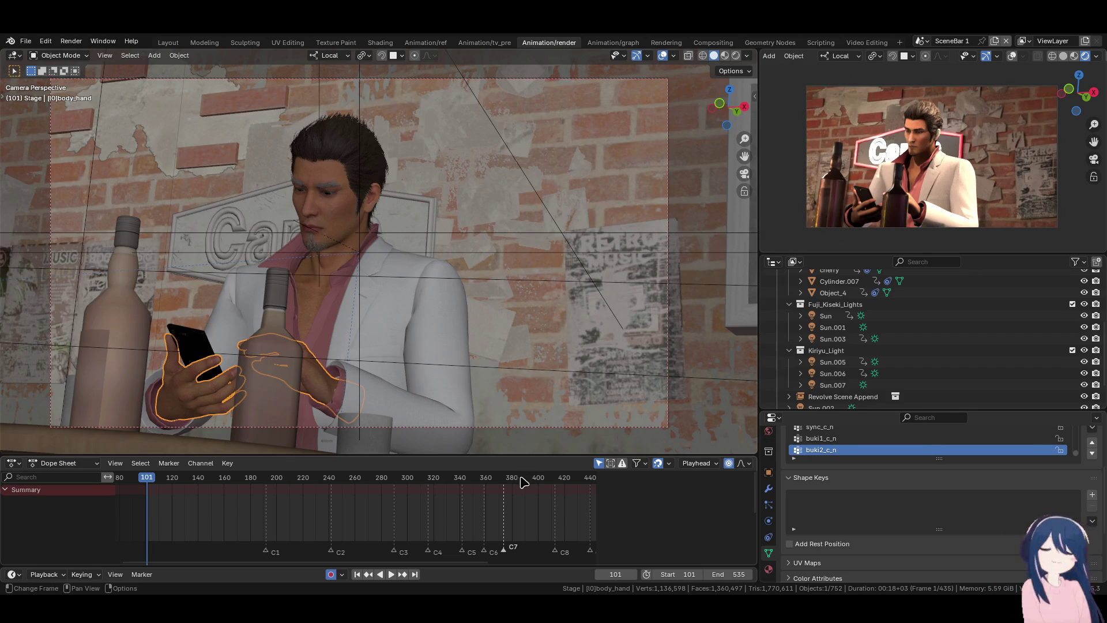
key("space")
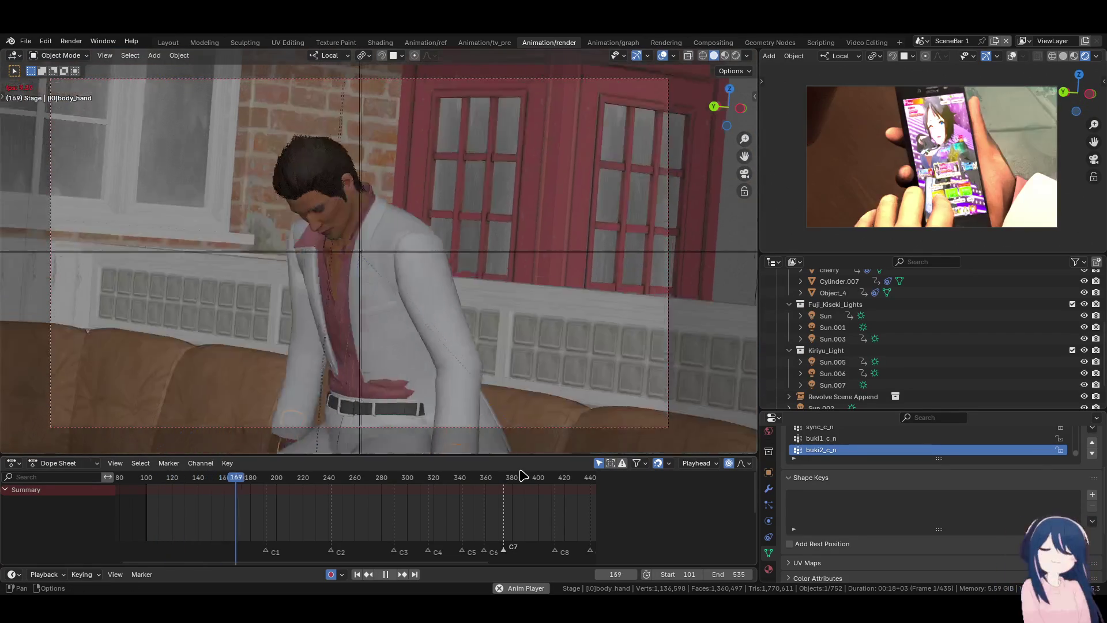
key("space")
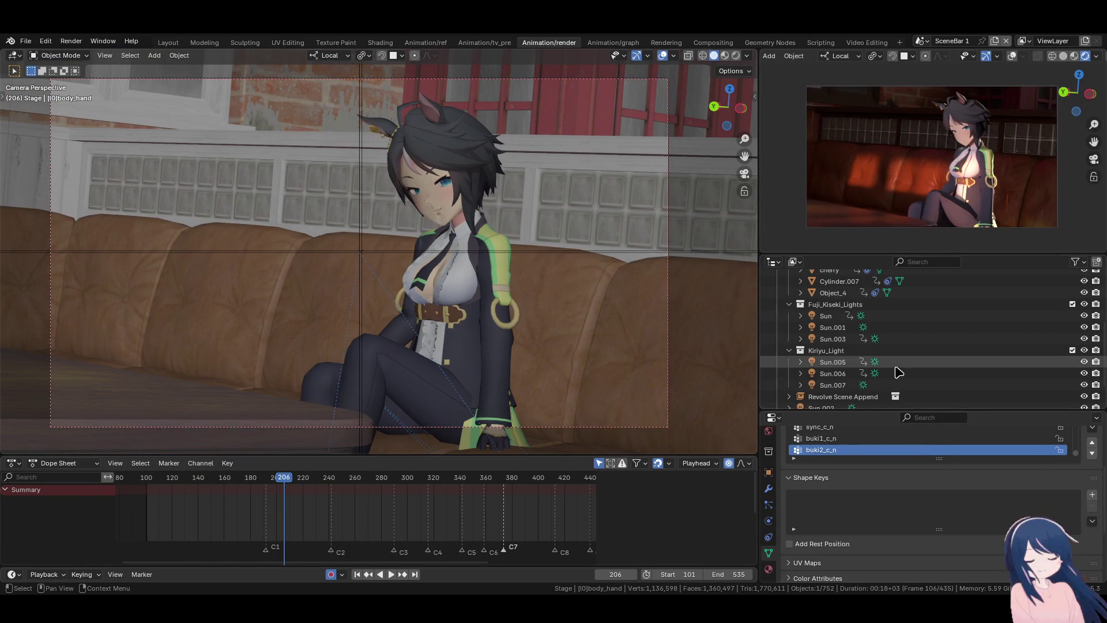
- Compare the Sun.005–Sun.007 lights' keys, then move Sun.005 into Fuji_Kiseki_Lights
left_click(827, 373)
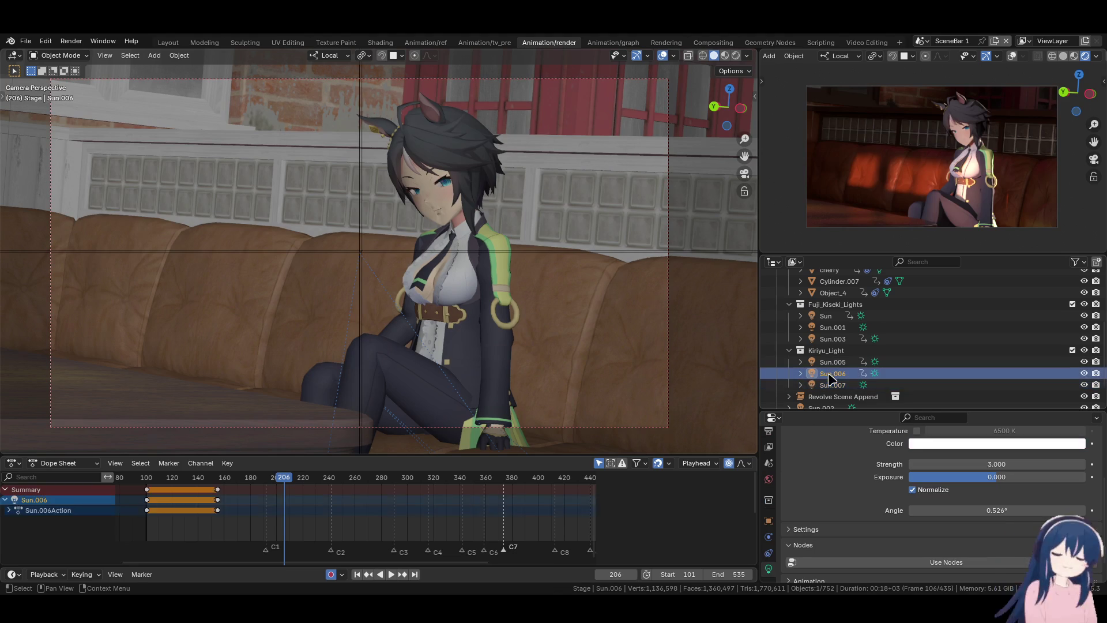
left_click(834, 363)
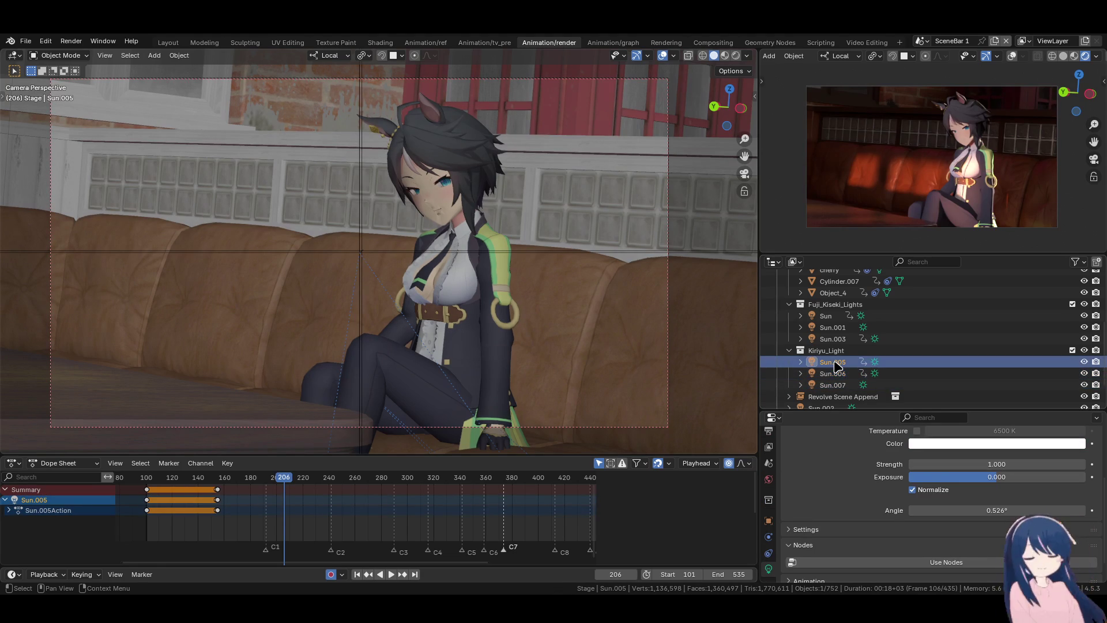
left_click(834, 374)
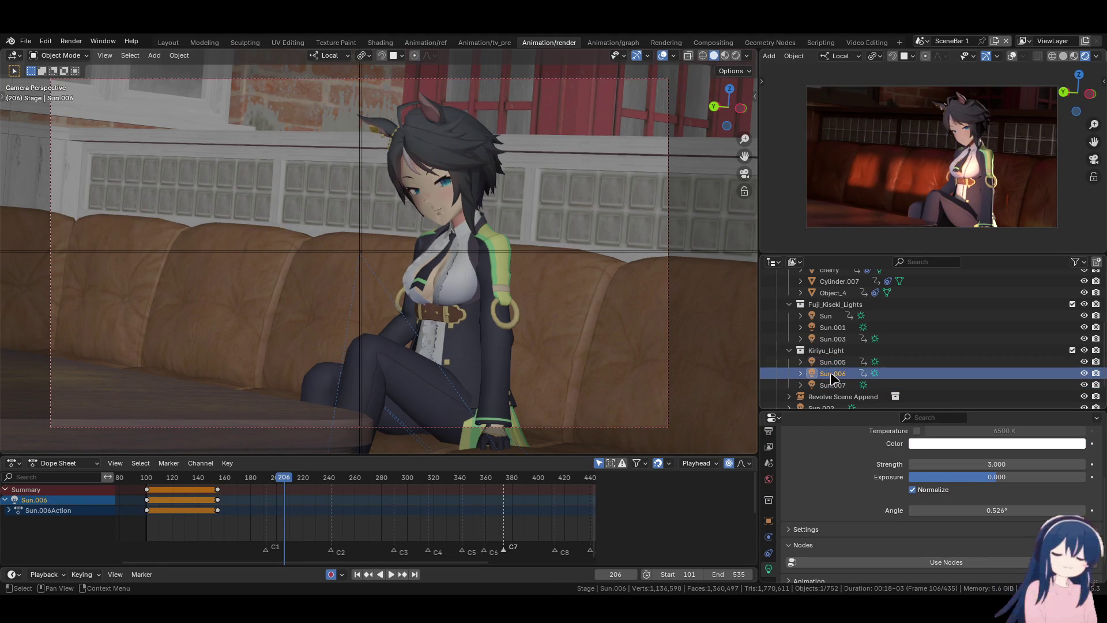
left_click(840, 340)
left_click(841, 317)
left_click(836, 362)
left_click(837, 373)
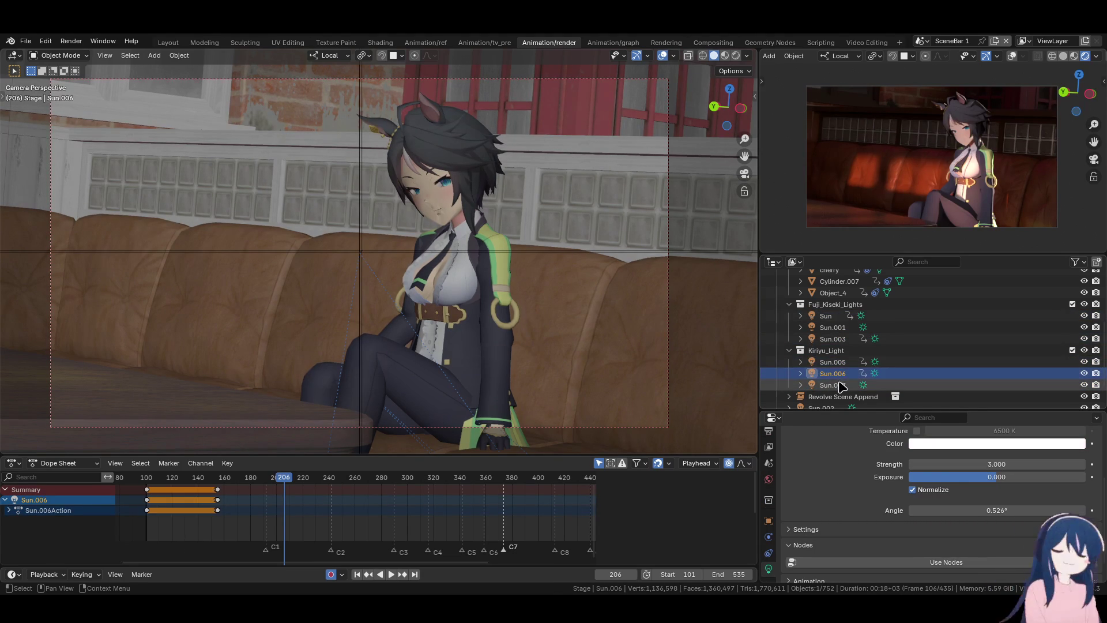
left_click(836, 384)
left_click(833, 364)
left_click_drag(833, 364, 836, 312)
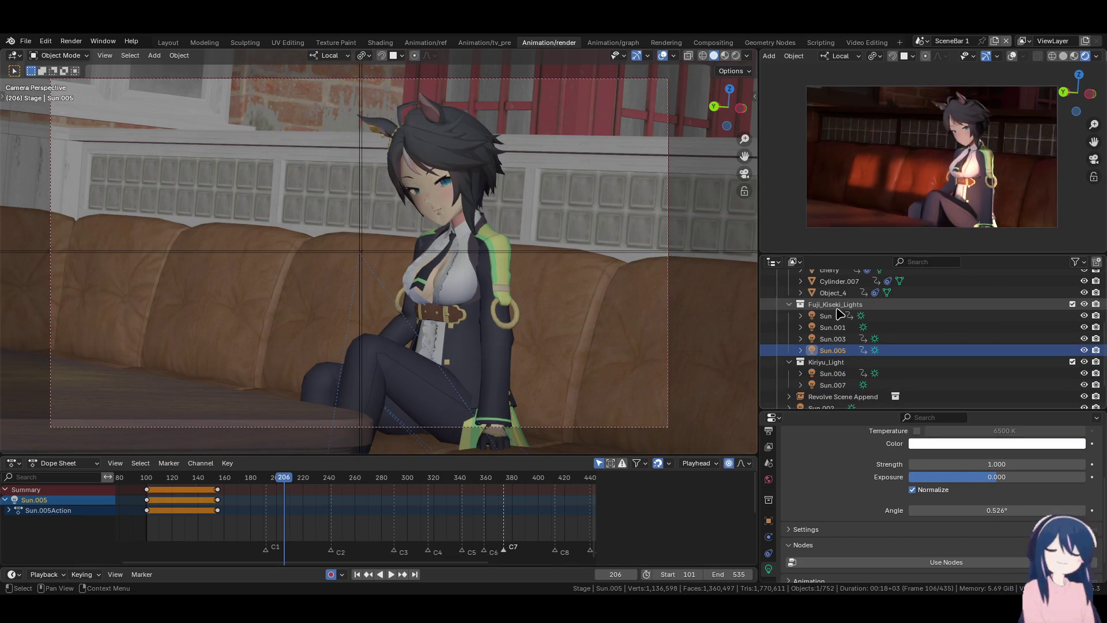
- Link Sun.005's light and shadows to Fuji_Kiseki.002 and key a new rotation at frame 206
left_click(772, 521)
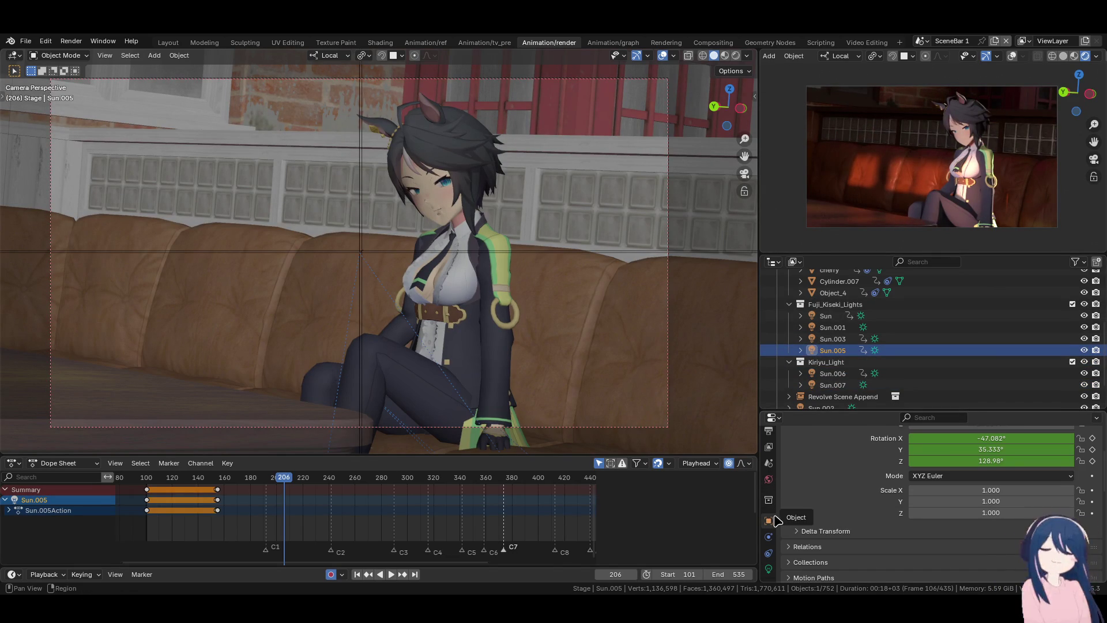
scroll(815, 504, "down", 6)
left_click(797, 489)
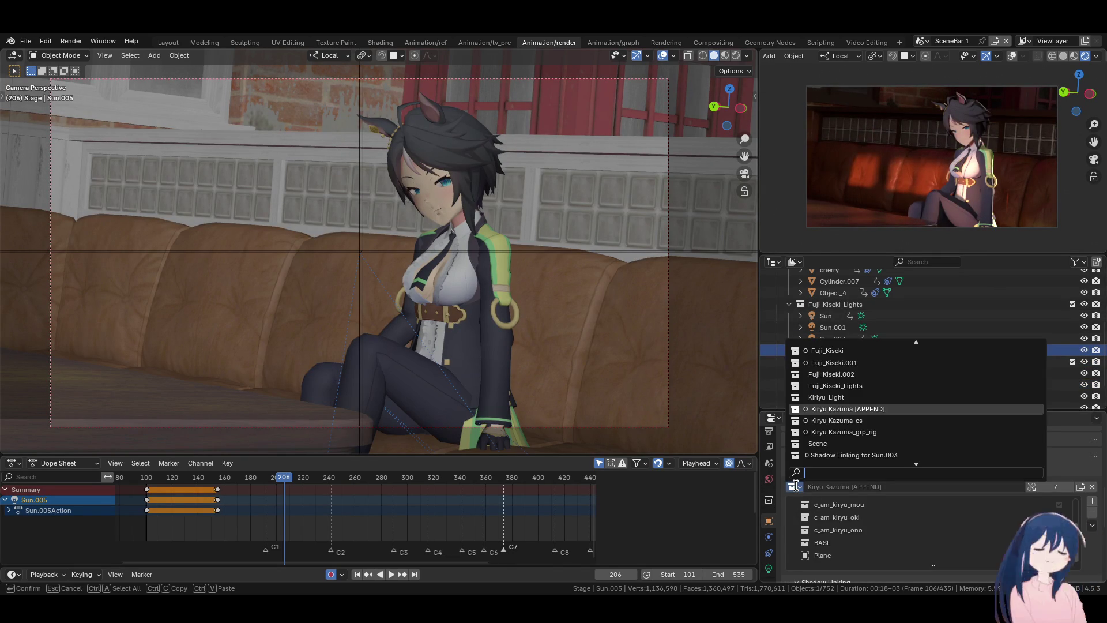
left_click(830, 374)
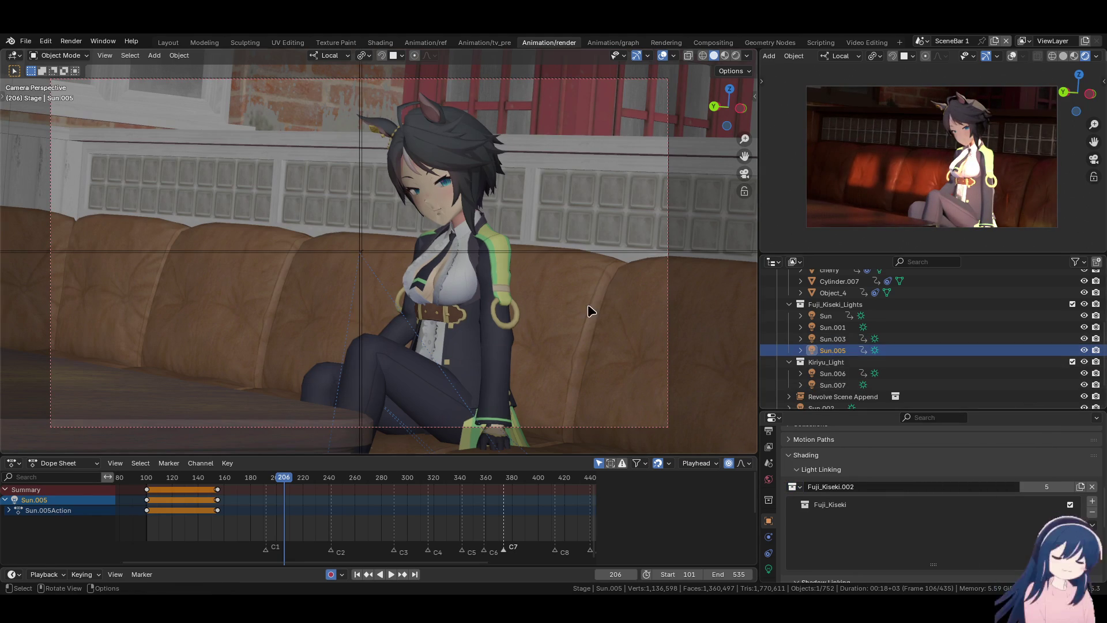
key("ctrl+z")
left_click(795, 507)
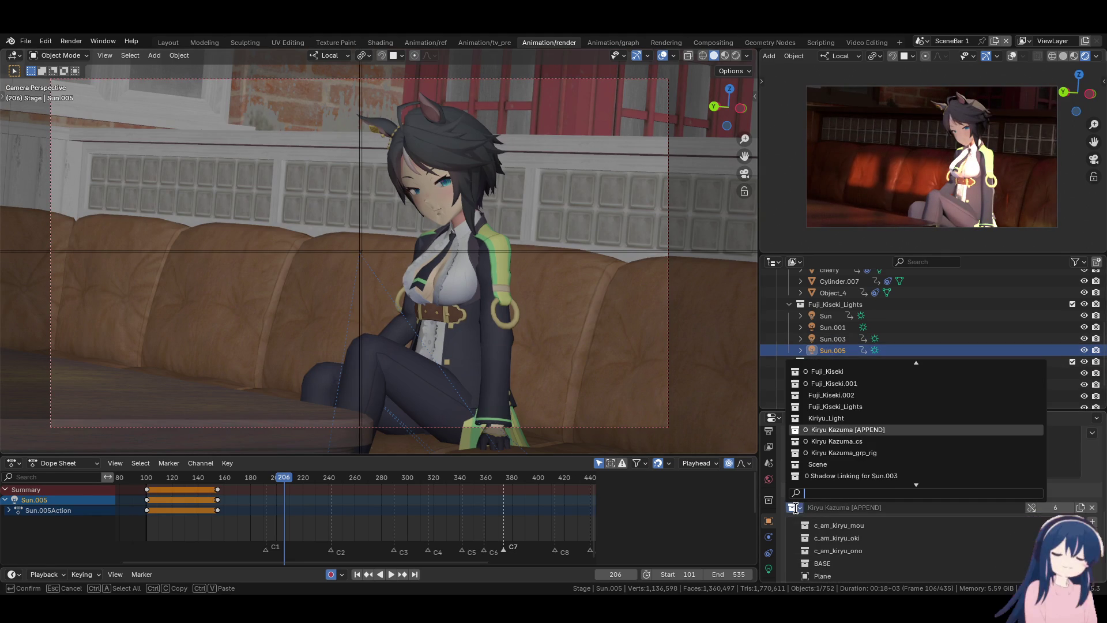
left_click(830, 418)
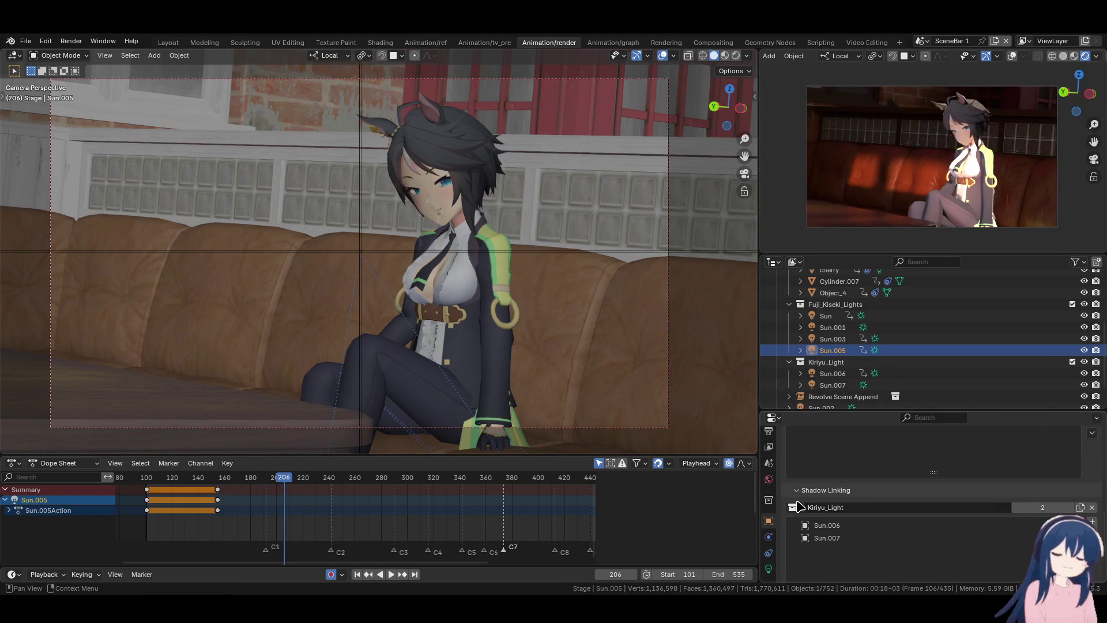
left_click(796, 510)
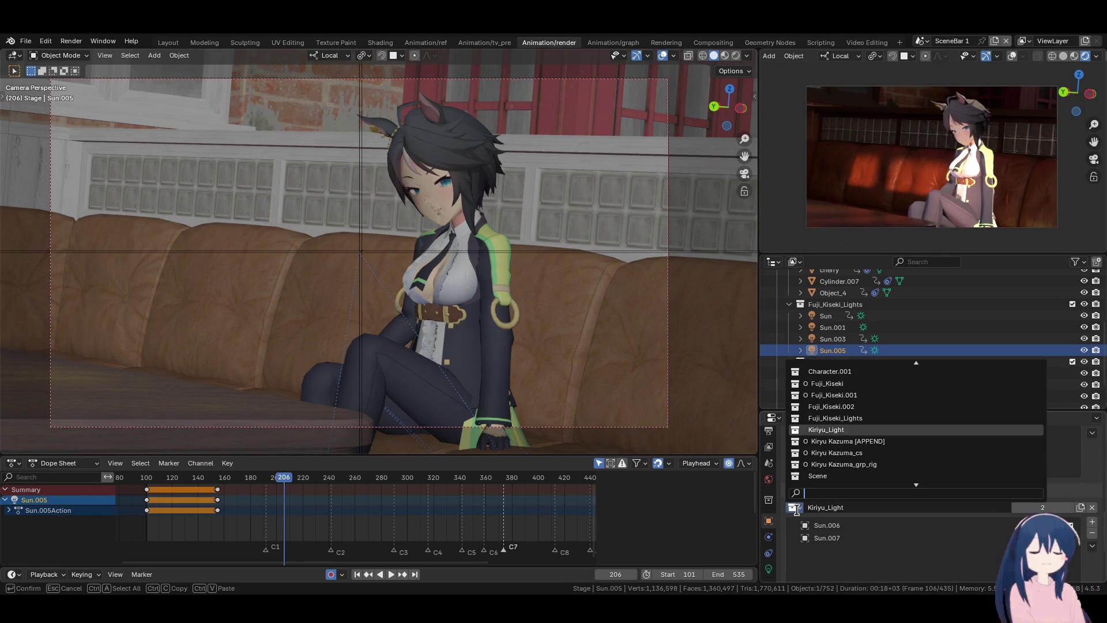
left_click(830, 406)
scroll(923, 507, "up", 3)
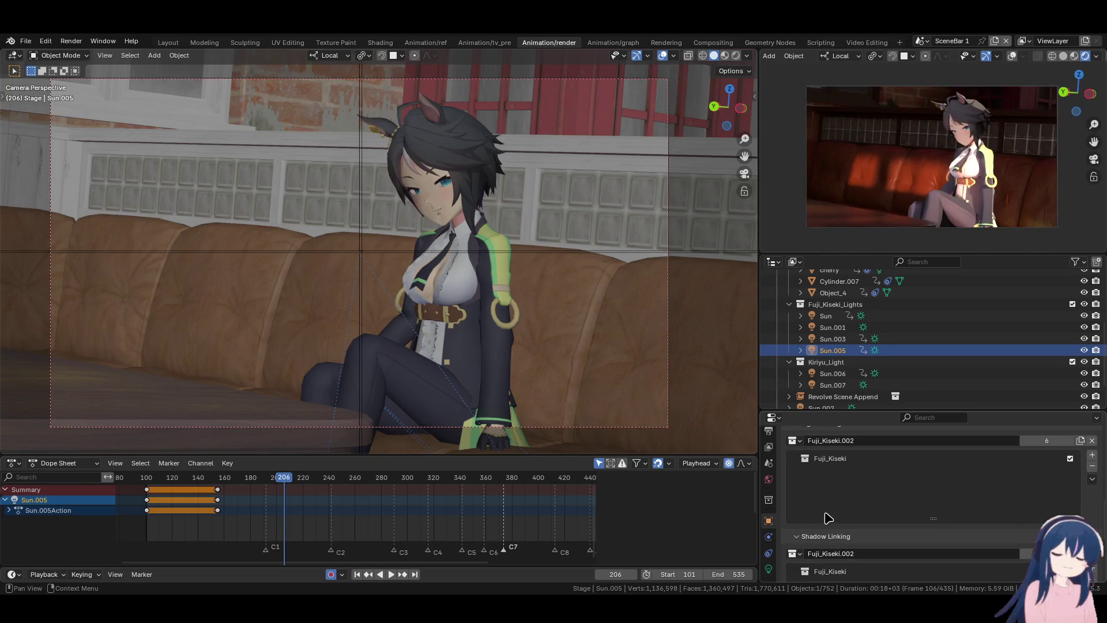
key("r")
key("r")
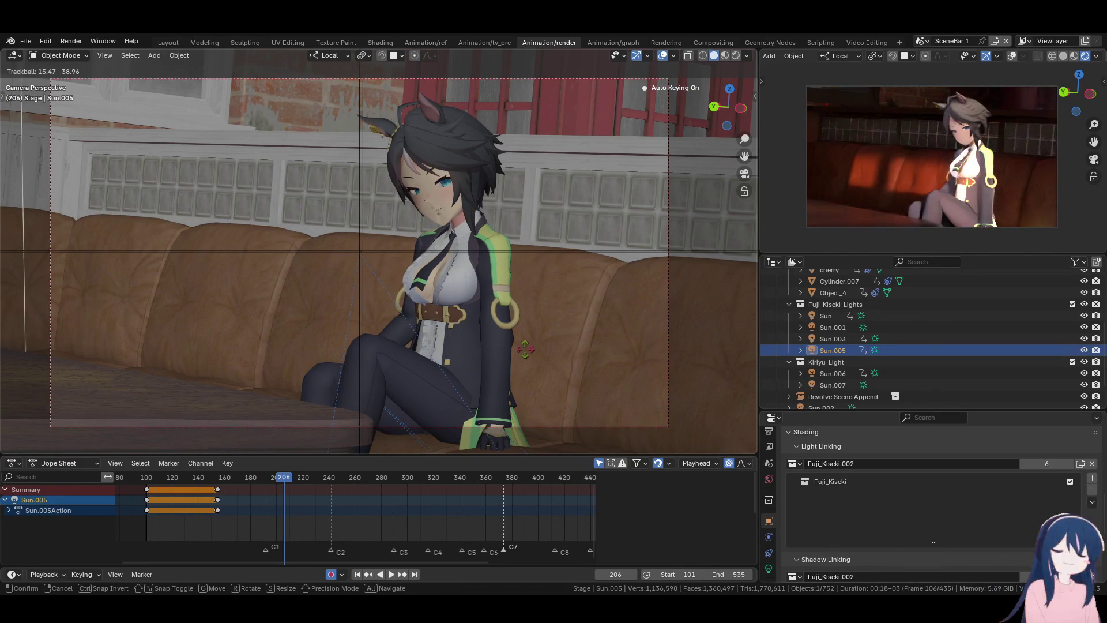
left_click(469, 348)
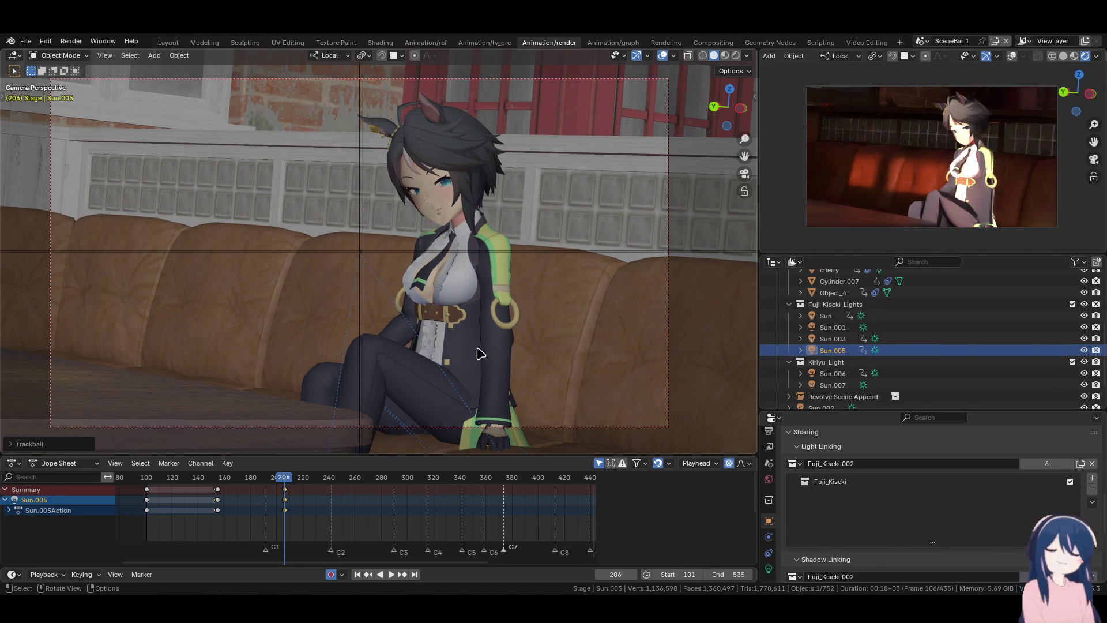
- Preview the scene in Rendered shading and widen Sun.005's angle to 18.3°
scroll(437, 224, "up", 2)
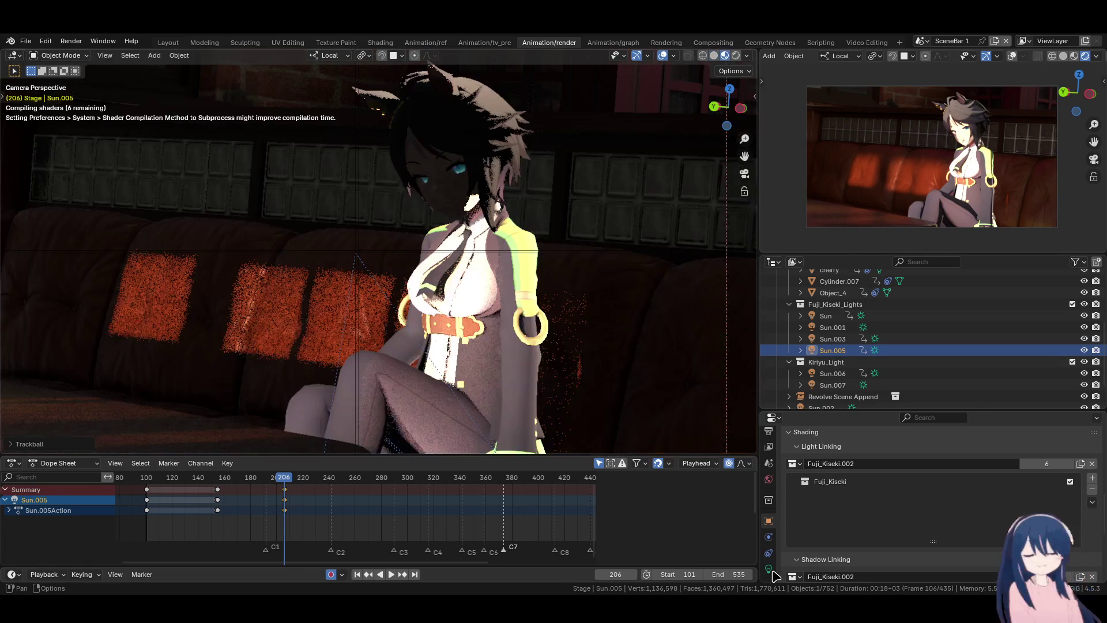
left_click(769, 569)
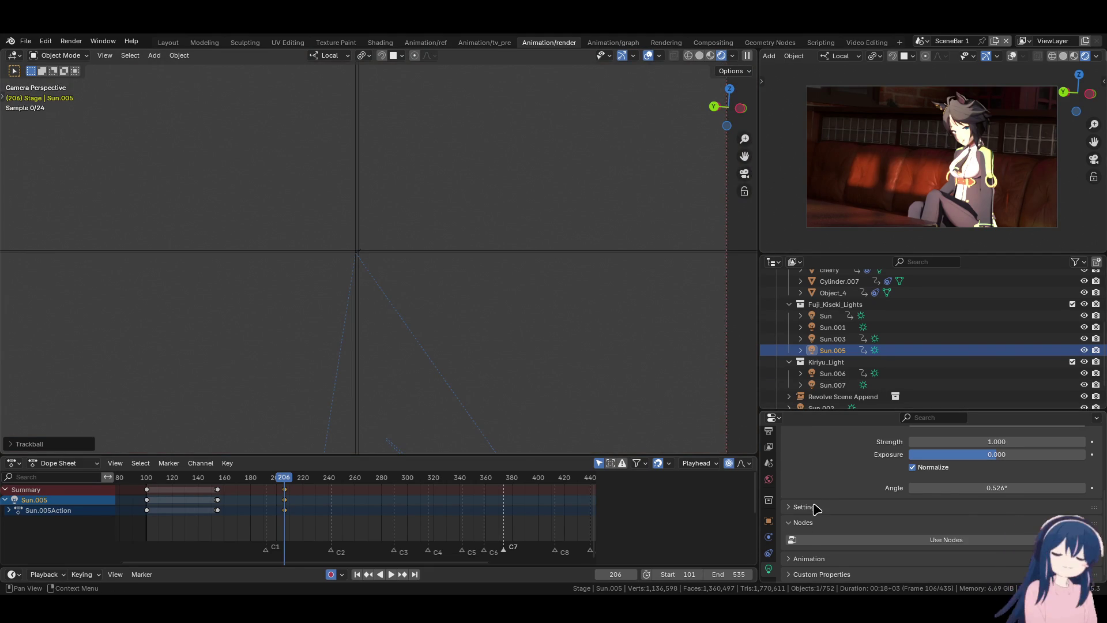
scroll(821, 503, "up", 2)
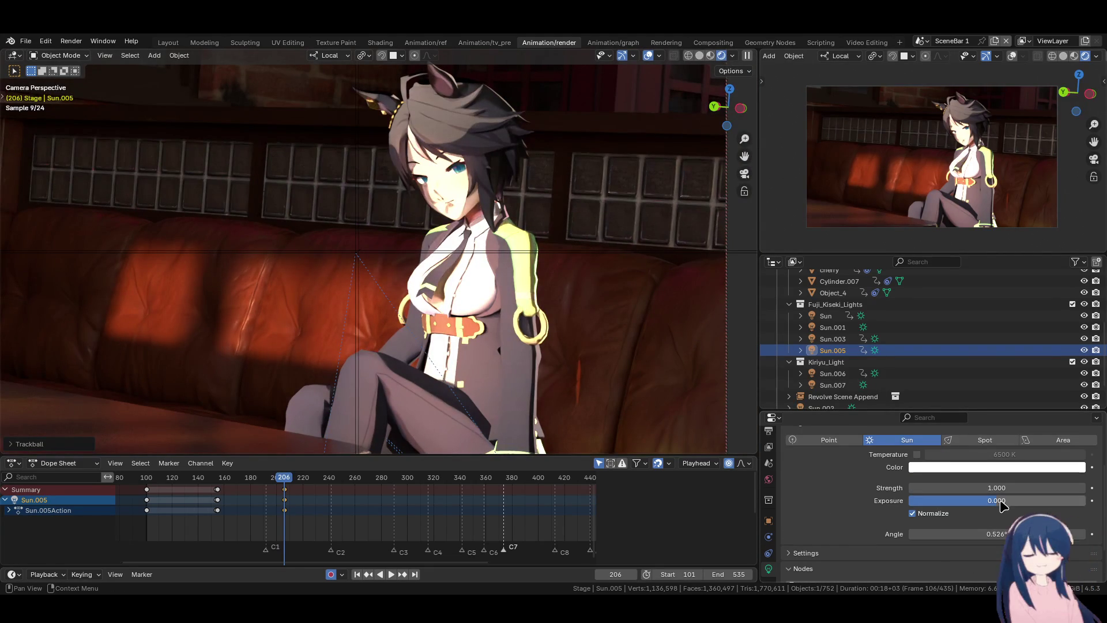
left_click_drag(986, 533, 1096, 534)
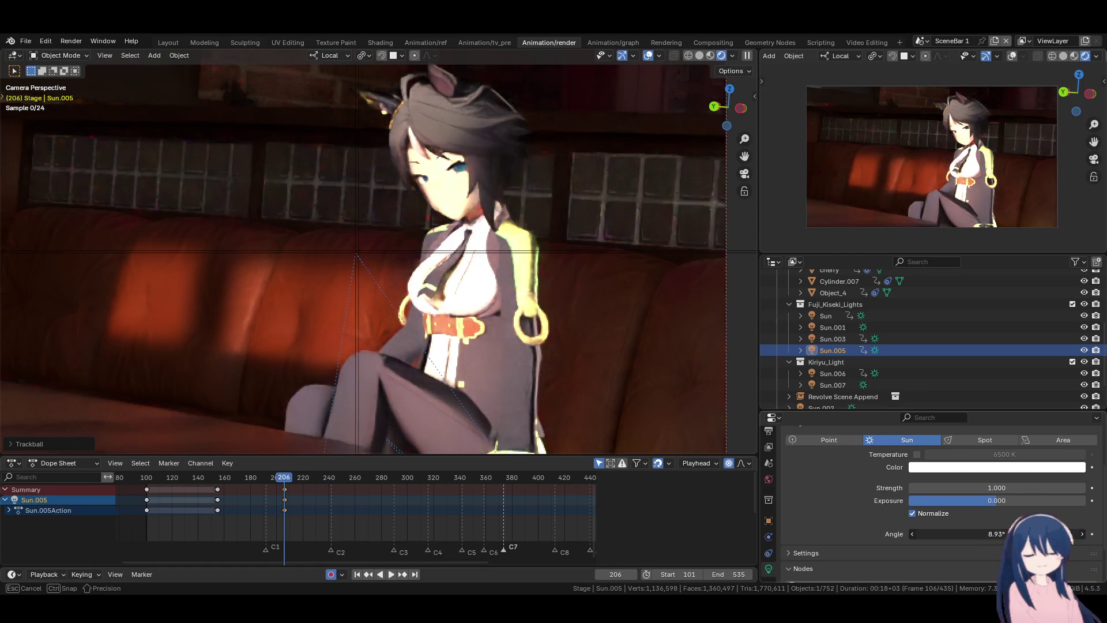
left_click_drag(980, 533, 1055, 533)
- Re-aim Sun.005 twice, trying strength 0.5 before returning it to 1.0
key("r")
key("r")
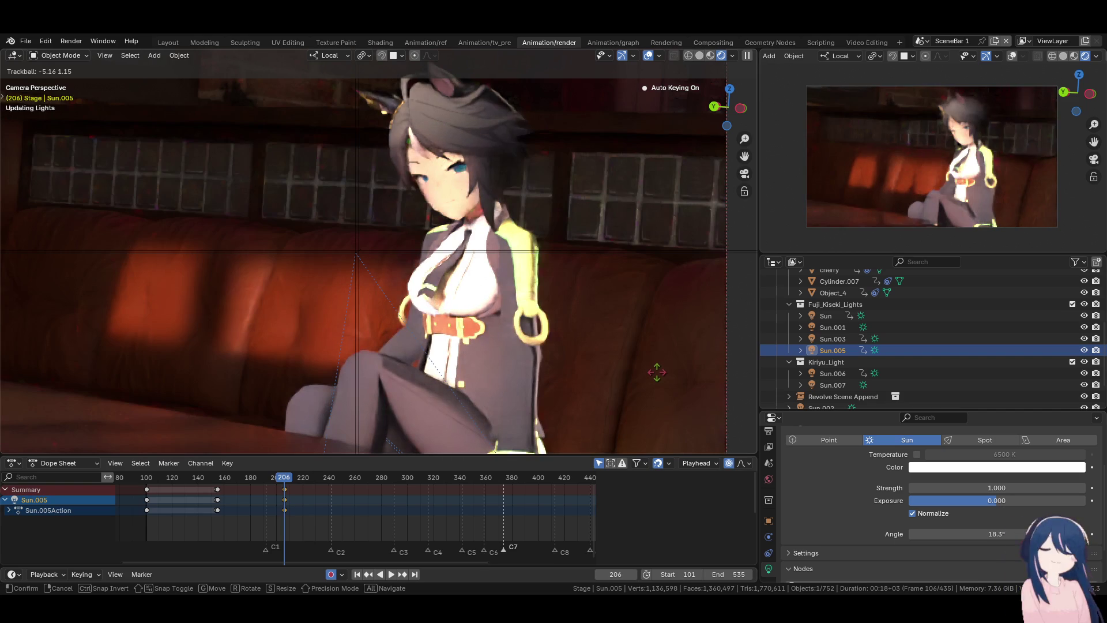
left_click(657, 375)
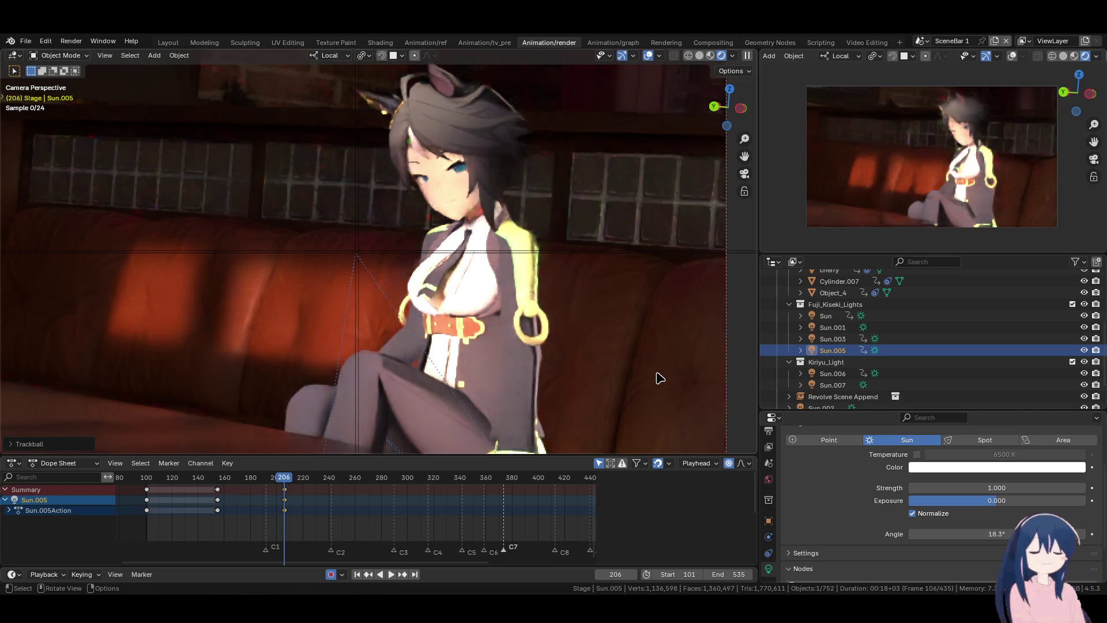
left_click(990, 488)
type("0.500")
key("Return")
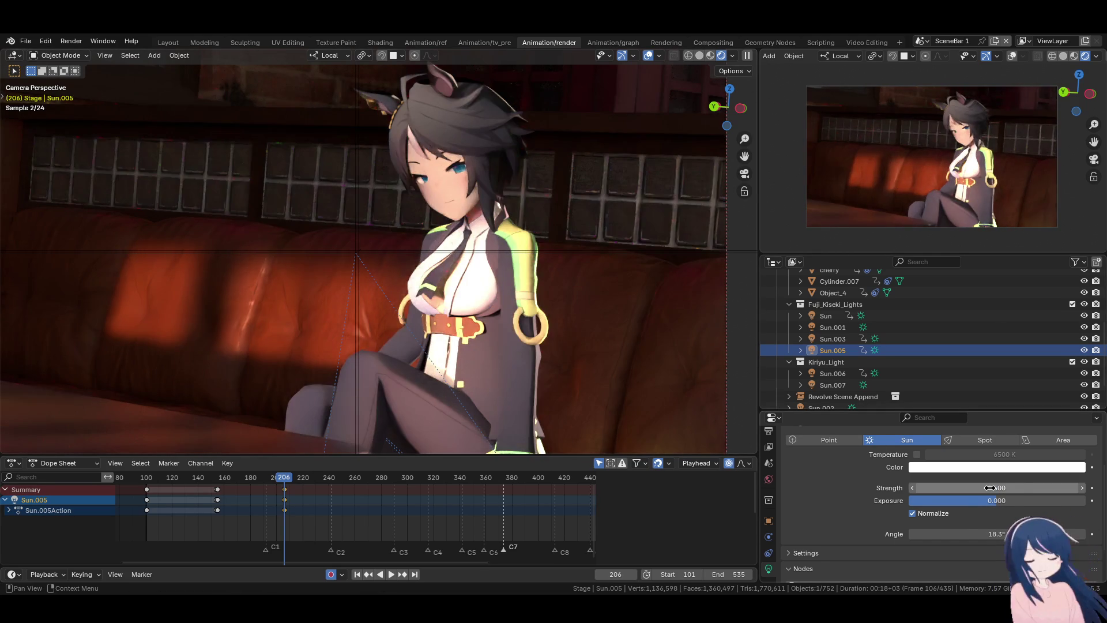
key("r")
key("r")
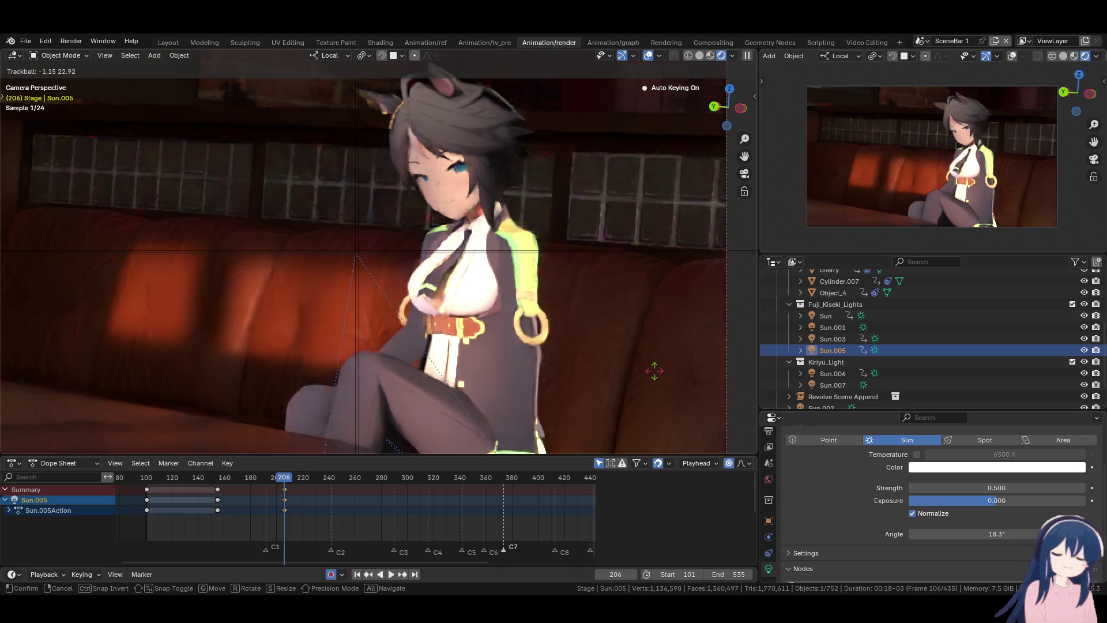
left_click(654, 371)
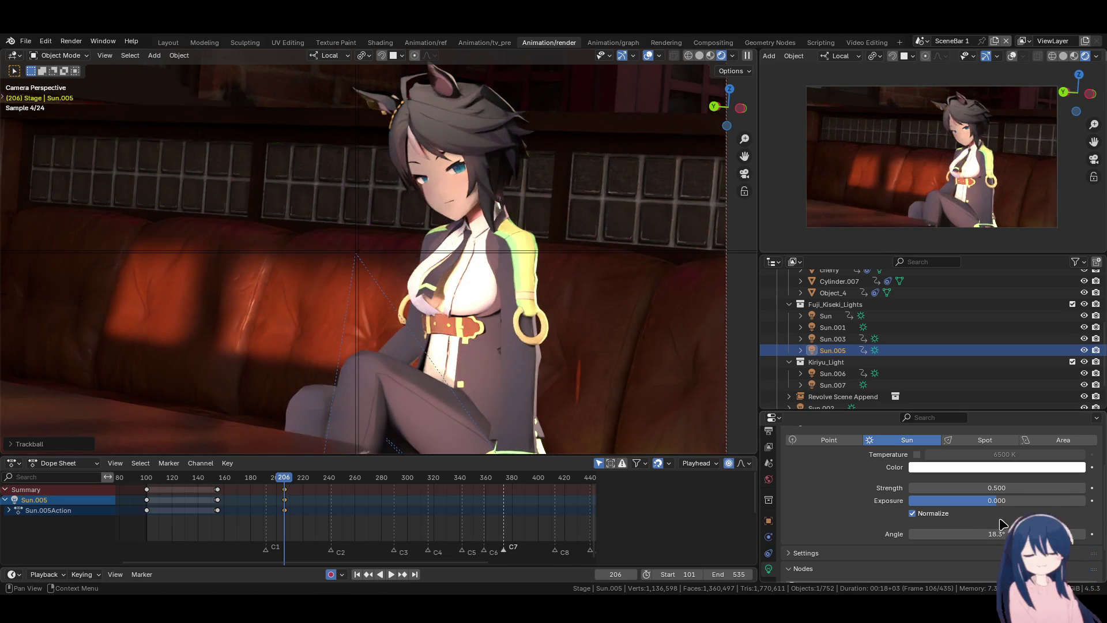
left_click(995, 491)
type("1")
key("Return")
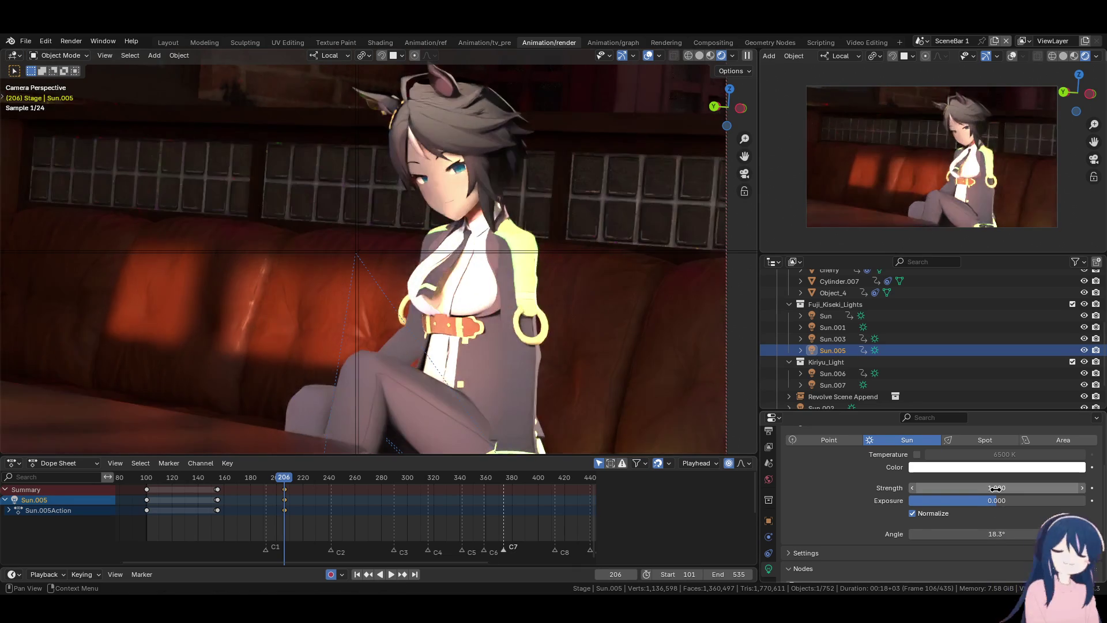
left_click(829, 552)
scroll(859, 529, "down", 4)
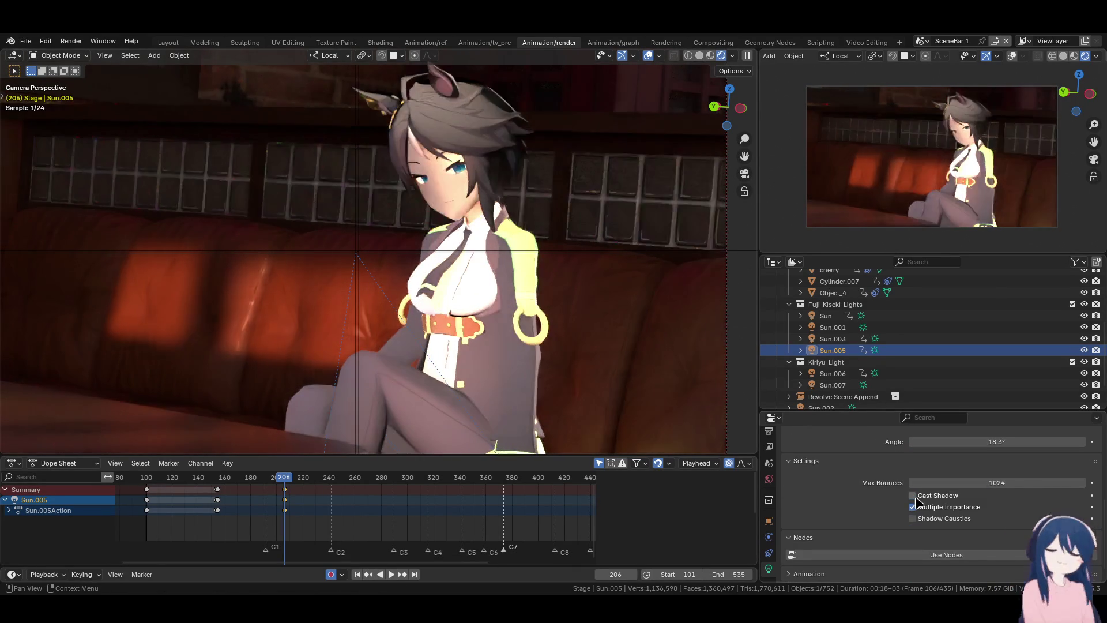
- Brighten Sun.005's colour value and rotate it twice to shift the warm light across Fuji Kiseki
scroll(859, 505, "up", 3)
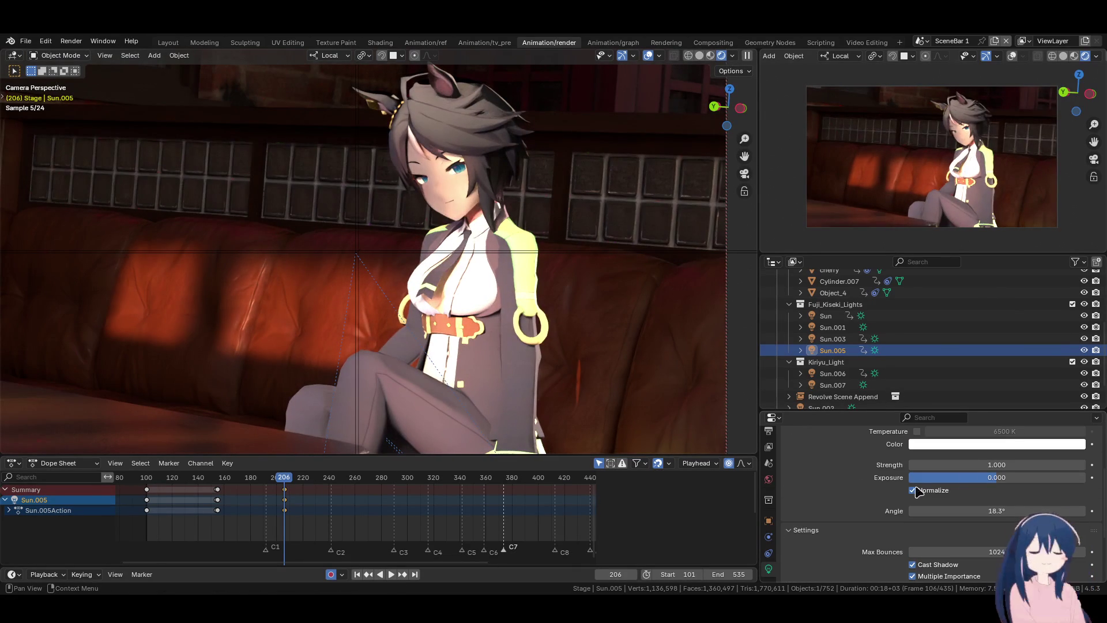
scroll(851, 522, "up", 1)
scroll(870, 524, "up", 1)
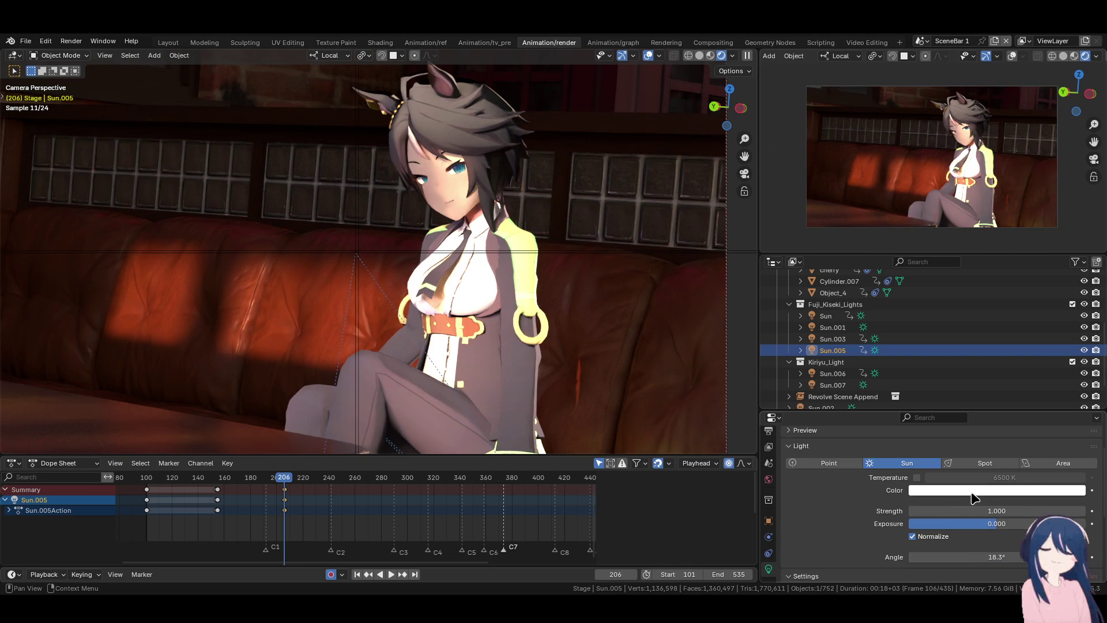
left_click(1011, 489)
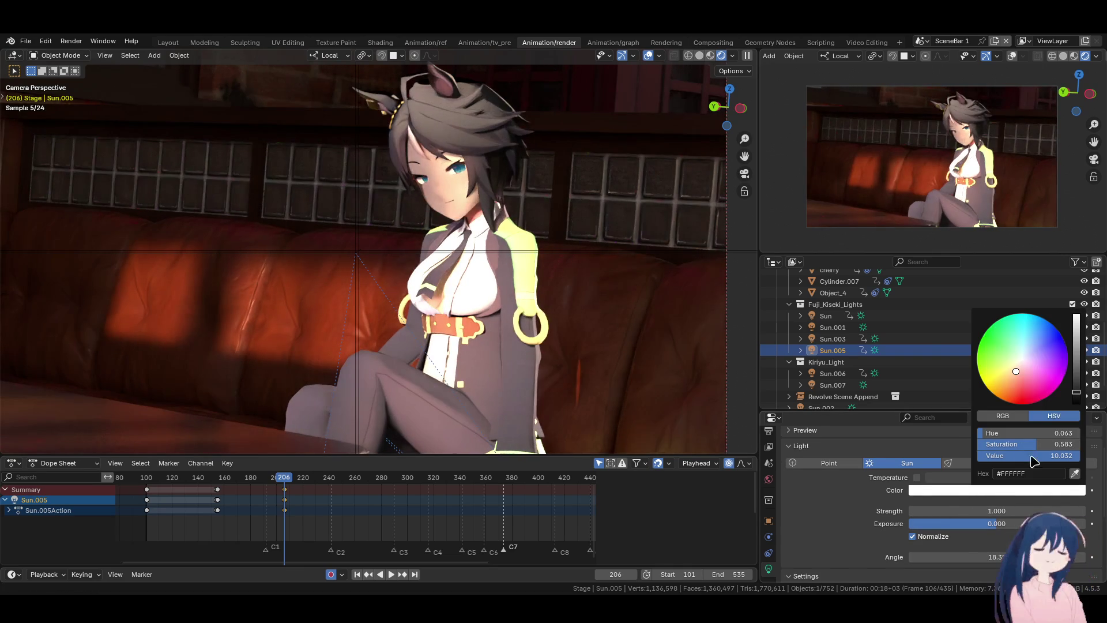
mouse_move(1048, 457)
left_mouse_down()
mouse_move(1081, 457)
mouse_move(984, 457)
mouse_move(1001, 467)
mouse_move(992, 456)
mouse_move(1045, 456)
left_mouse_up()
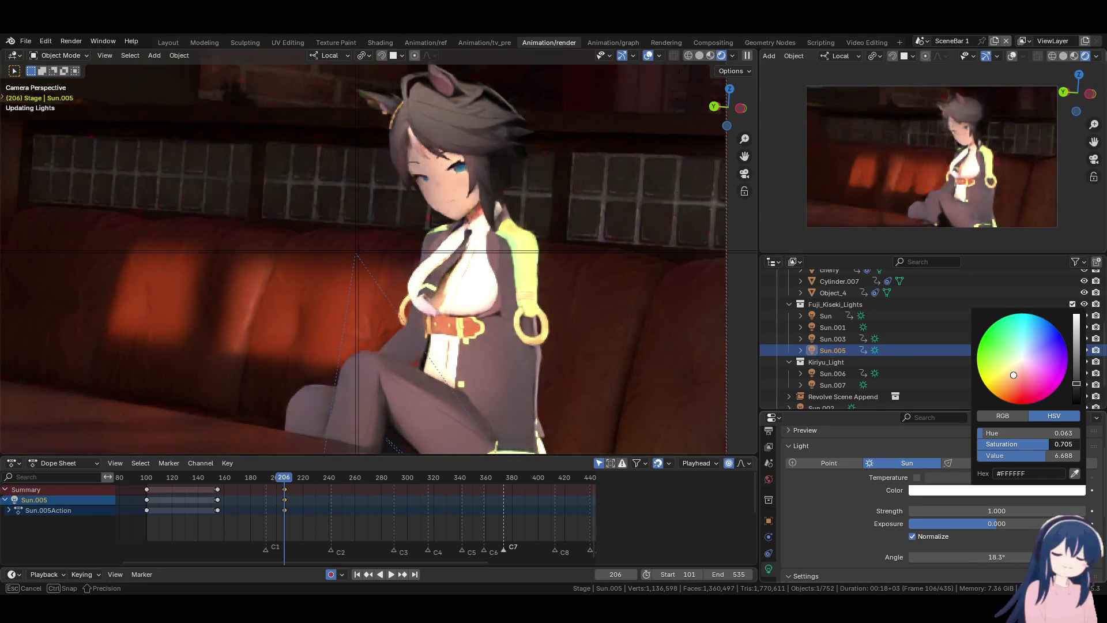
key("r")
key("r")
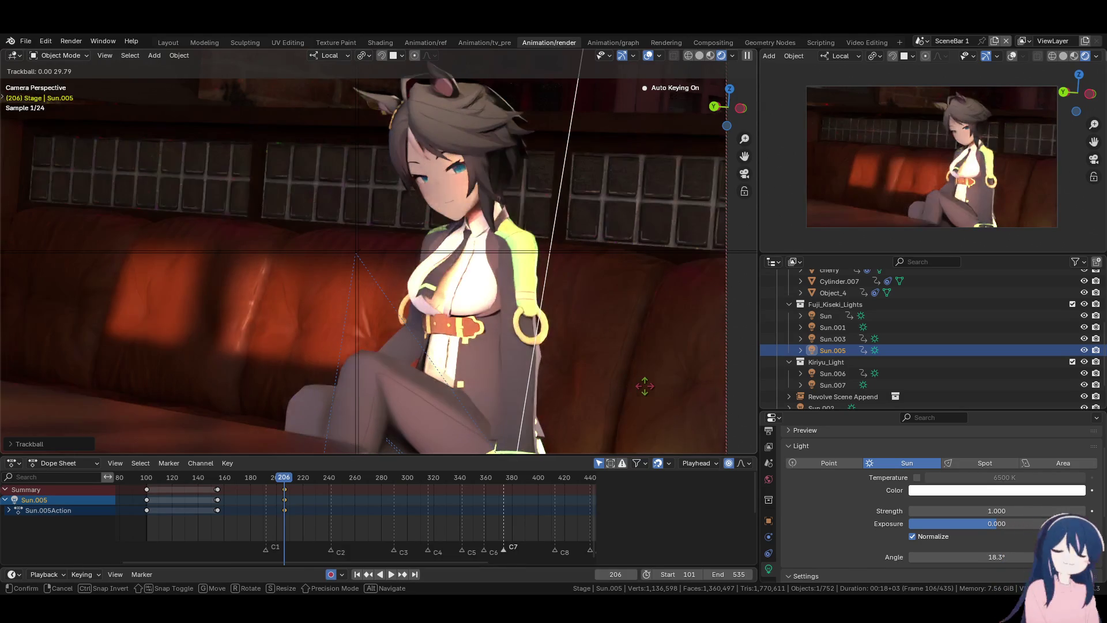
left_click(646, 391)
key("r")
key("r")
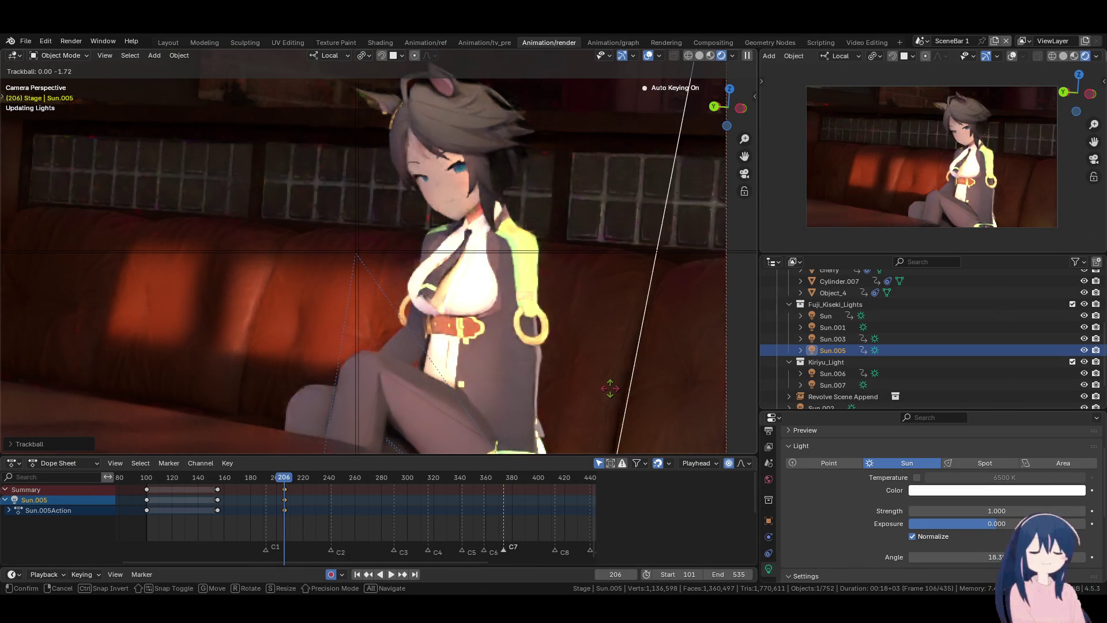
left_click(610, 390)
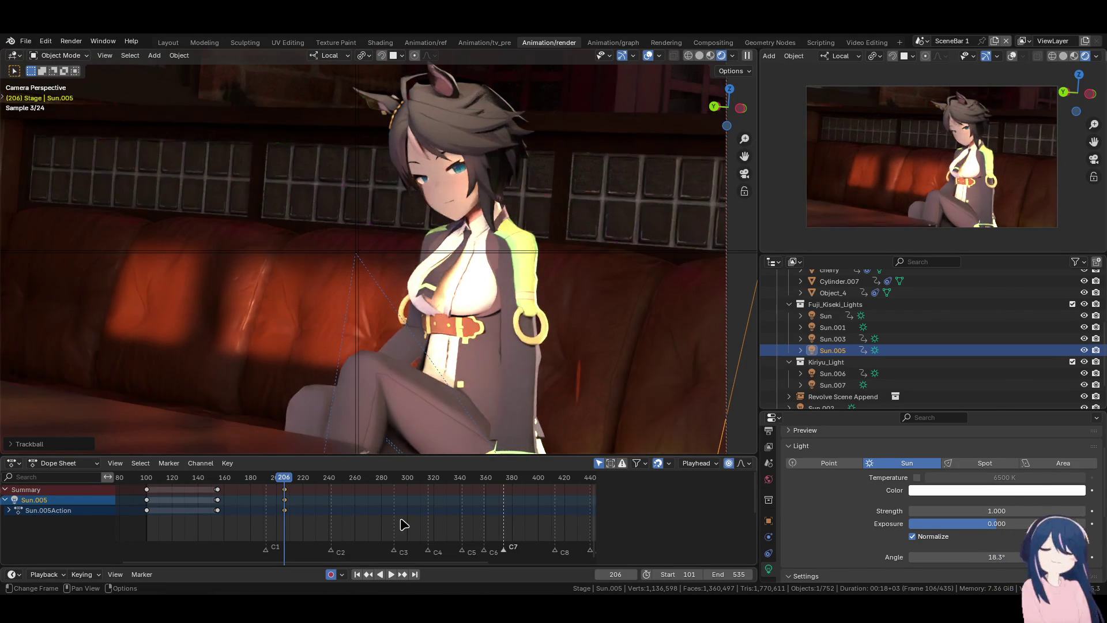
left_click(289, 497)
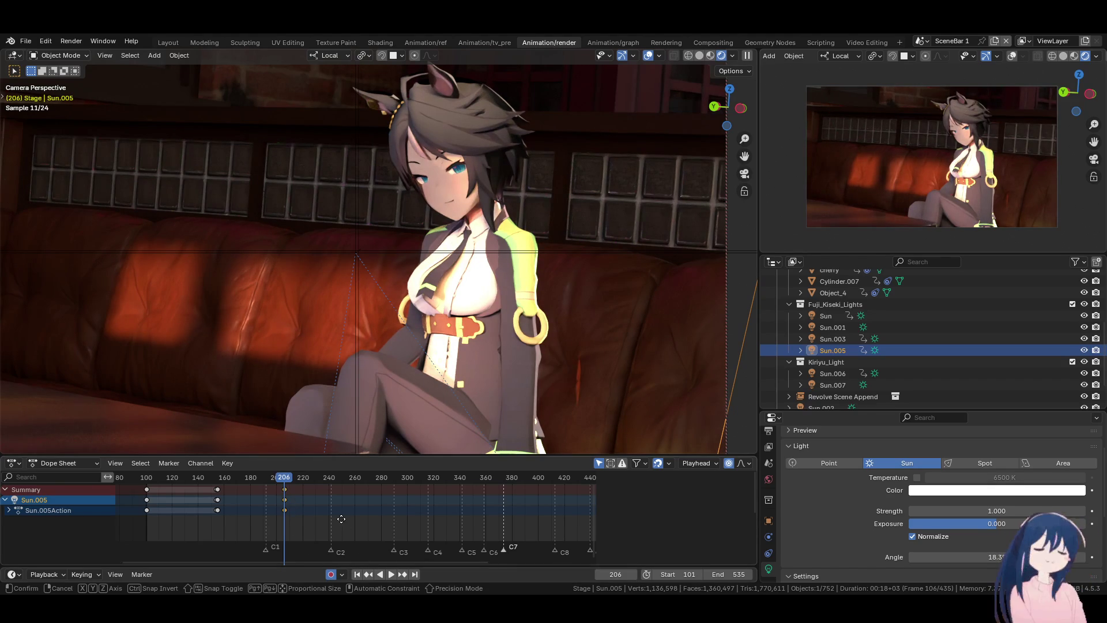
- Move Sun.005's keys to frame 192 and delete its older keys near frames 100 and 155
key("g")
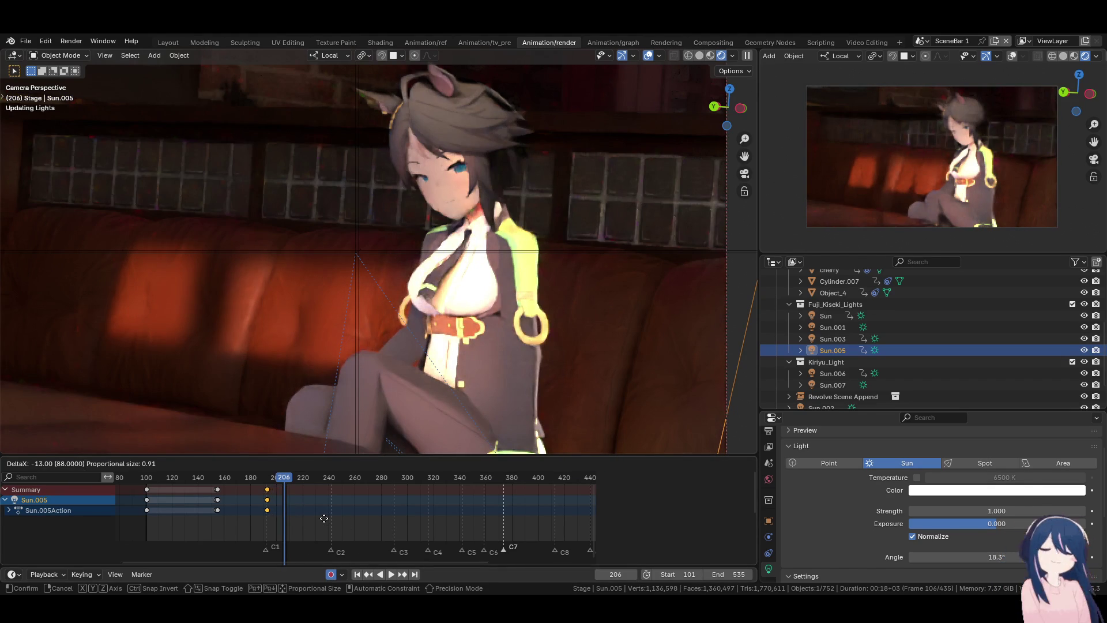
left_click(321, 520)
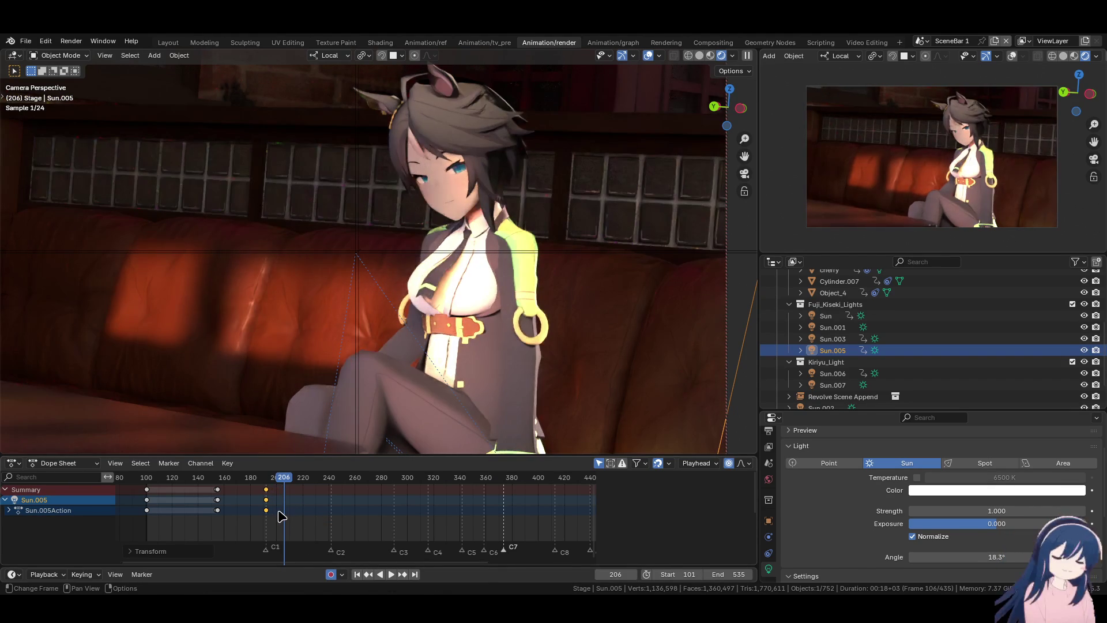
key("Down")
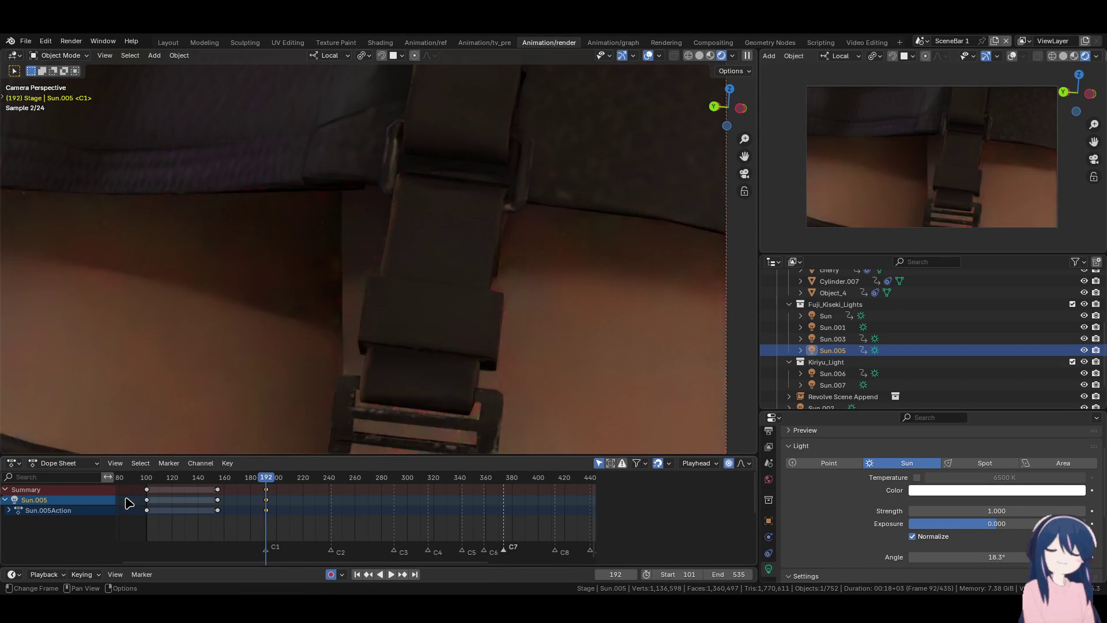
left_click_drag(128, 502, 234, 519)
key("x")
left_click(237, 518)
- Review the animation, then key a new Sun.005 rotation at frame 232
key("space")
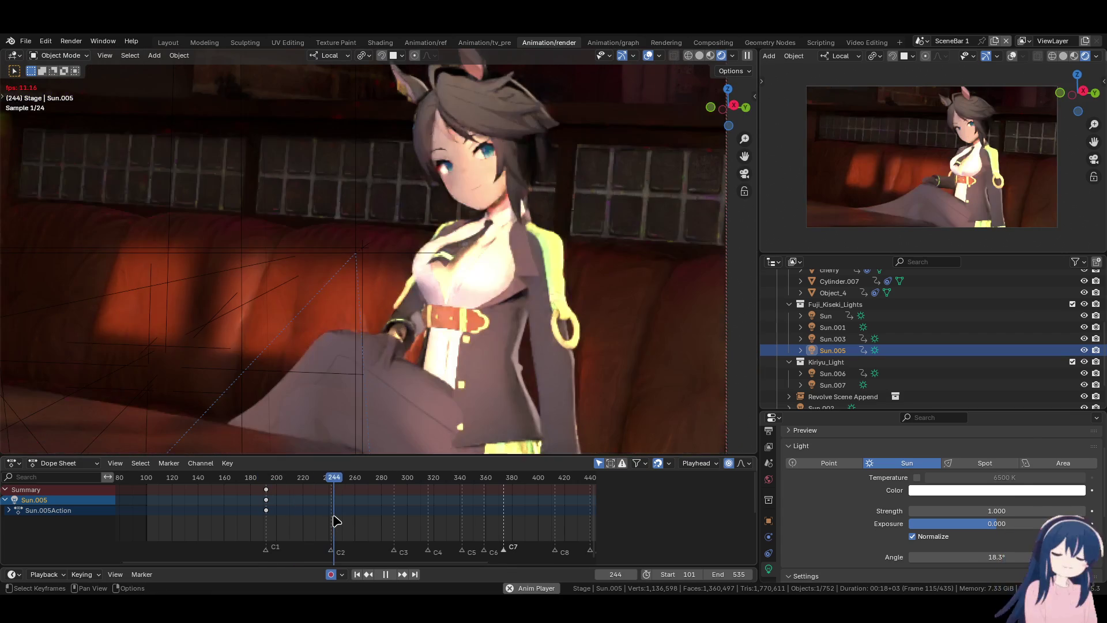
key("space")
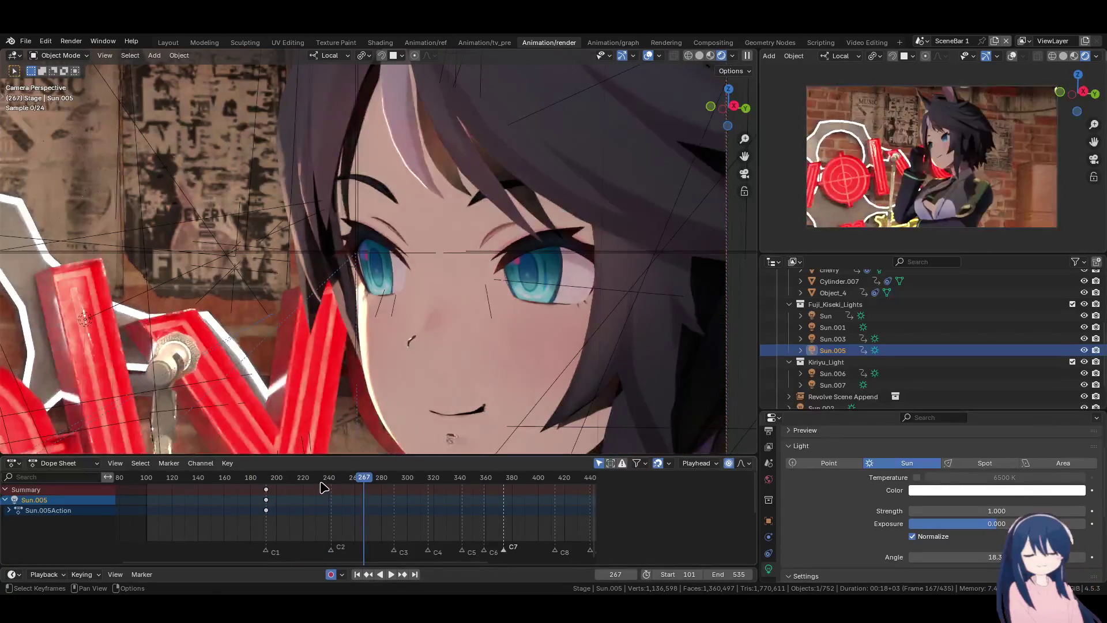
left_click(318, 478)
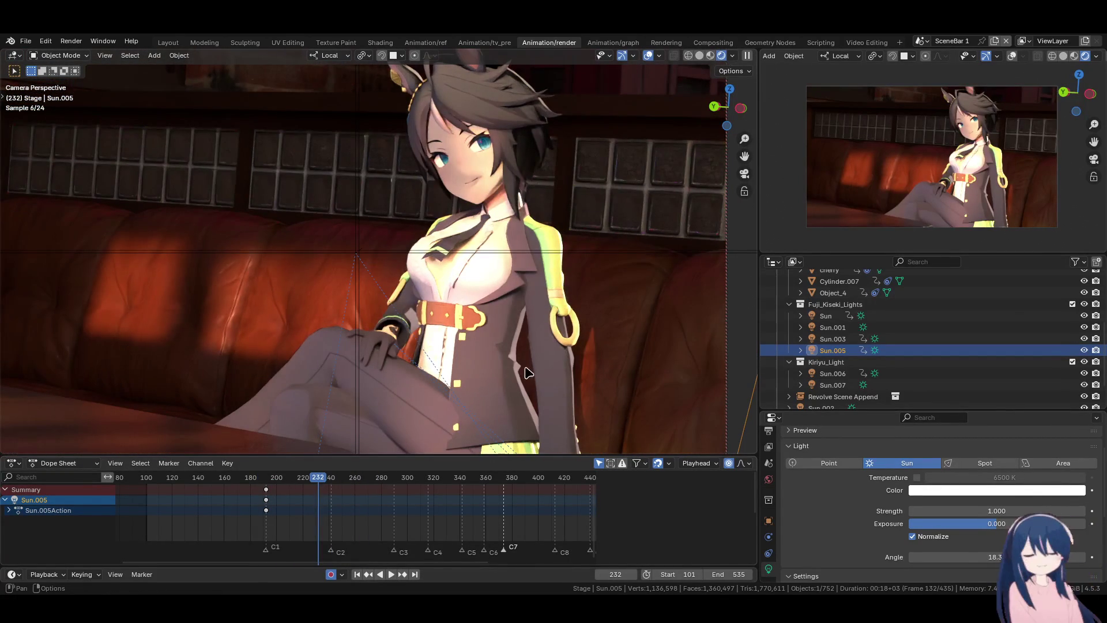
key("r")
key("r")
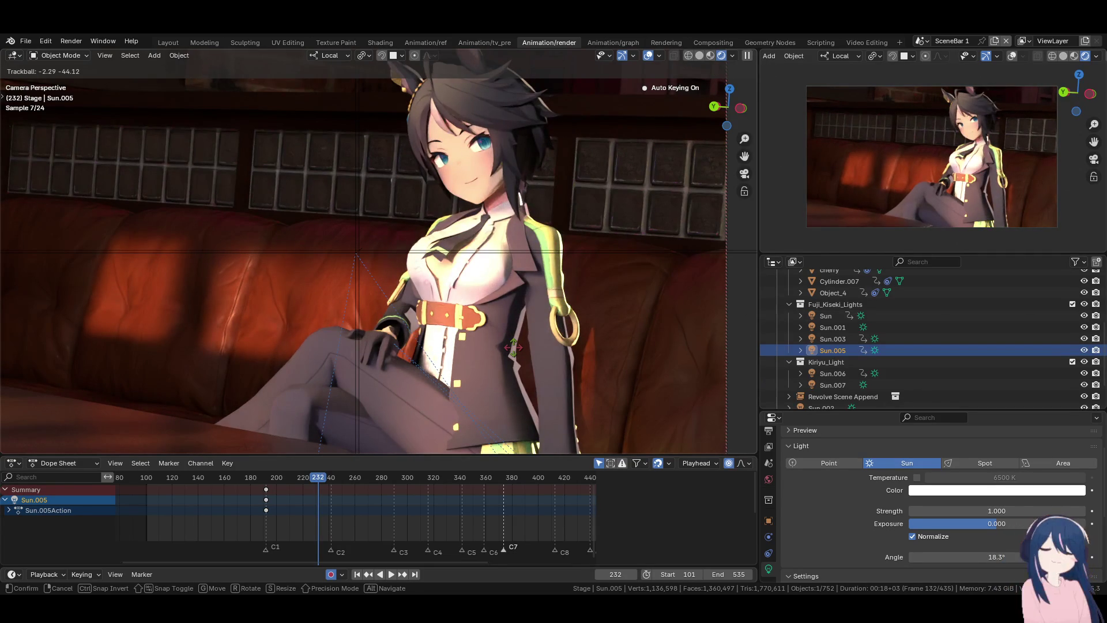
left_click(511, 348)
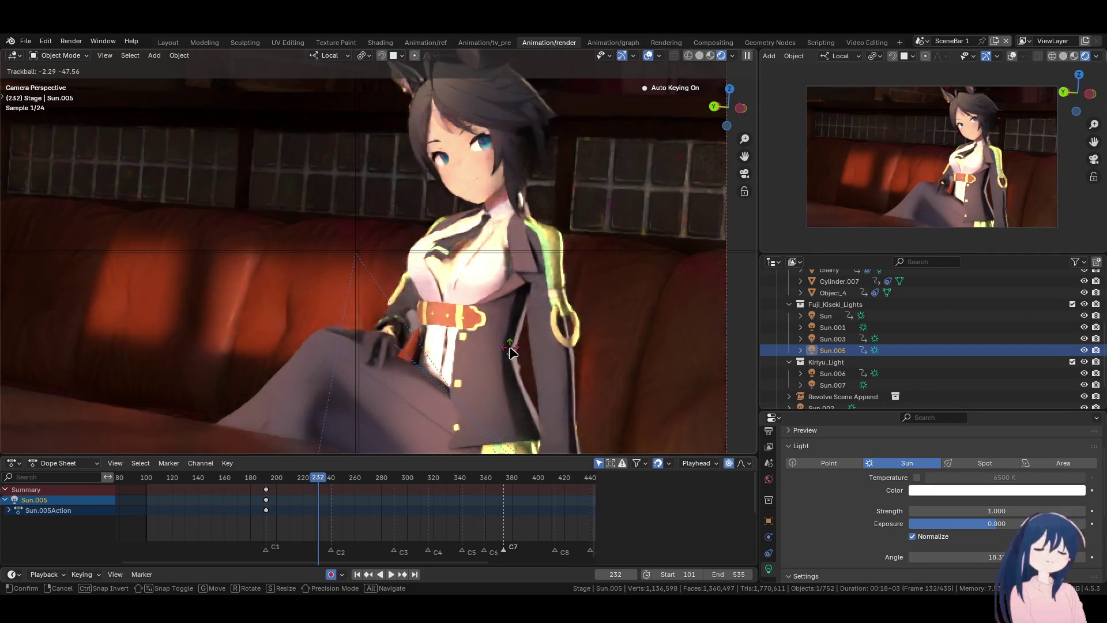
- Try a 1.5 strength on Sun.005, check frame 183, then undo the changes
left_click_drag(996, 510, 996, 510)
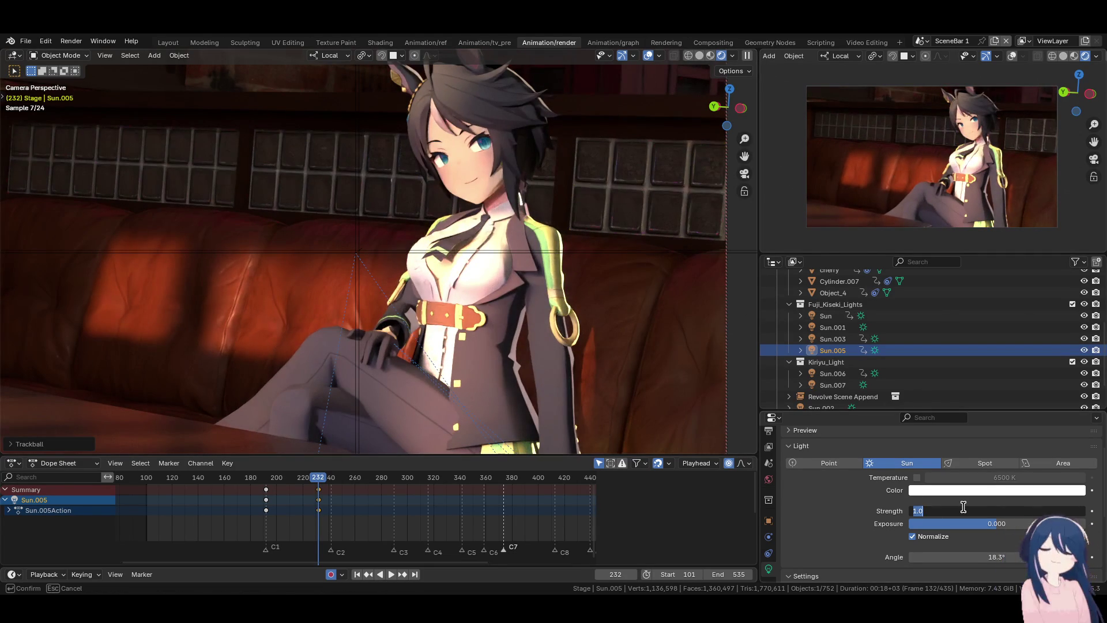
type("1.5")
key("Return")
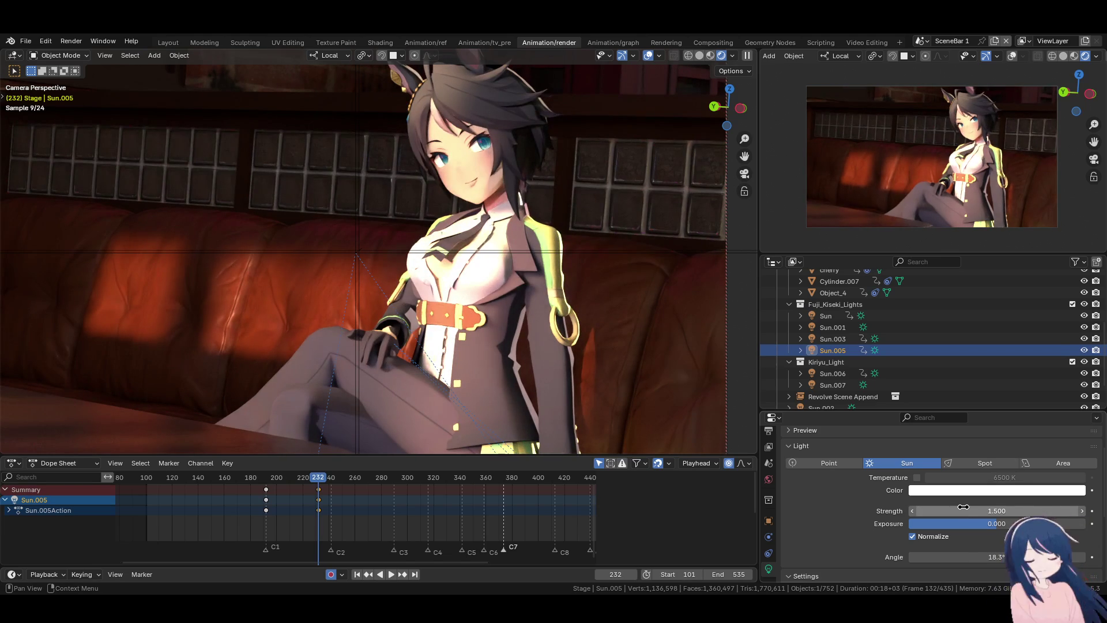
left_click(254, 484)
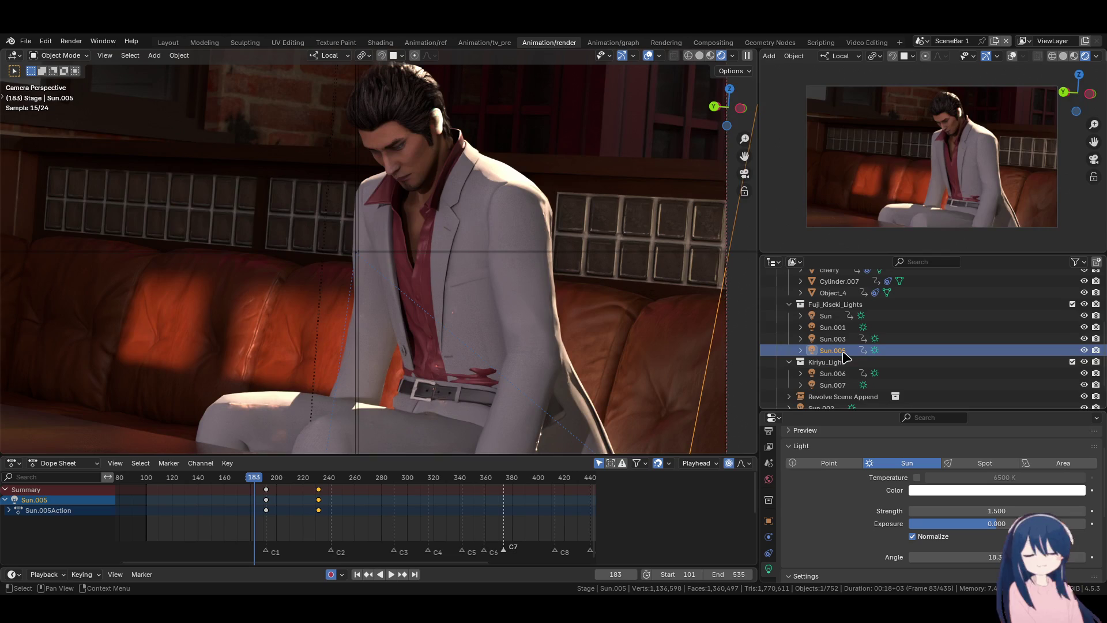
key("Up")
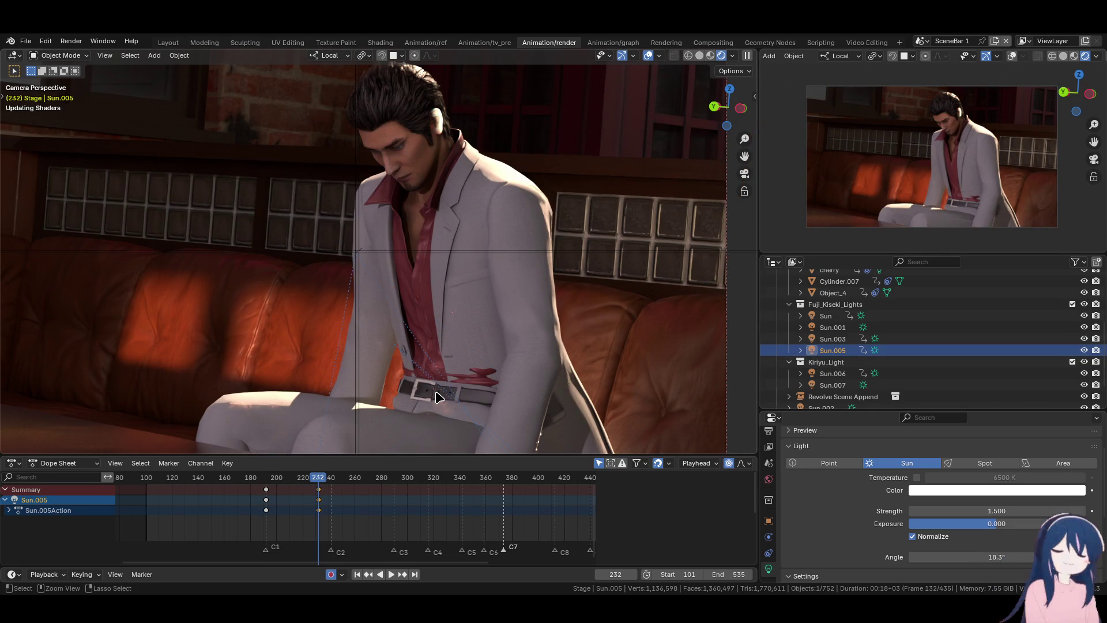
key("Down")
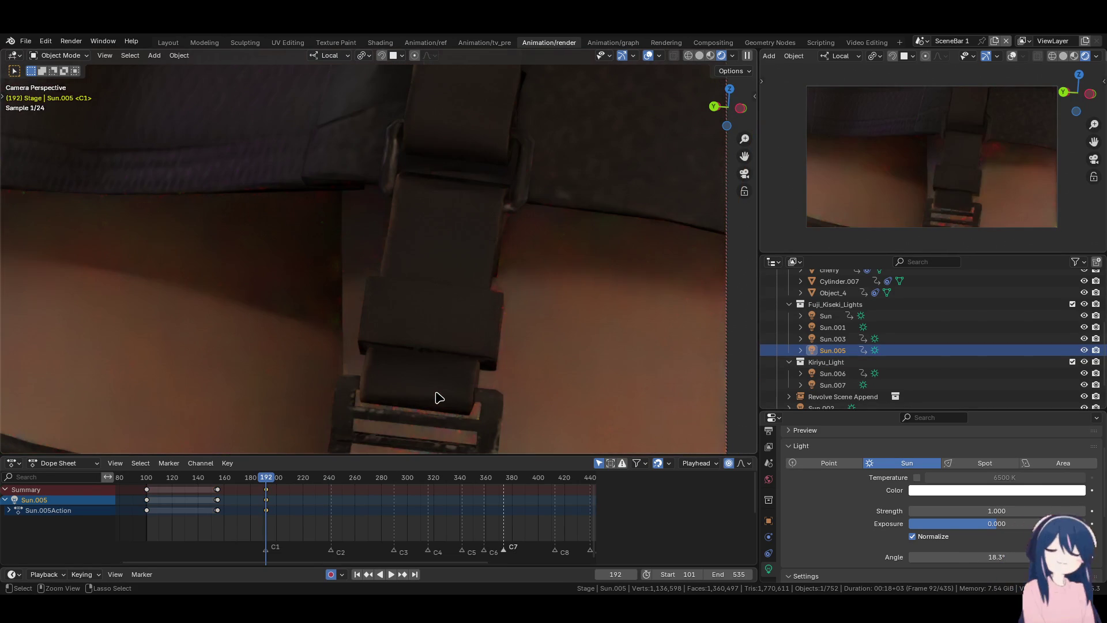
- Undo back to Sun.005 in Kiryu_Light at 0.526° angle, then duplicate it as Sun.004
key("space")
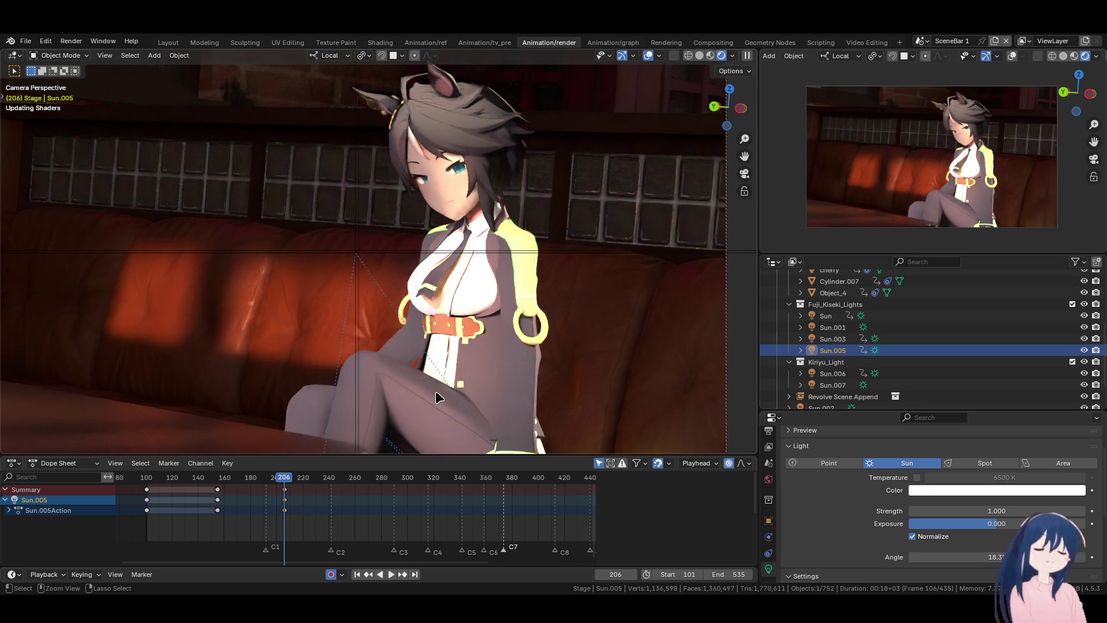
key("ctrl+z")
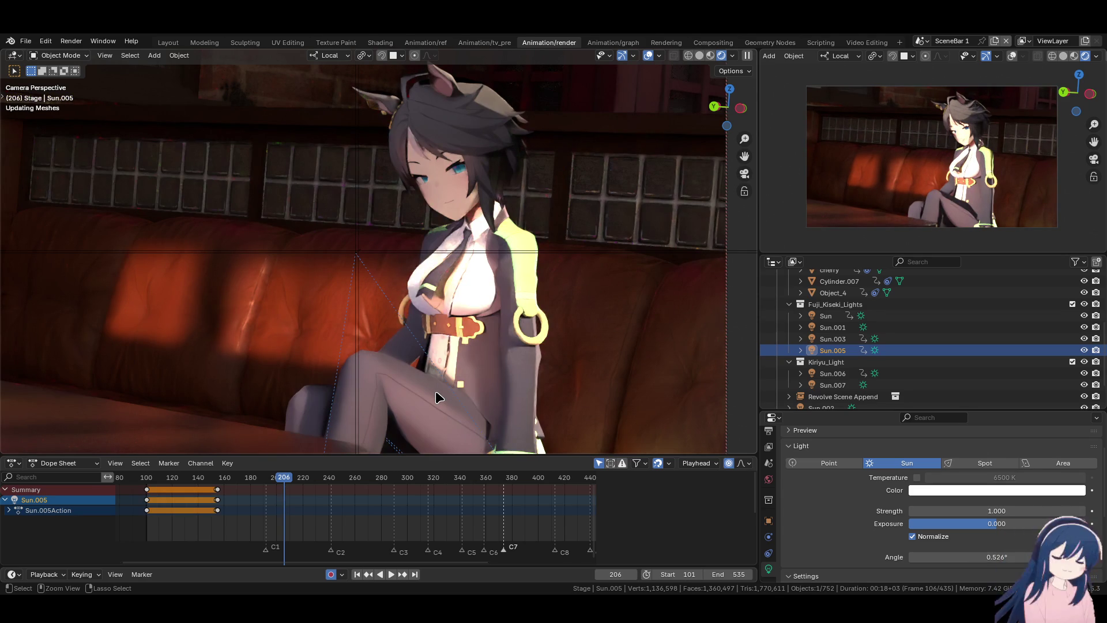
key("ctrl+z")
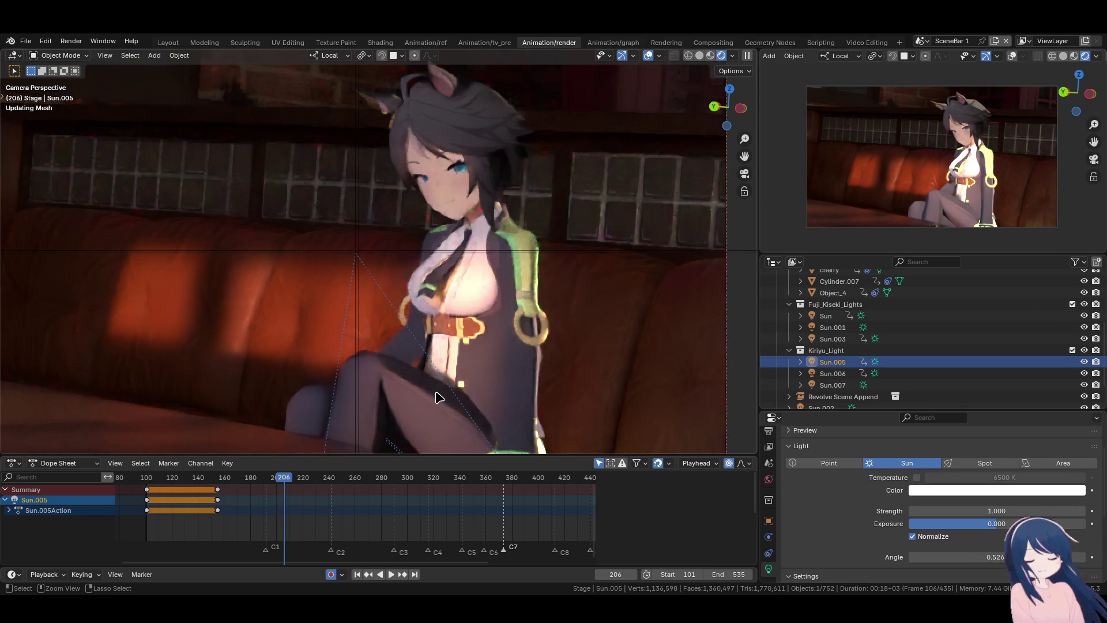
key("ctrl+z")
key("ctrl+shift+z")
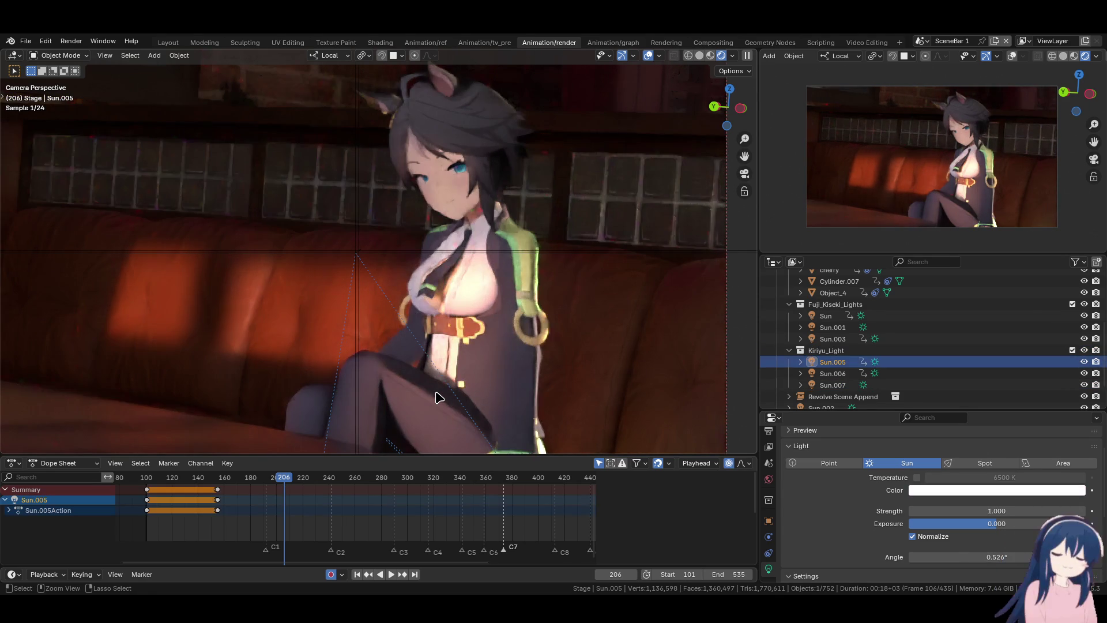
key("ctrl+z")
left_click(843, 362)
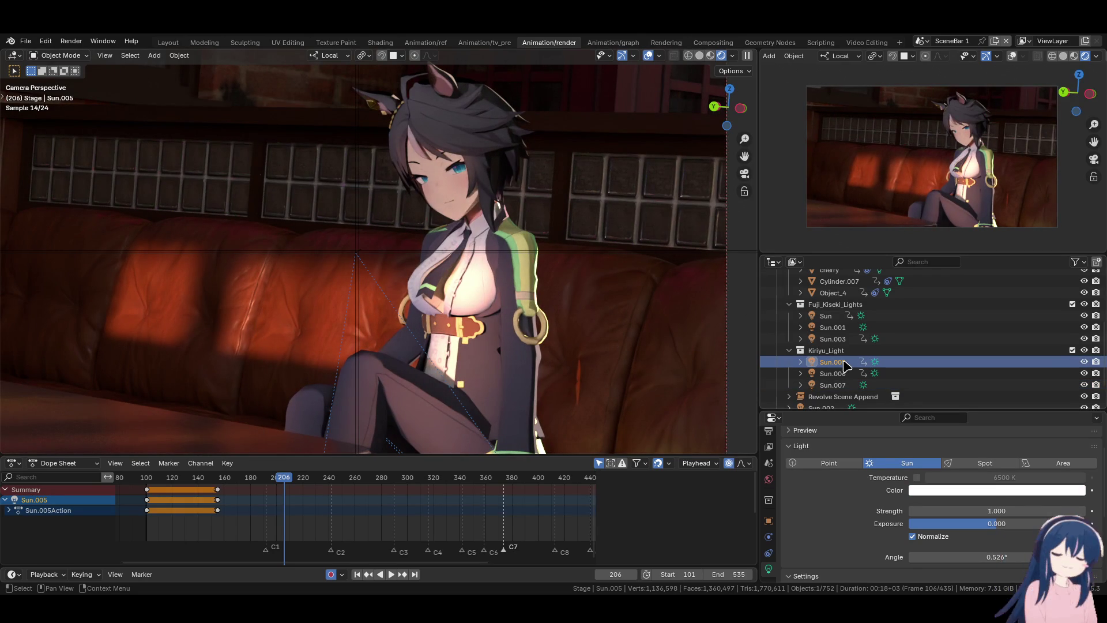
key("shift+d")
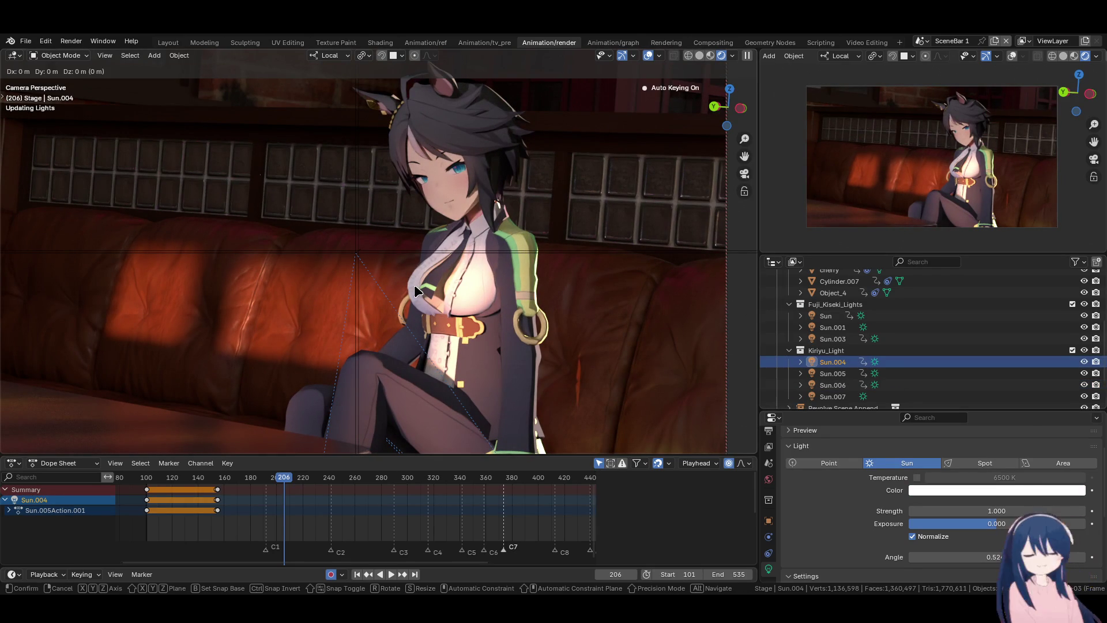
- Drop Sun.004 into Fuji_Kiseki_Lights and set its light and shadow linking to Fuji_Kiseki.002
left_click(414, 285)
left_click_drag(833, 362, 836, 339)
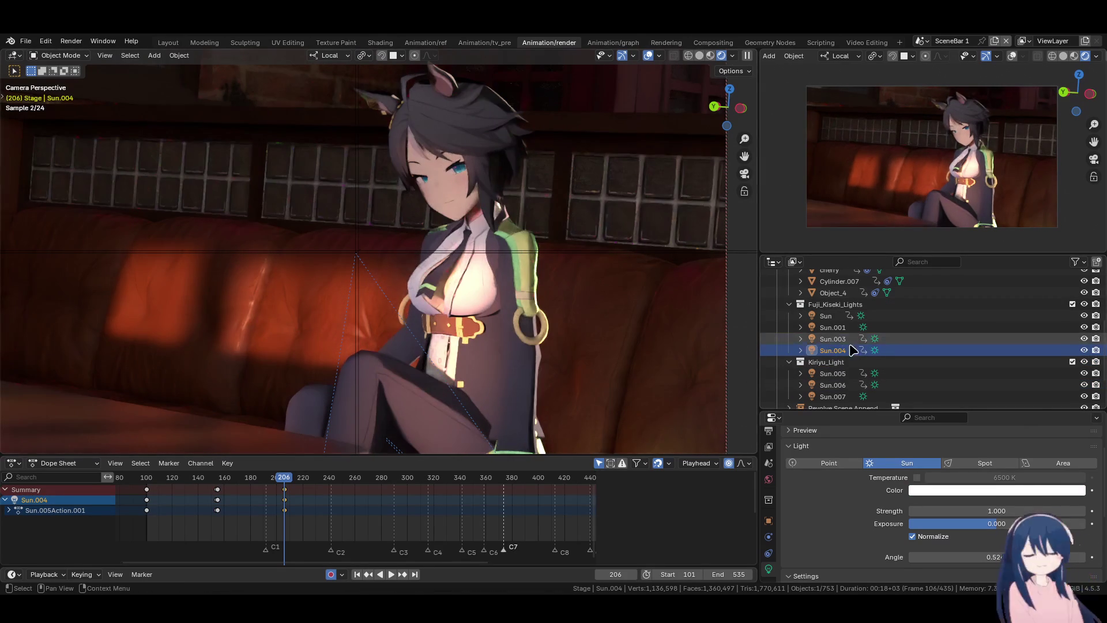
left_click(769, 520)
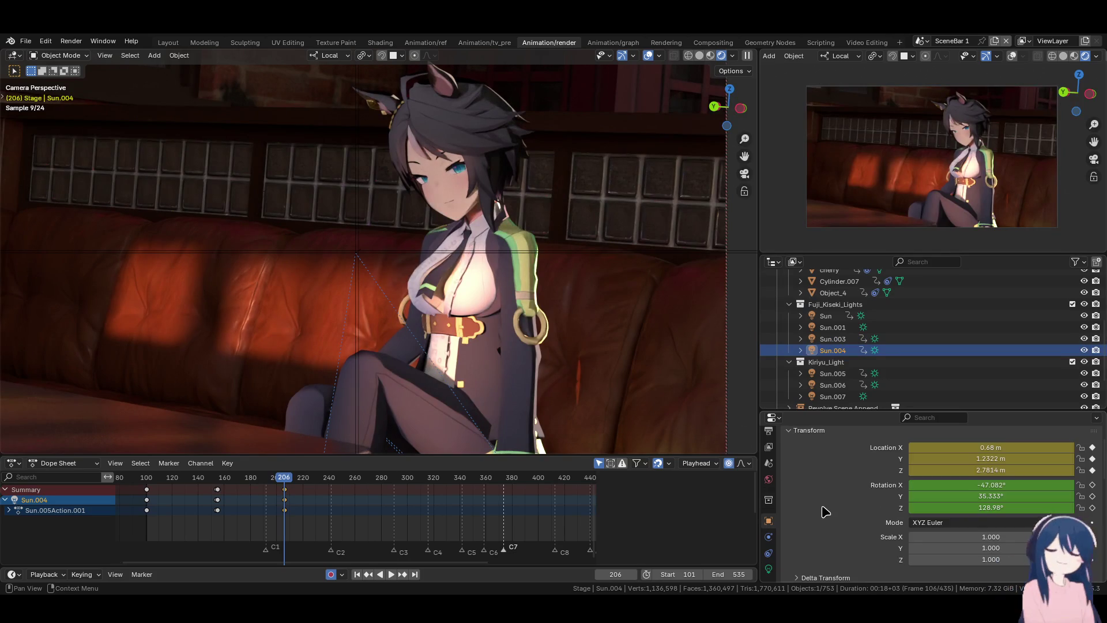
scroll(826, 511, "down", 8)
left_click(804, 487)
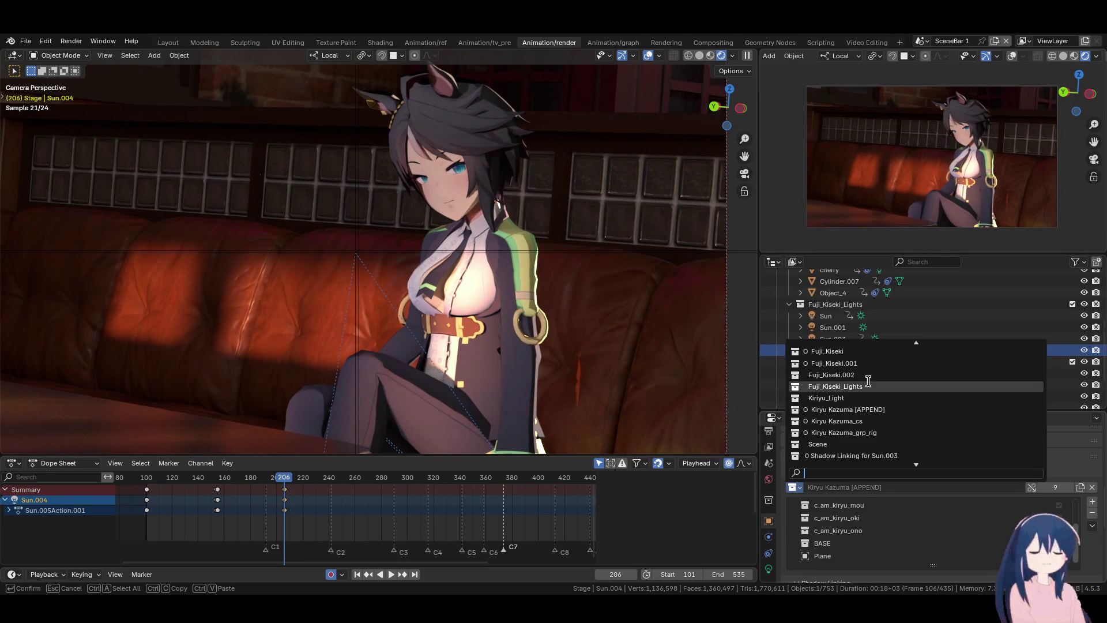
left_click(869, 375)
scroll(817, 533, "down", 4)
left_click(794, 508)
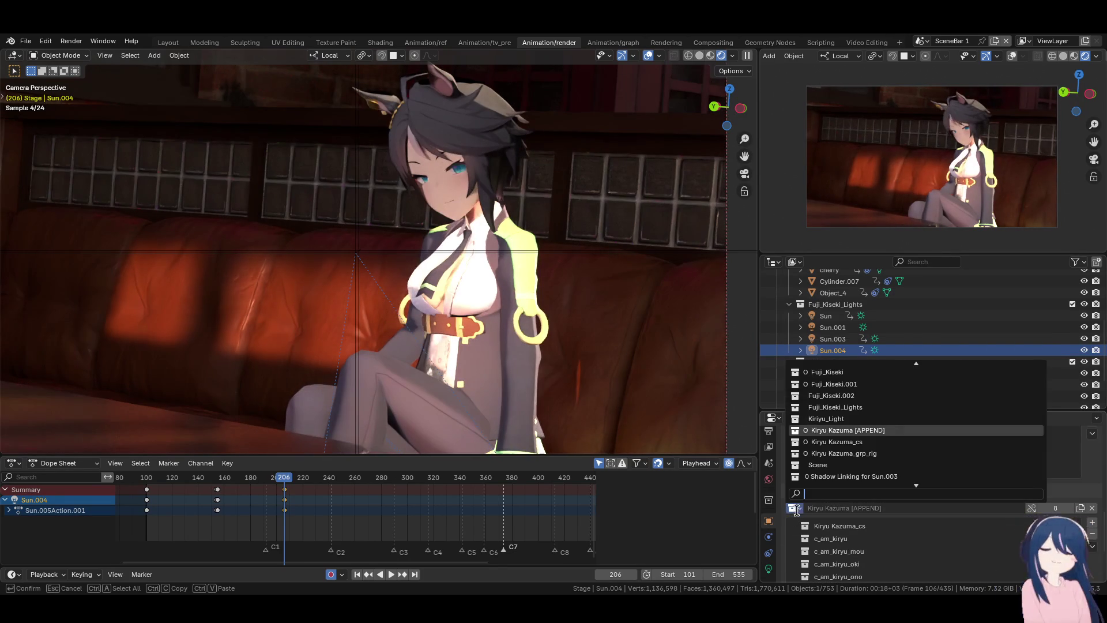
left_click(835, 397)
scroll(828, 527, "up", 4)
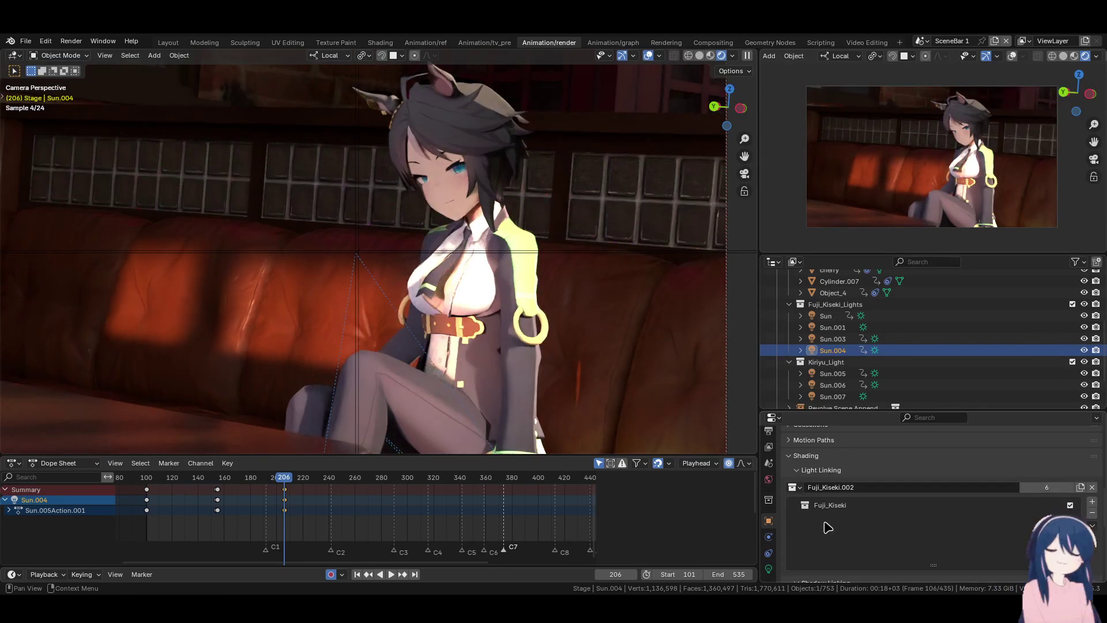
left_click(252, 478)
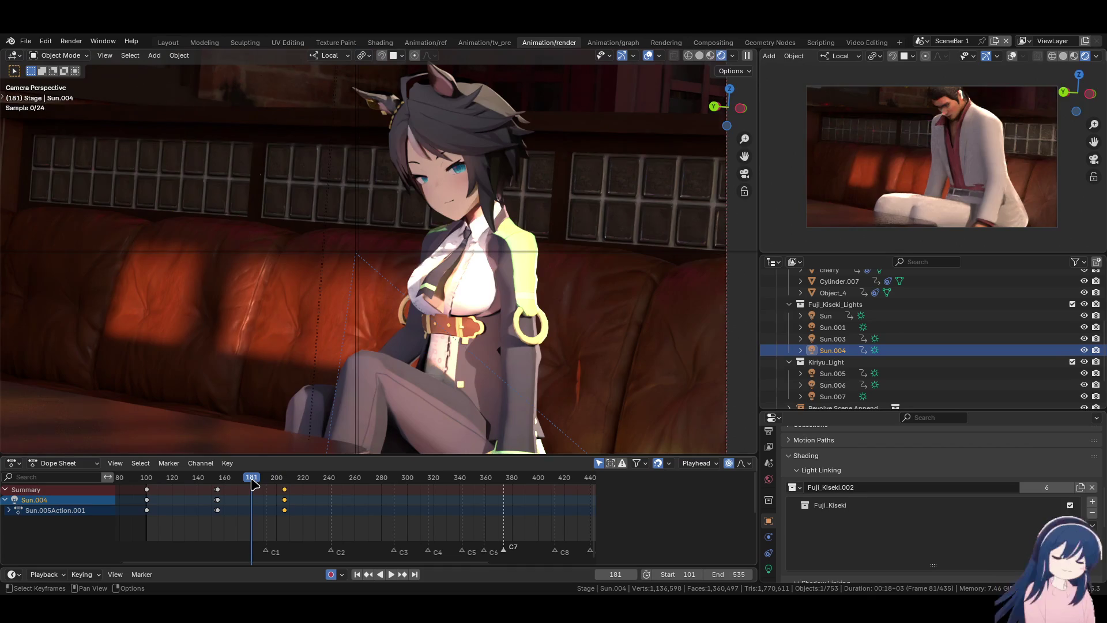
- At frame 206, rotate Sun.004 twice to re-aim it onto the seated girl
left_click(284, 489)
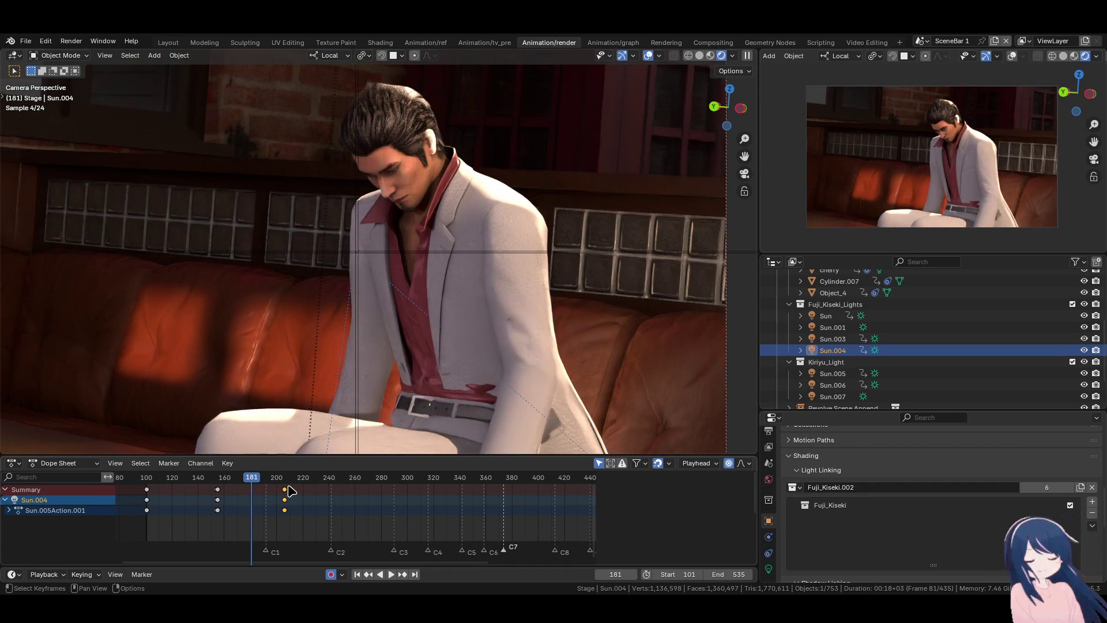
key("Up")
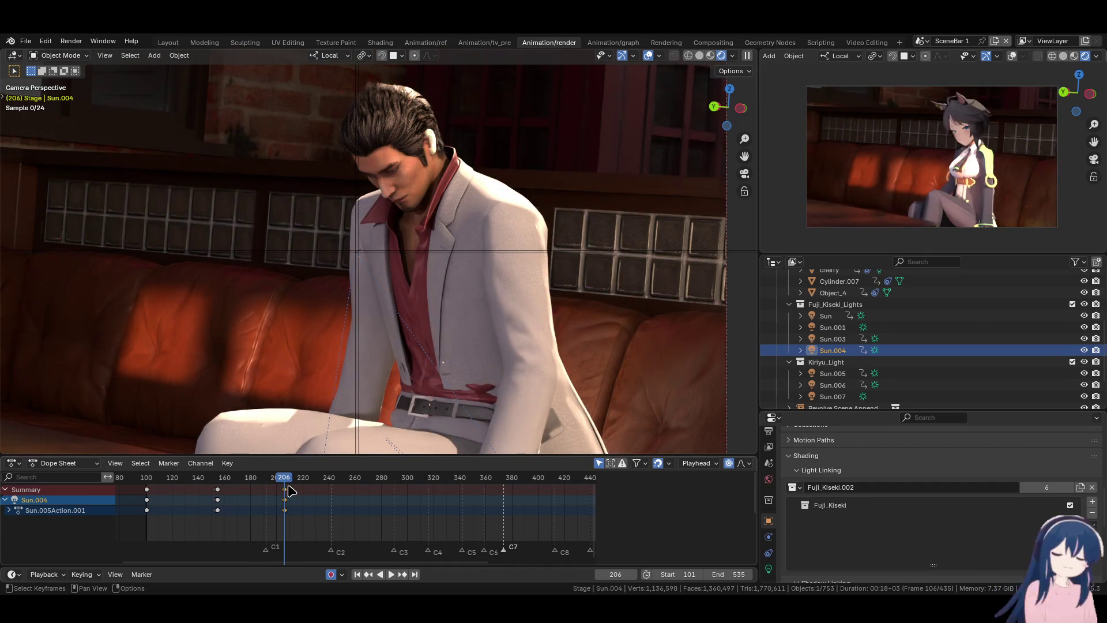
key("r")
key("r")
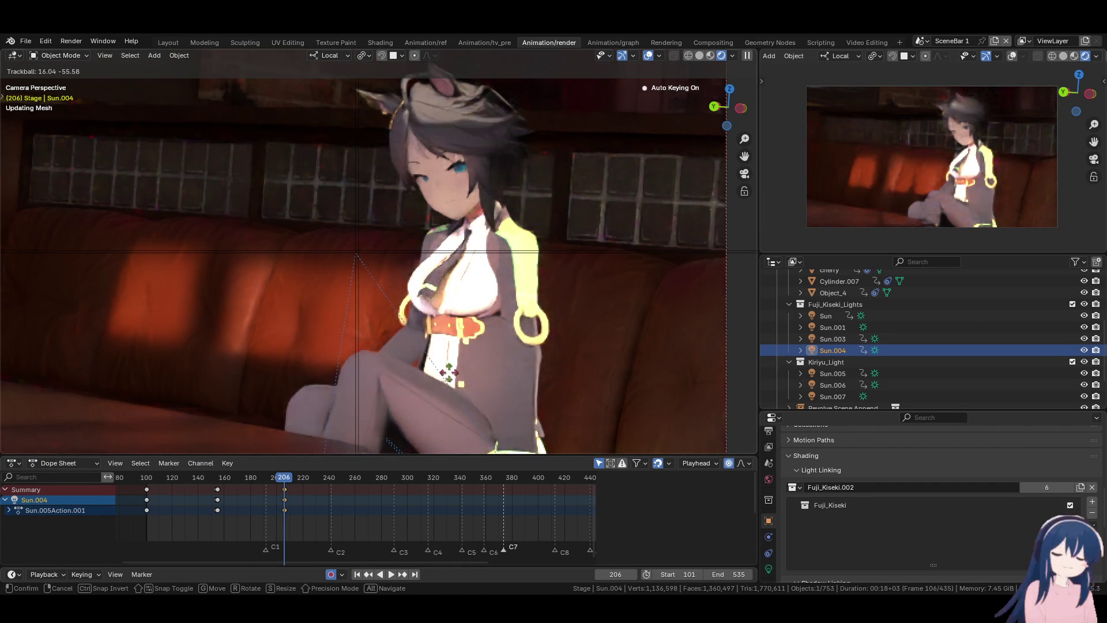
left_click(451, 384)
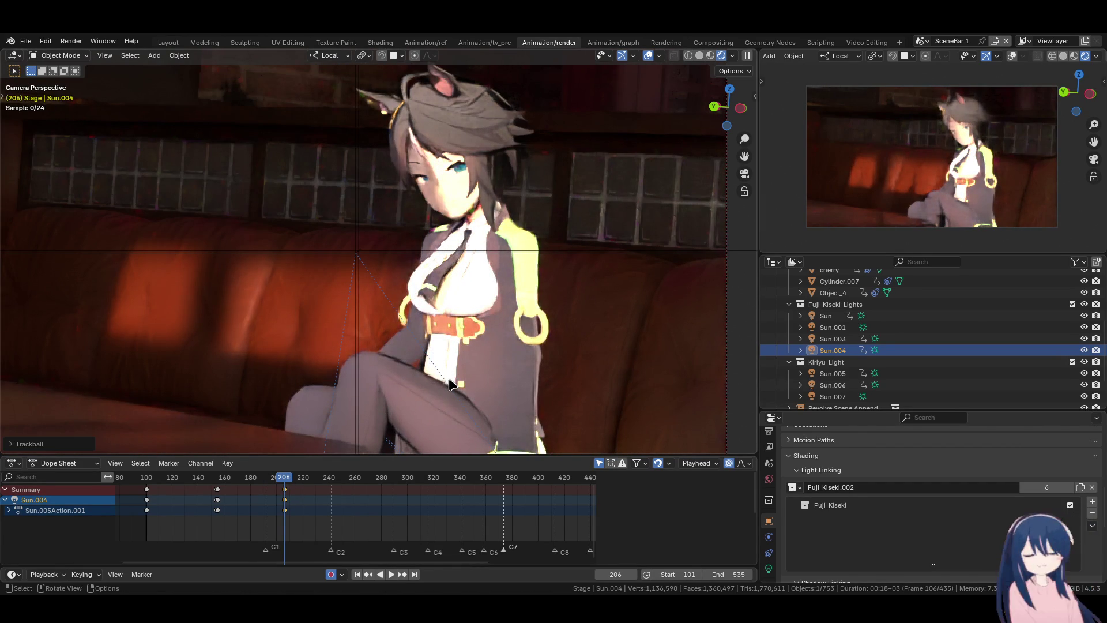
key("r")
key("r")
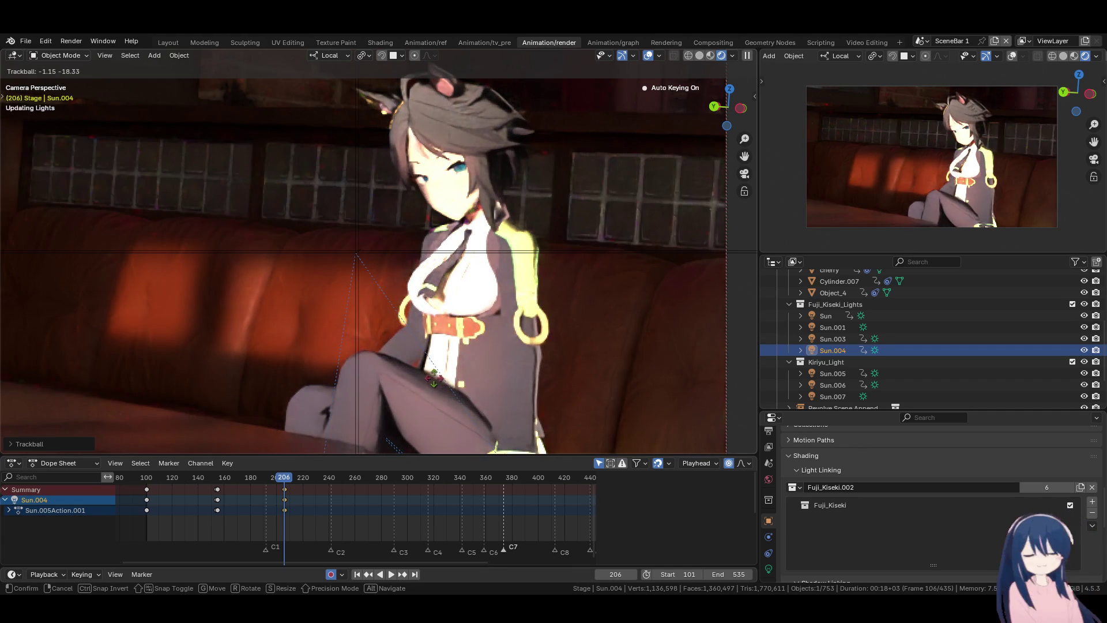
left_click(433, 381)
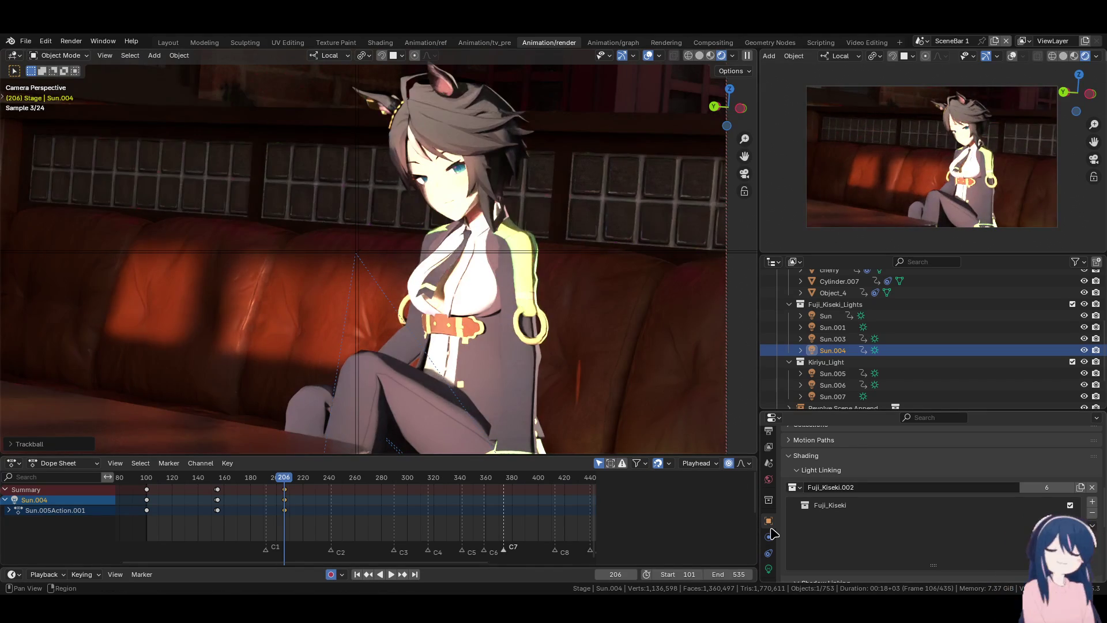
- Give Sun.004 a 20.4° angle, strength 1.5 and colour brightness 6.8
left_click(768, 553)
left_click(769, 569)
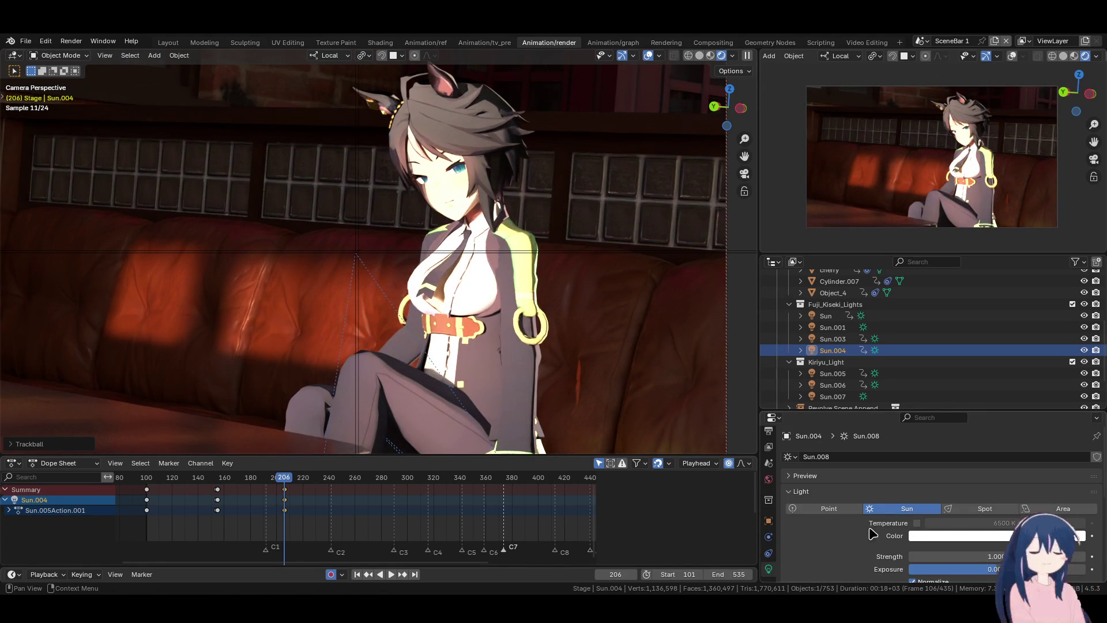
scroll(872, 535, "down", 3)
left_click_drag(975, 533, 1006, 533)
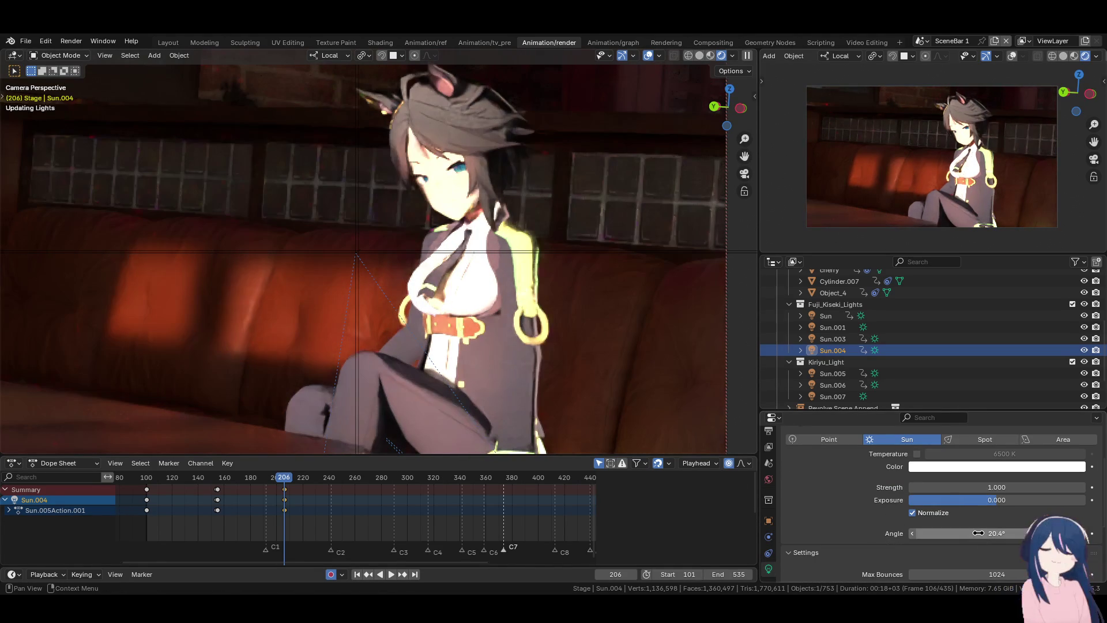
left_click(986, 487)
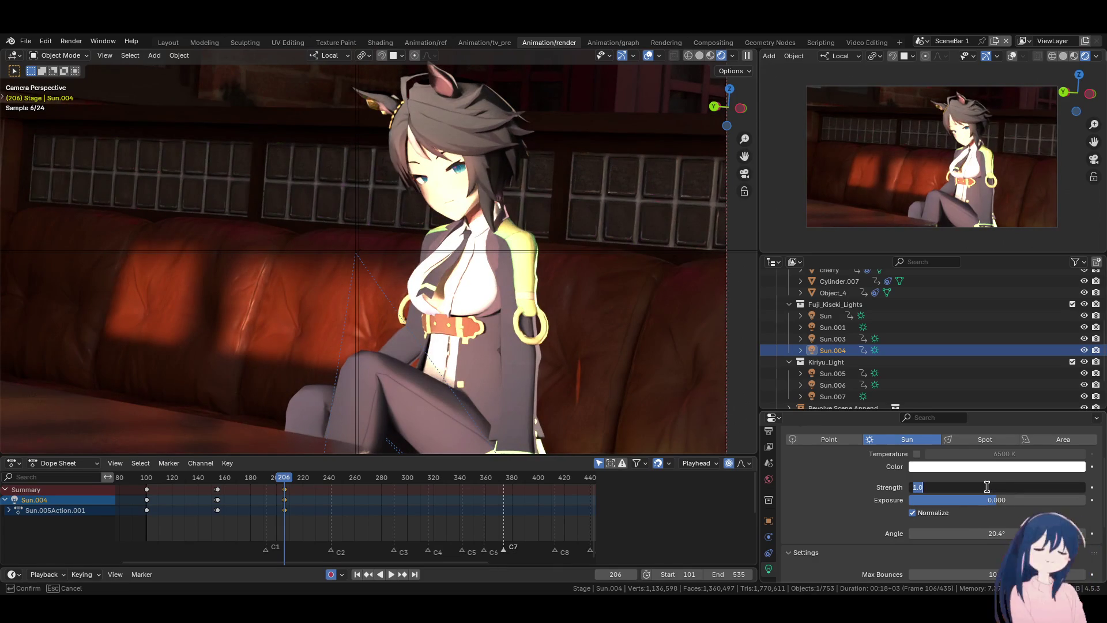
type("1.5")
key("Return")
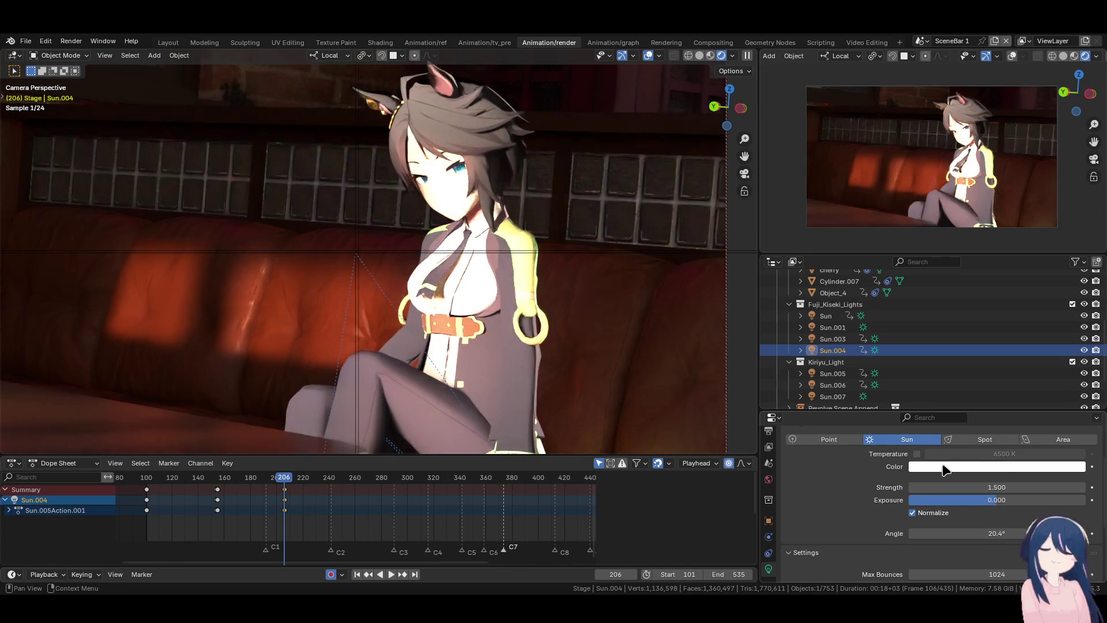
left_click(1032, 465)
left_click_drag(1076, 432, 1047, 432)
- Rotate Sun.004 twice more to refine the light direction
key("r")
key("r")
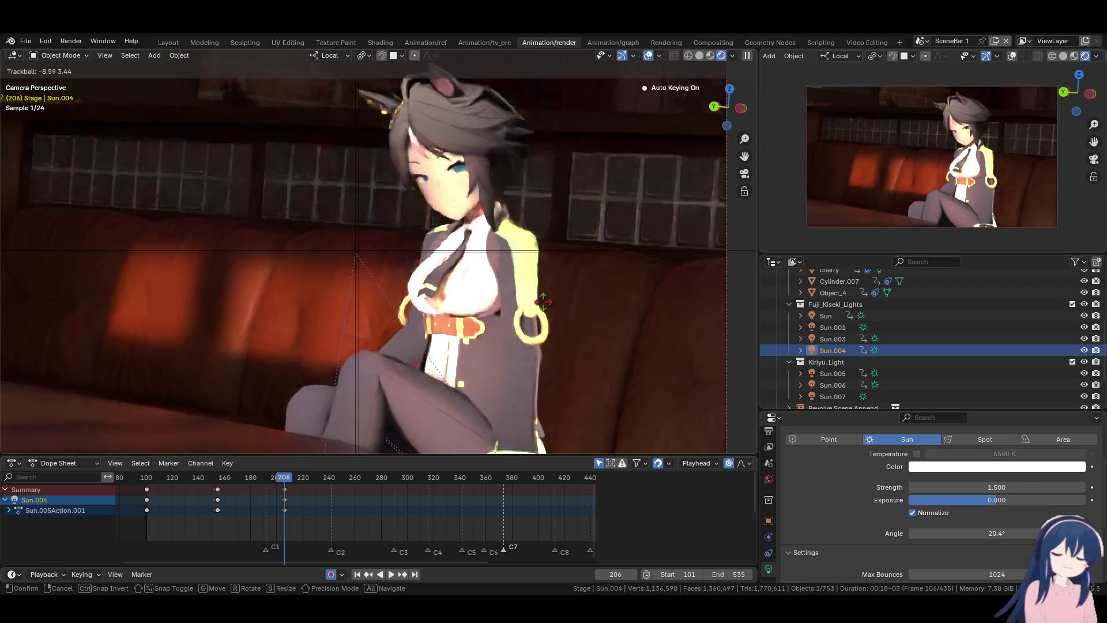
left_click(540, 302)
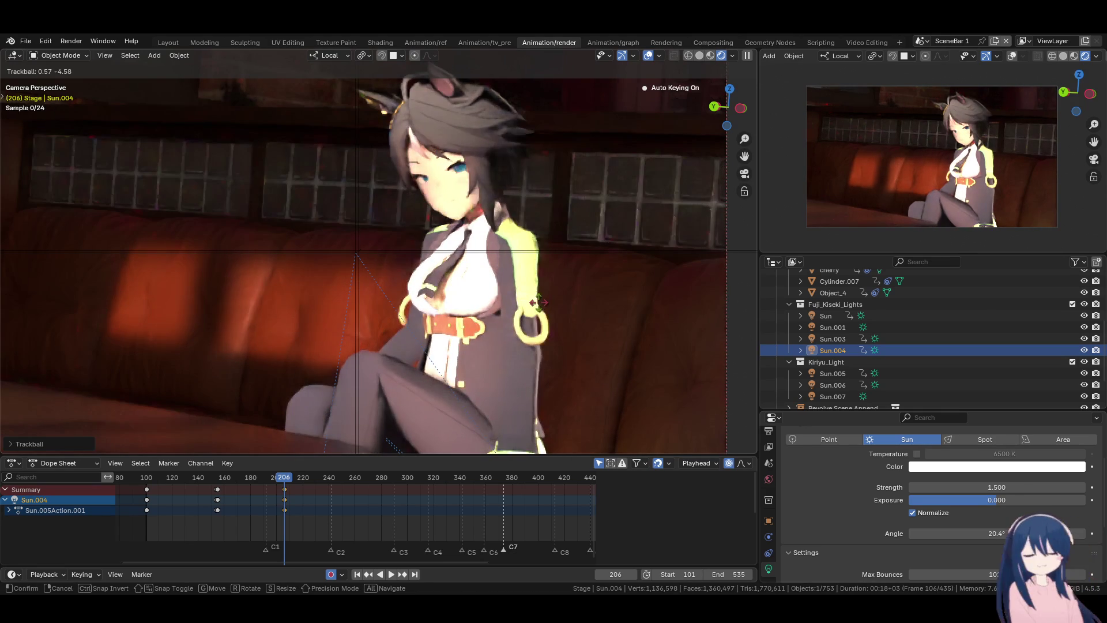
left_click(548, 308)
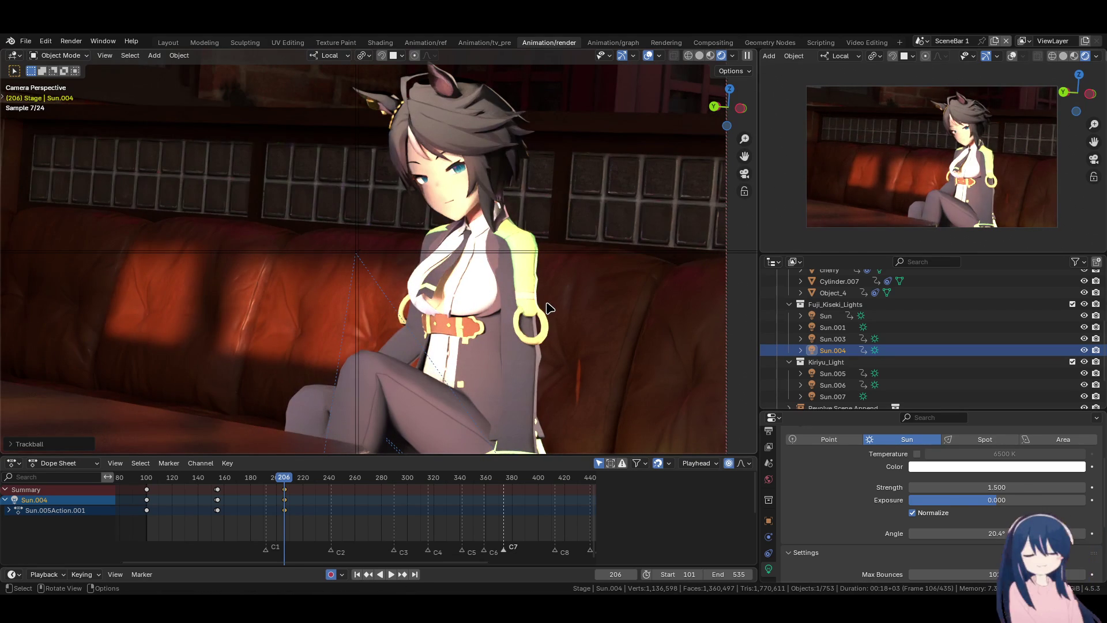
key("r")
key("r")
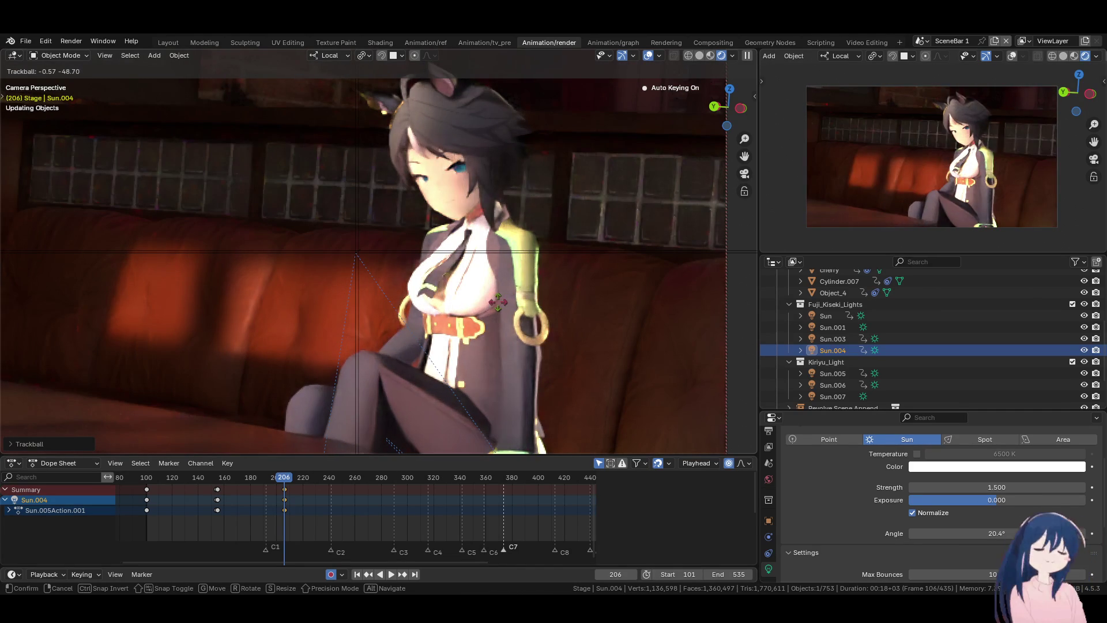
left_click(498, 302)
- Set Sun.004's strength to 0.5, then 0.800, and rotate it once more
left_click(982, 485)
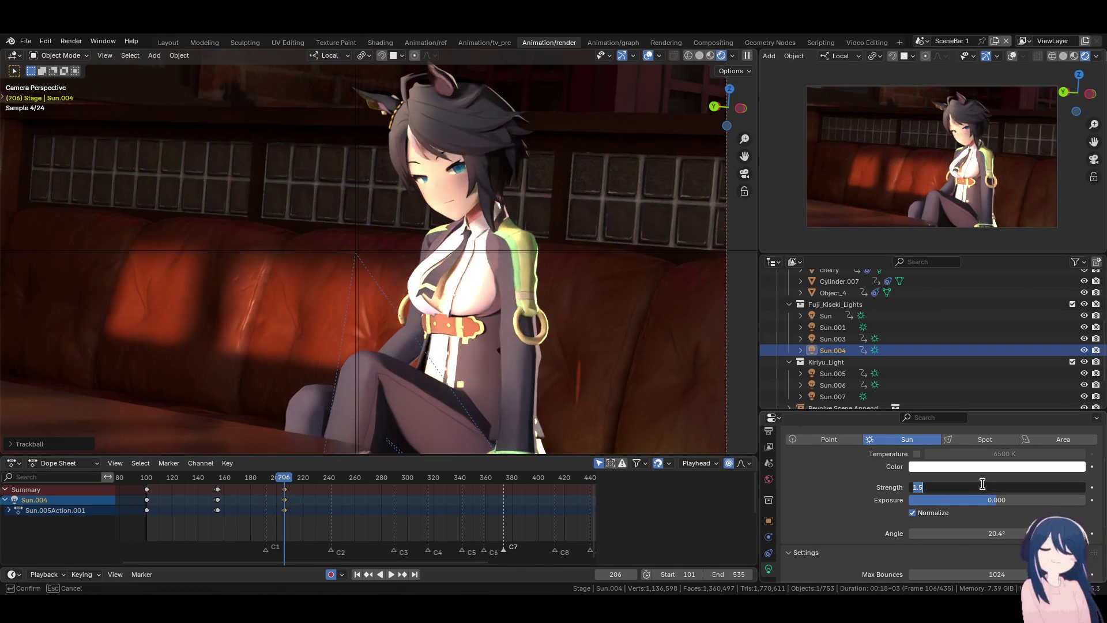
type("0.5")
key("Return")
left_click(982, 485)
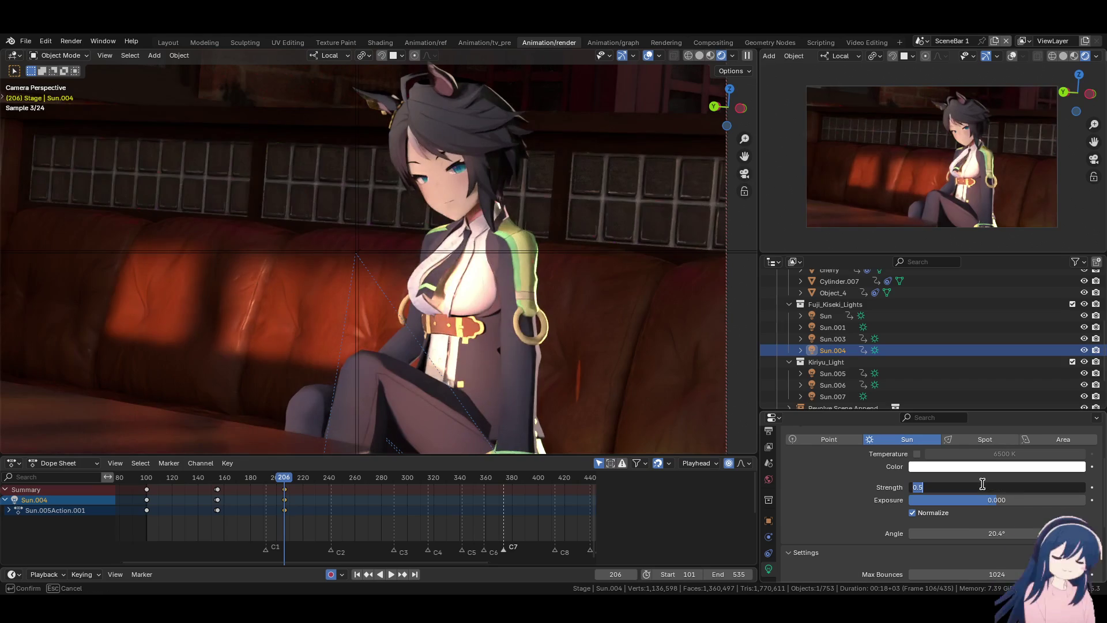
key("Return")
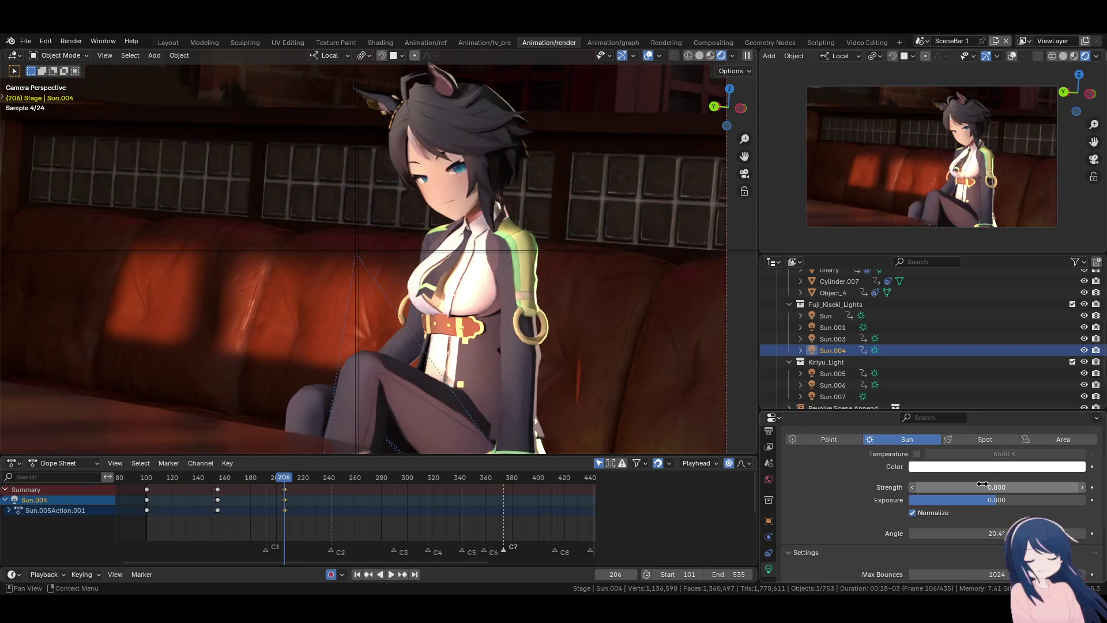
key("Return")
key("r")
key("r")
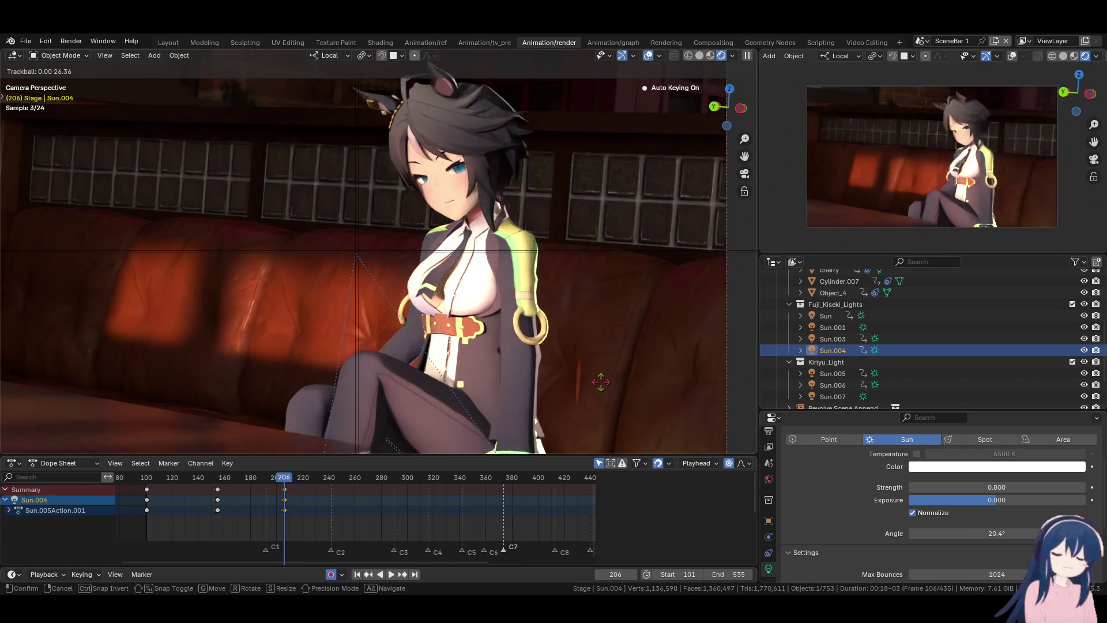
left_click(602, 384)
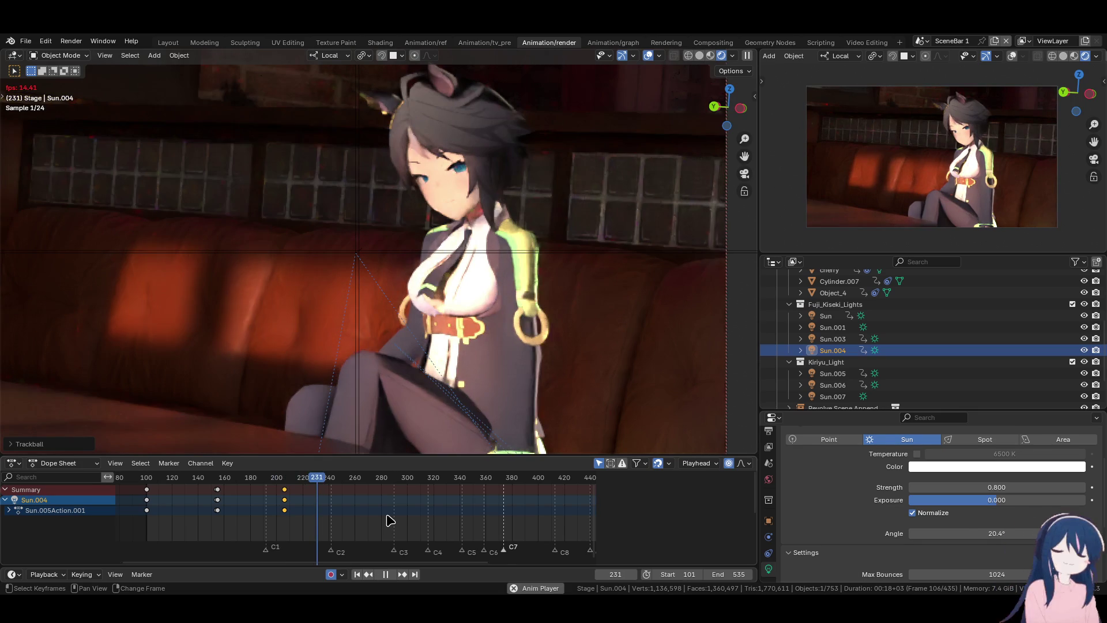
- Stop at frame 240 and key a new Sun.004 rotation there
key("space")
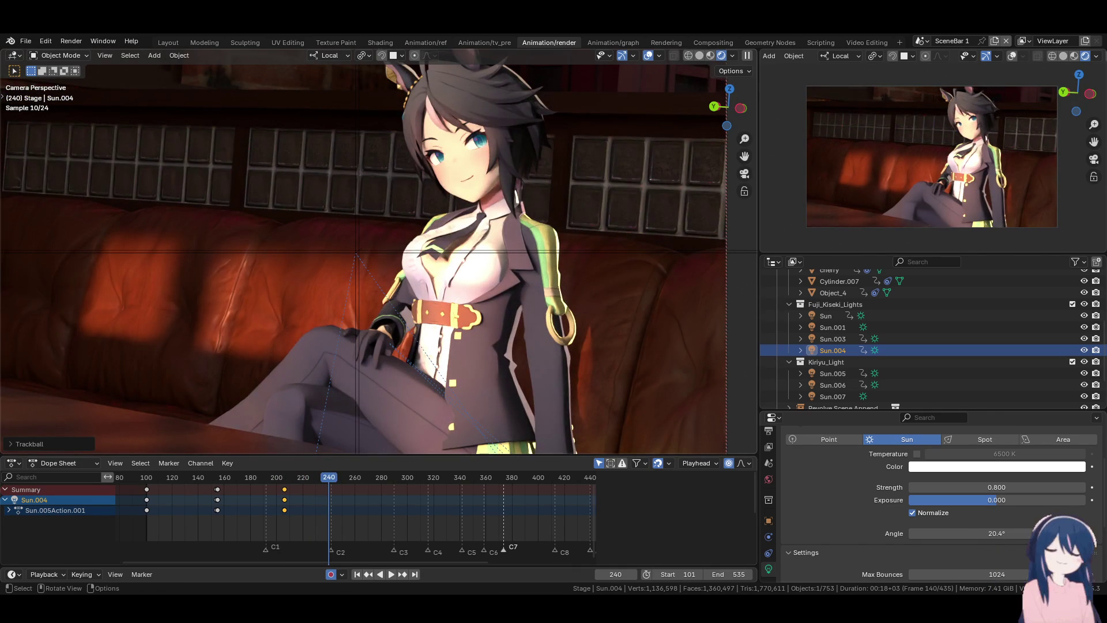
key("r")
key("r")
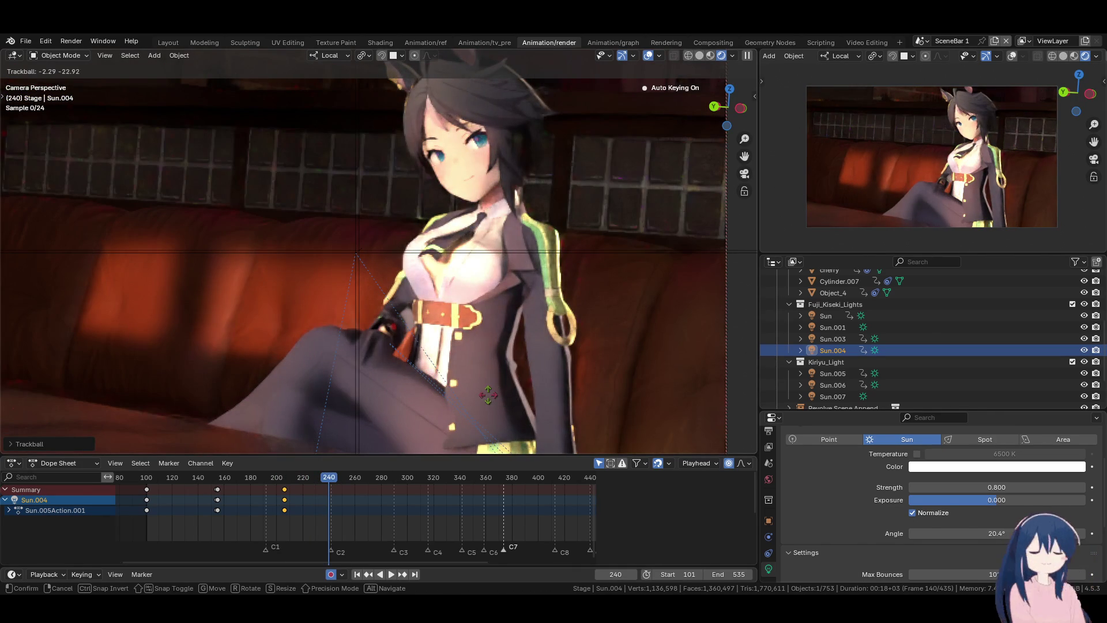
left_click(543, 395)
key("r")
key("r")
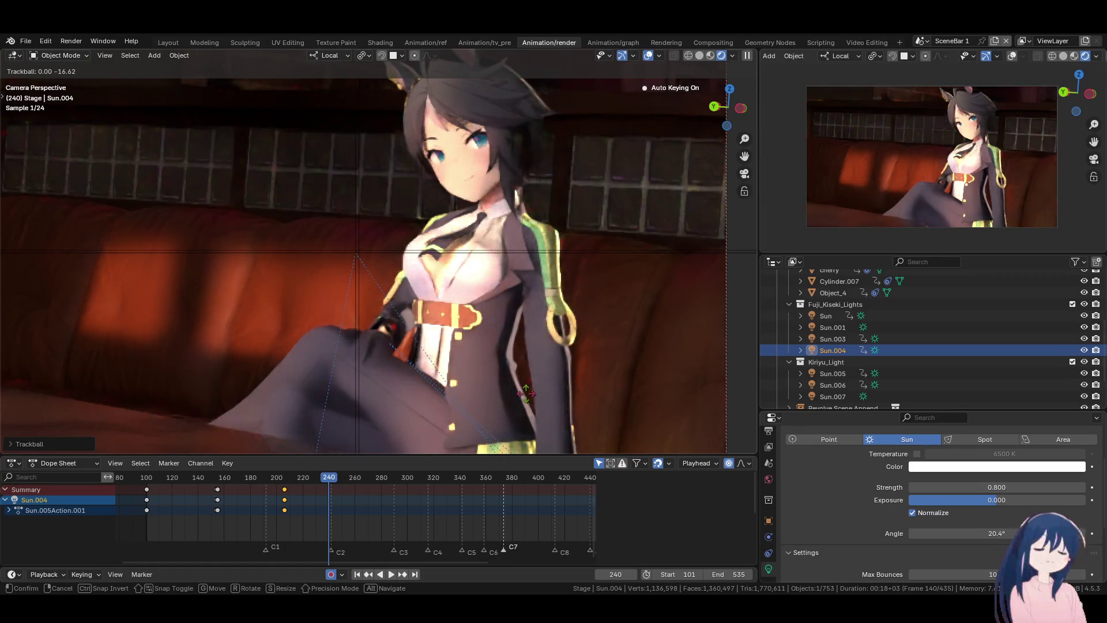
left_click(526, 393)
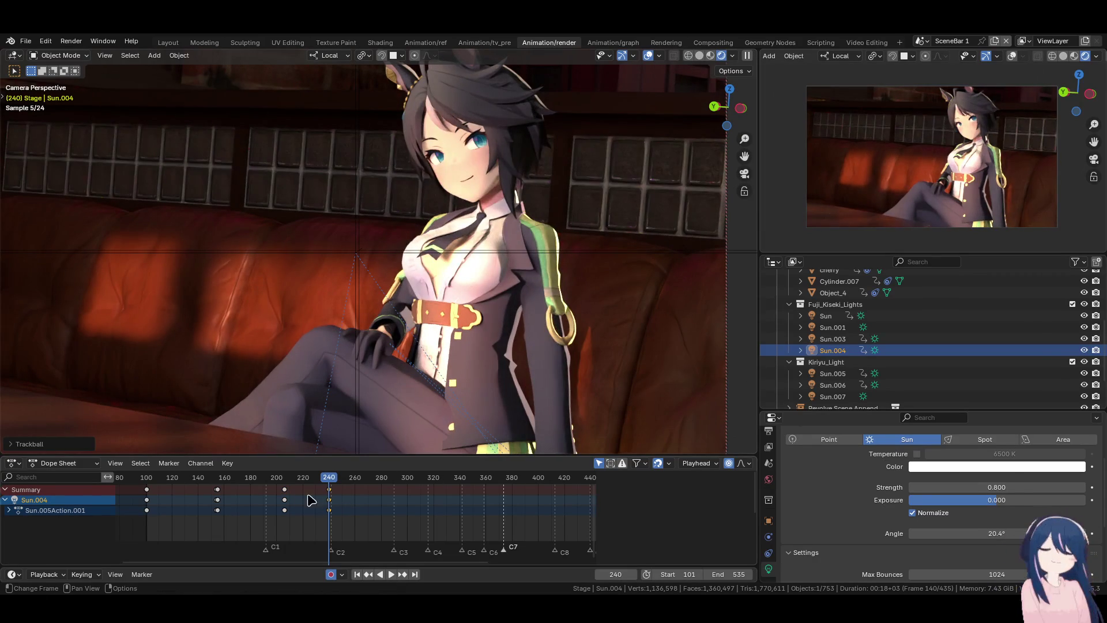
- Replay from frame 101, stop at 211, and switch to Material Preview shading
key("shift+Left")
key("space")
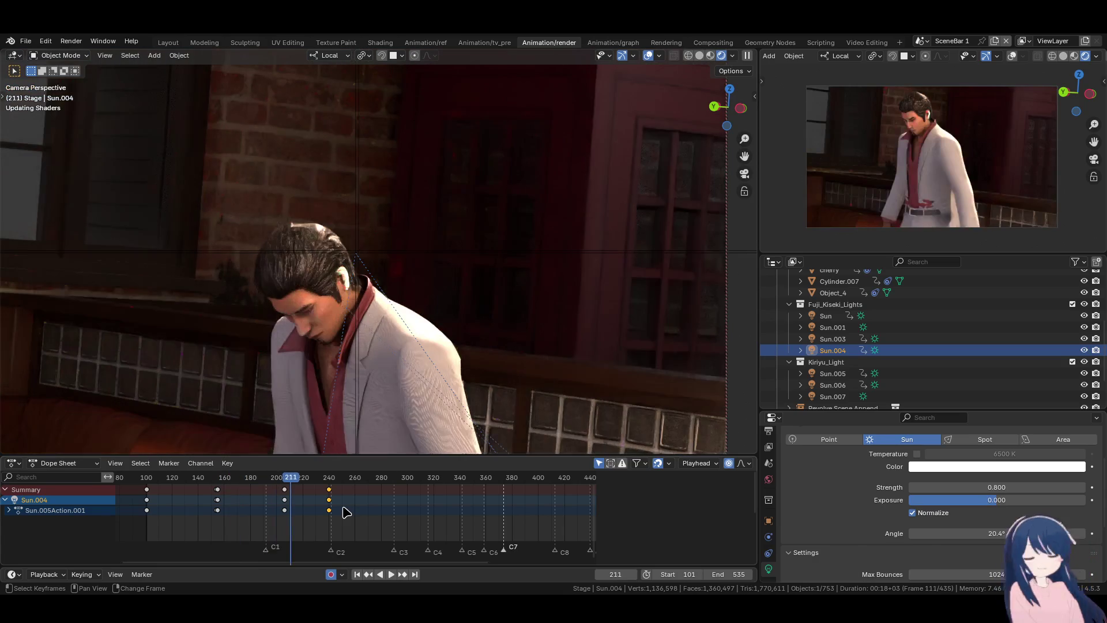
key("space")
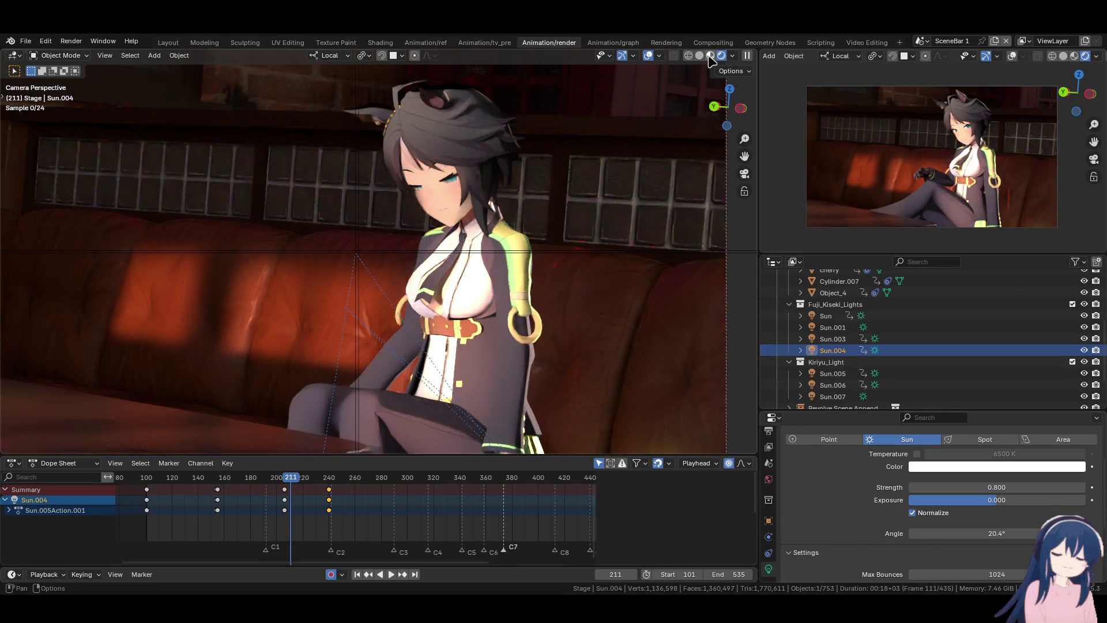
left_click(719, 56)
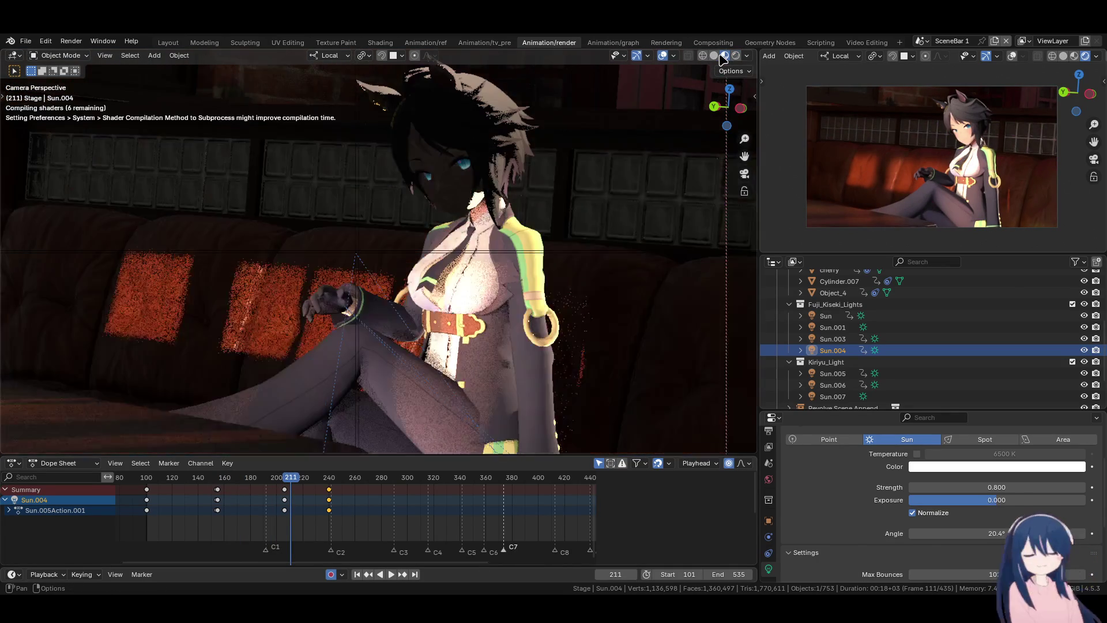
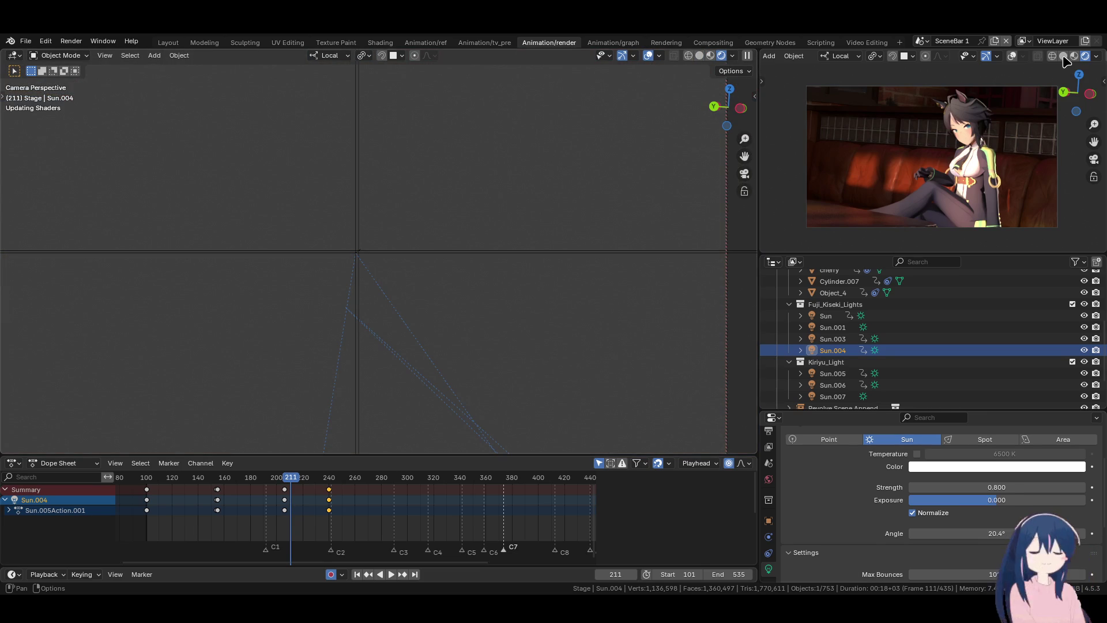
- Switch the side view to Rendered shading, save, and preview the C2 close-up back to keyframe 241
left_click(1062, 56)
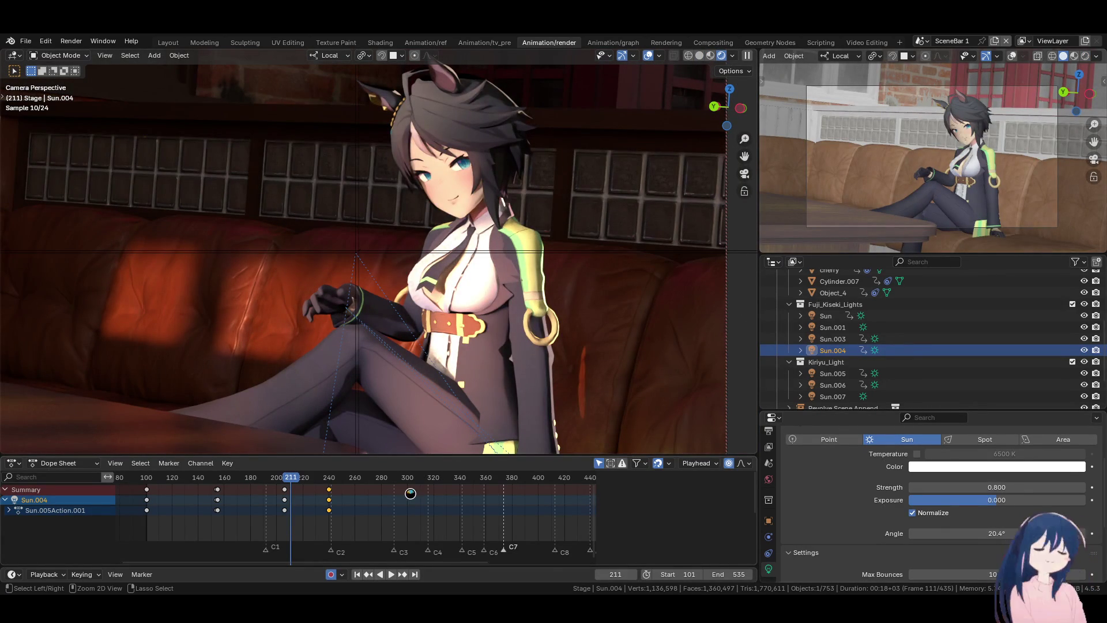
key("ctrl+s")
key("space")
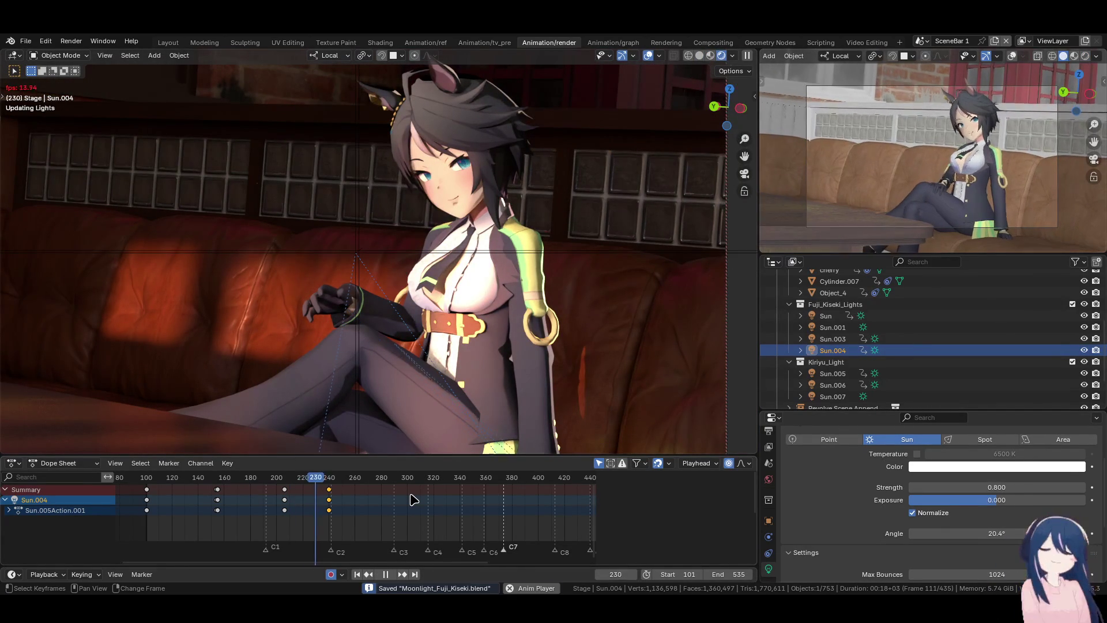
key("space")
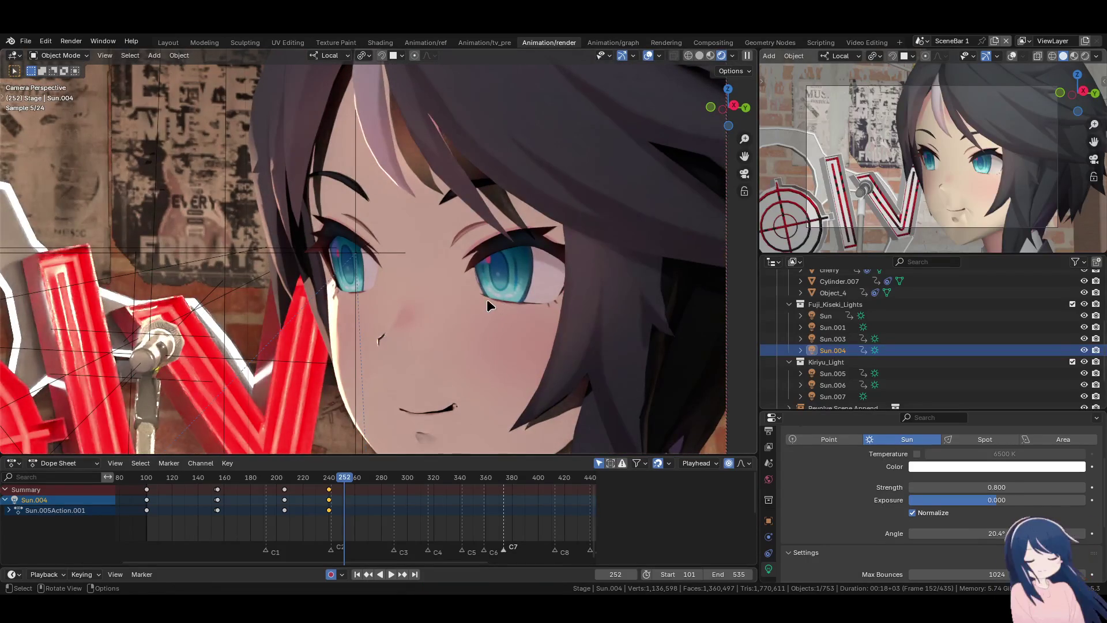
scroll(485, 299, "down", 3)
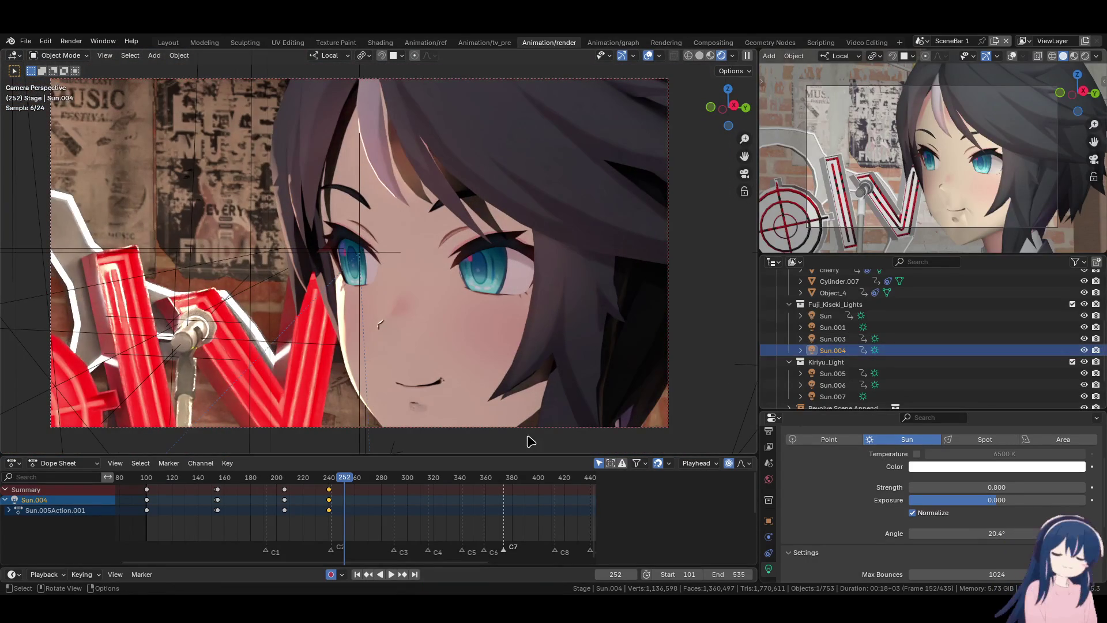
key("Down")
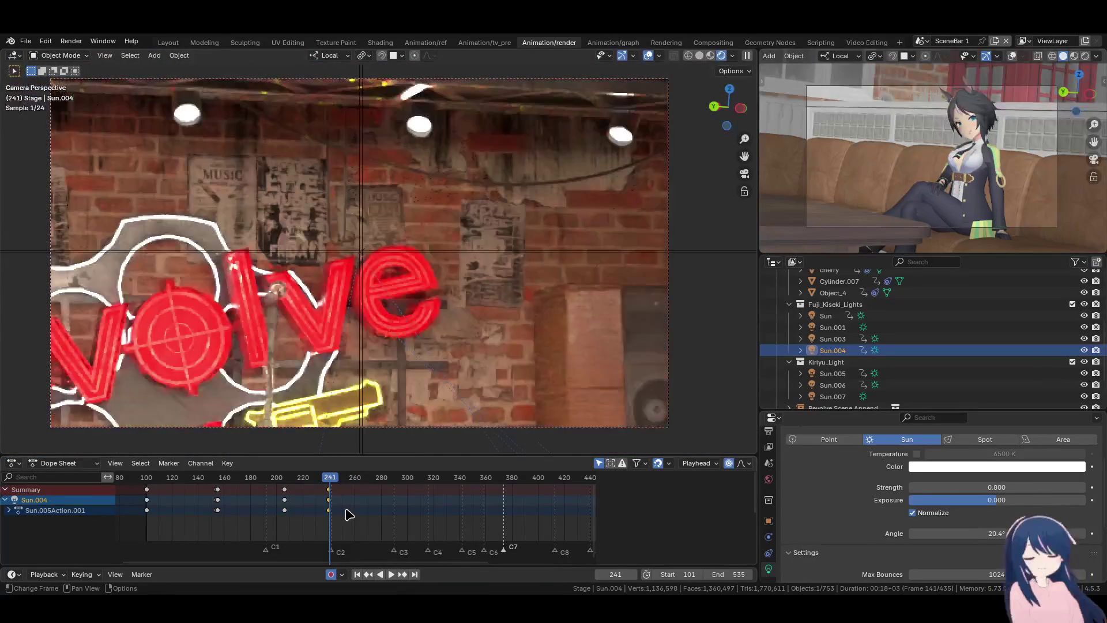
- Copy Sun.004's frame-241 keys onto frame 242
scroll(348, 514, "up", 2)
scroll(336, 515, "up", 3)
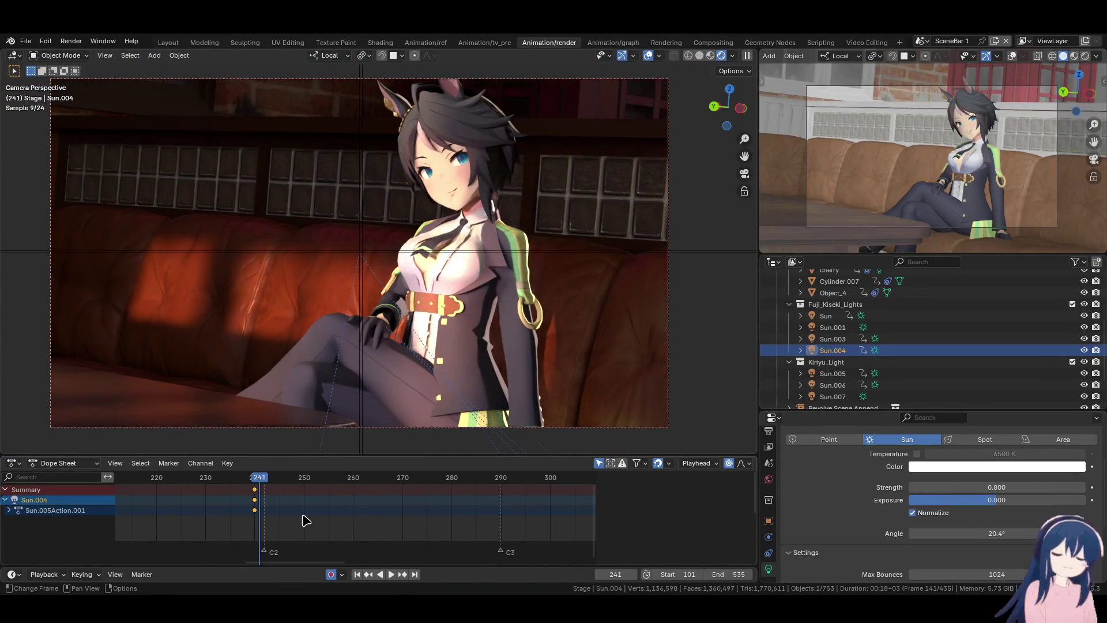
key("Left")
key("Right")
key("Right")
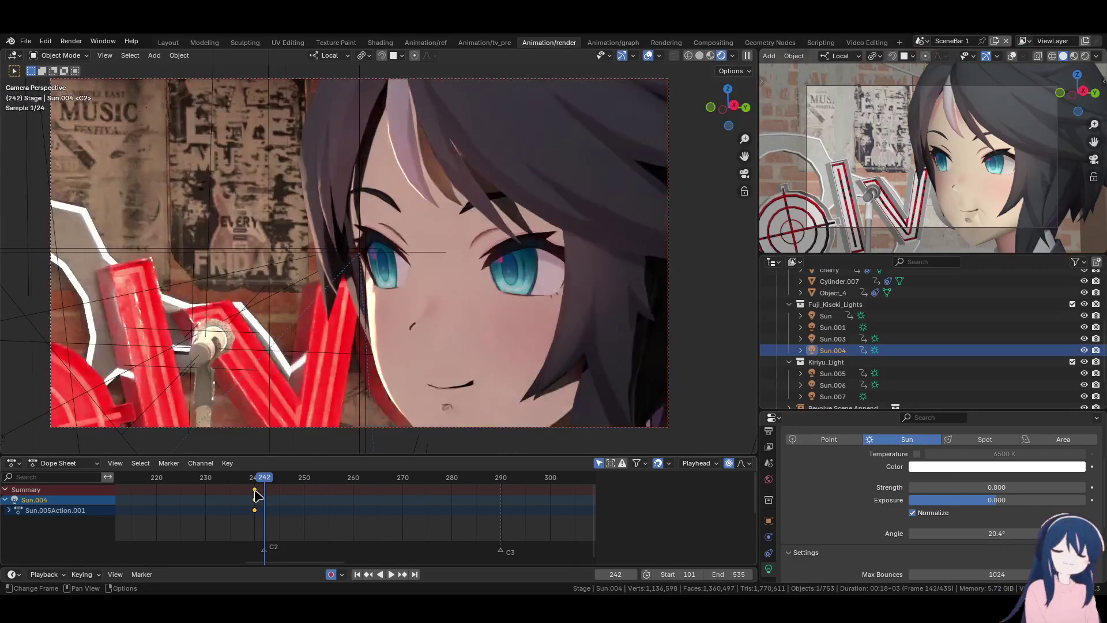
key("shift+d")
left_click(303, 519)
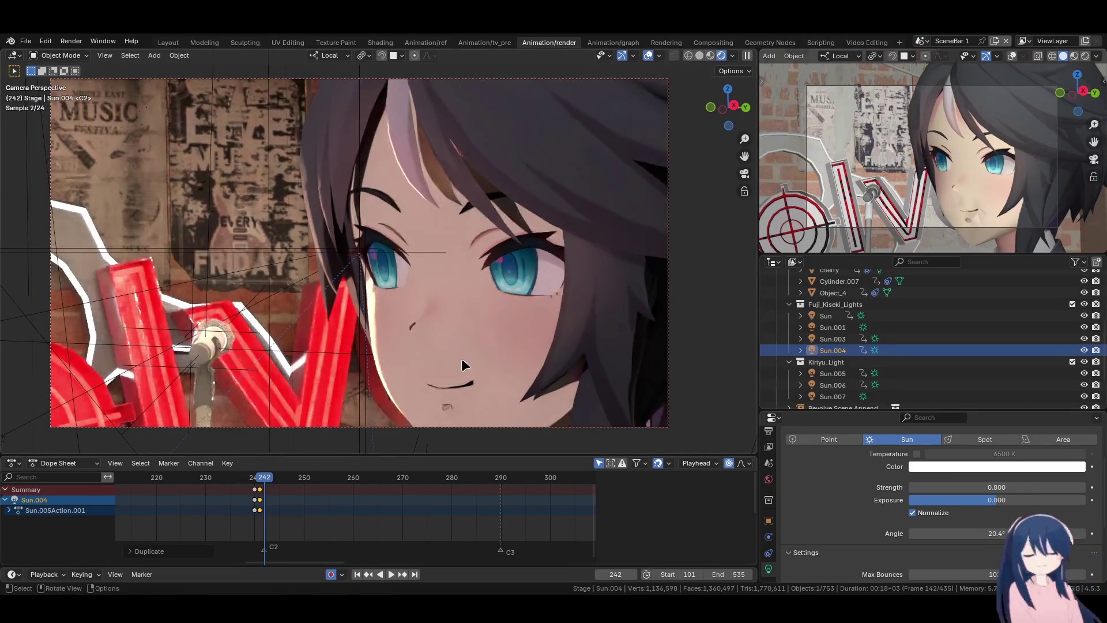
- Trackball-rotate Sun.004 three times at frame 242 to a new keyed angle, then save
key("r")
key("r")
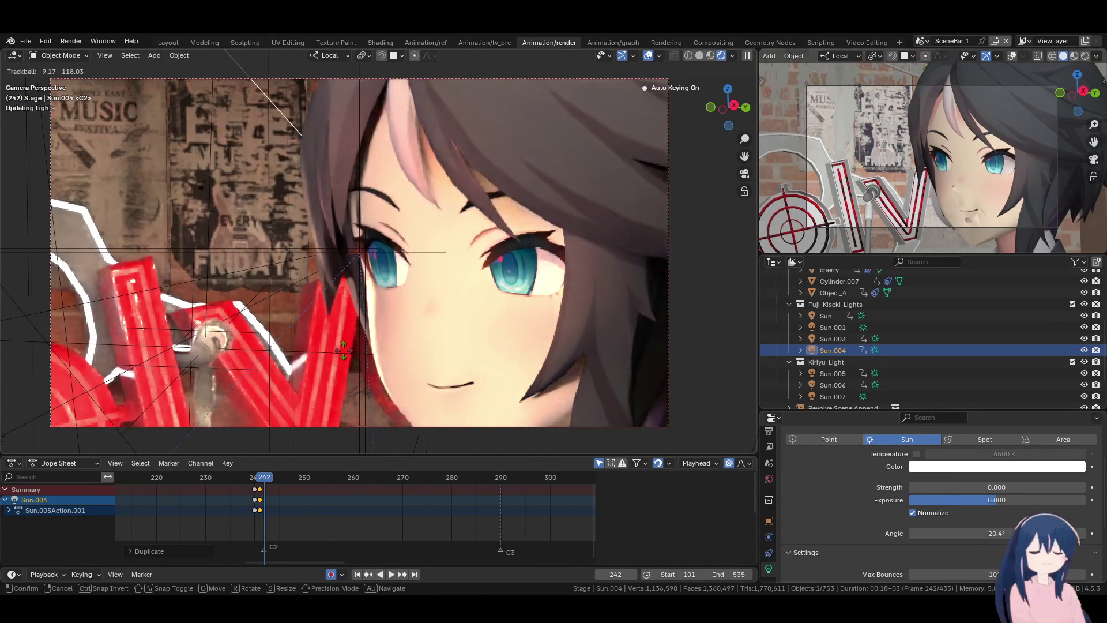
left_click(429, 327)
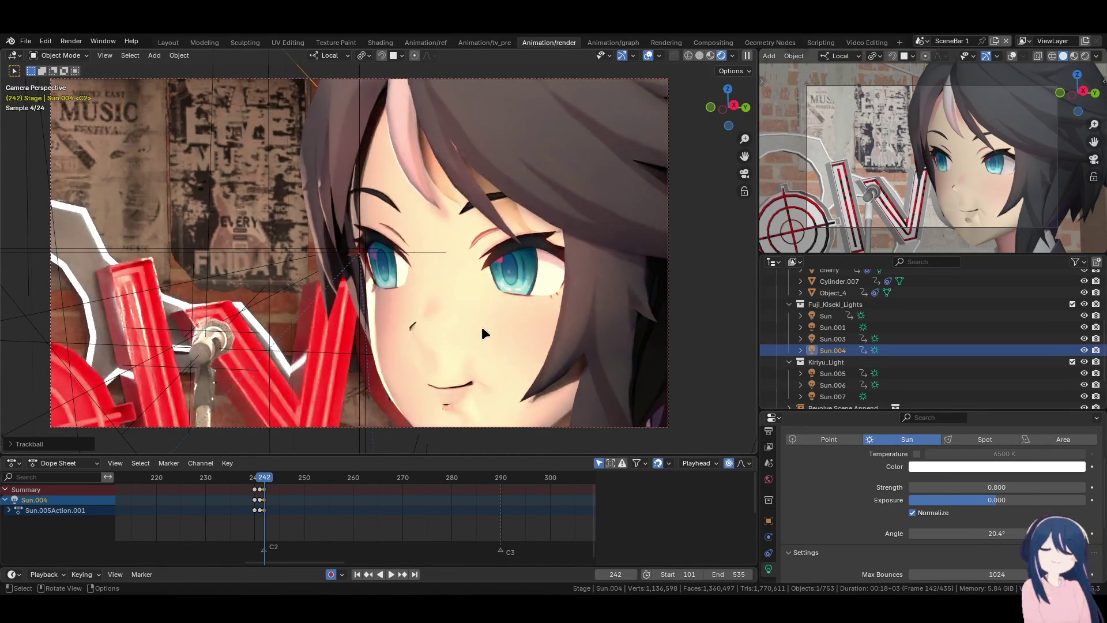
key("r")
left_click(465, 363)
key("r")
key("r")
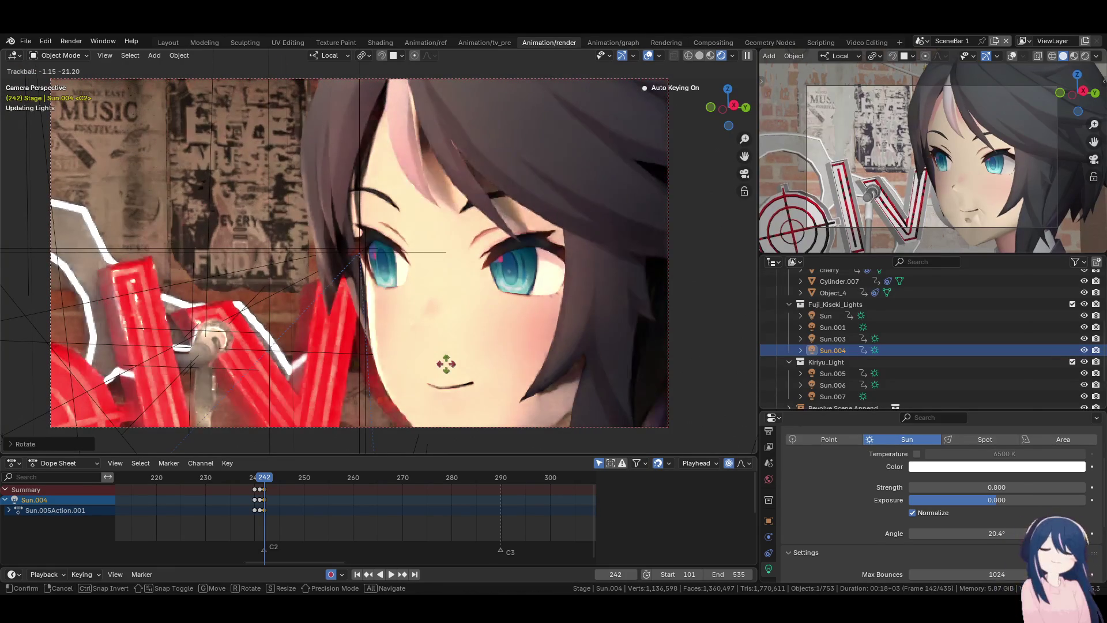
left_click(445, 363)
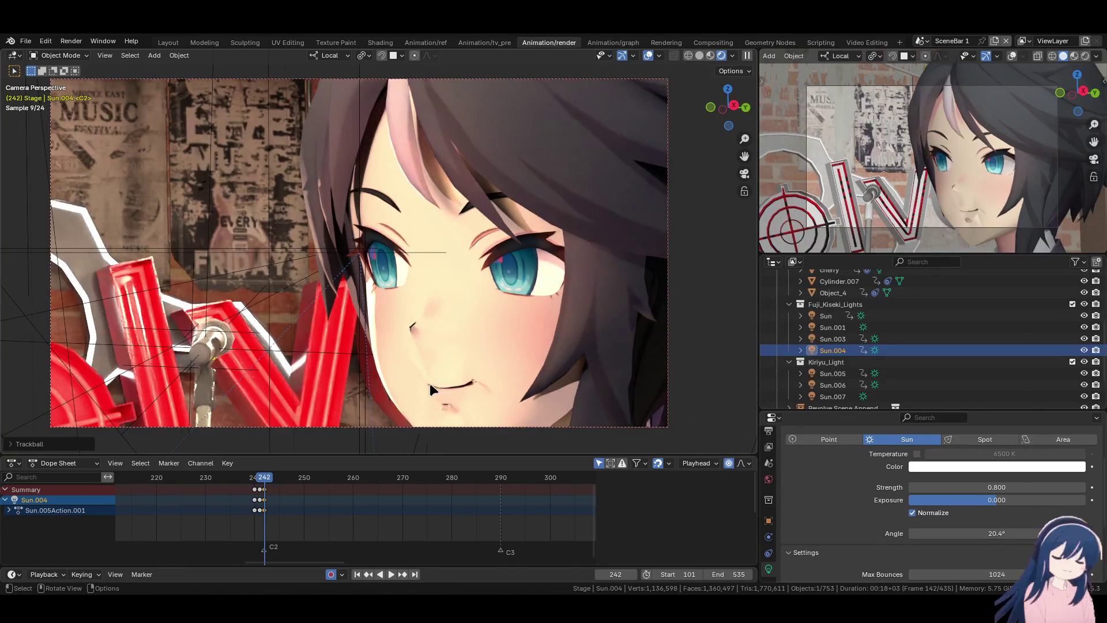
key("ctrl+s")
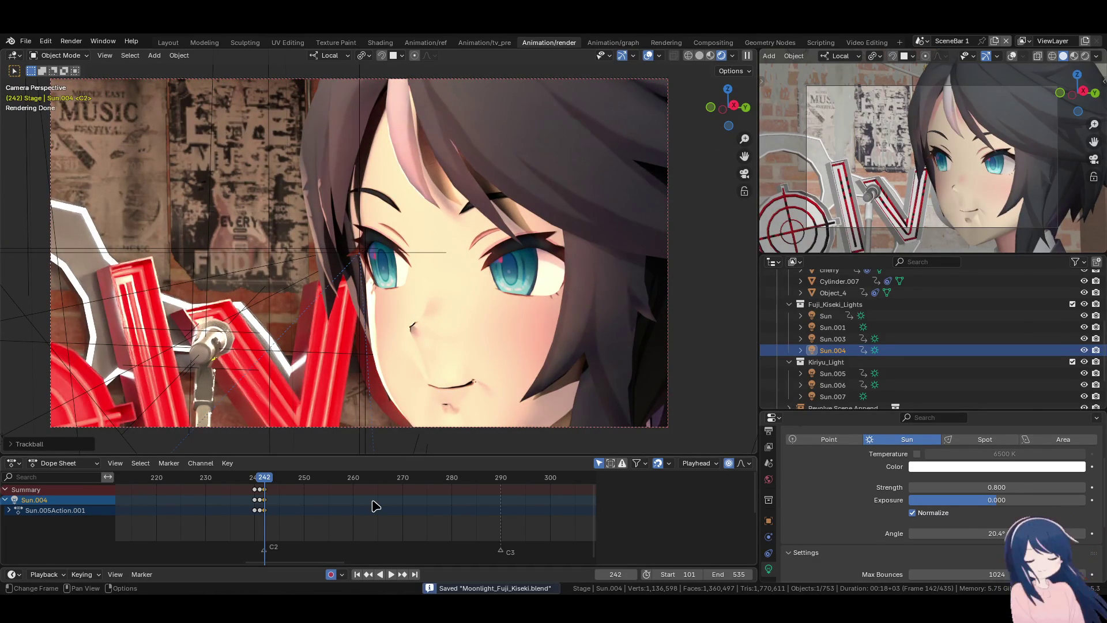
key("space")
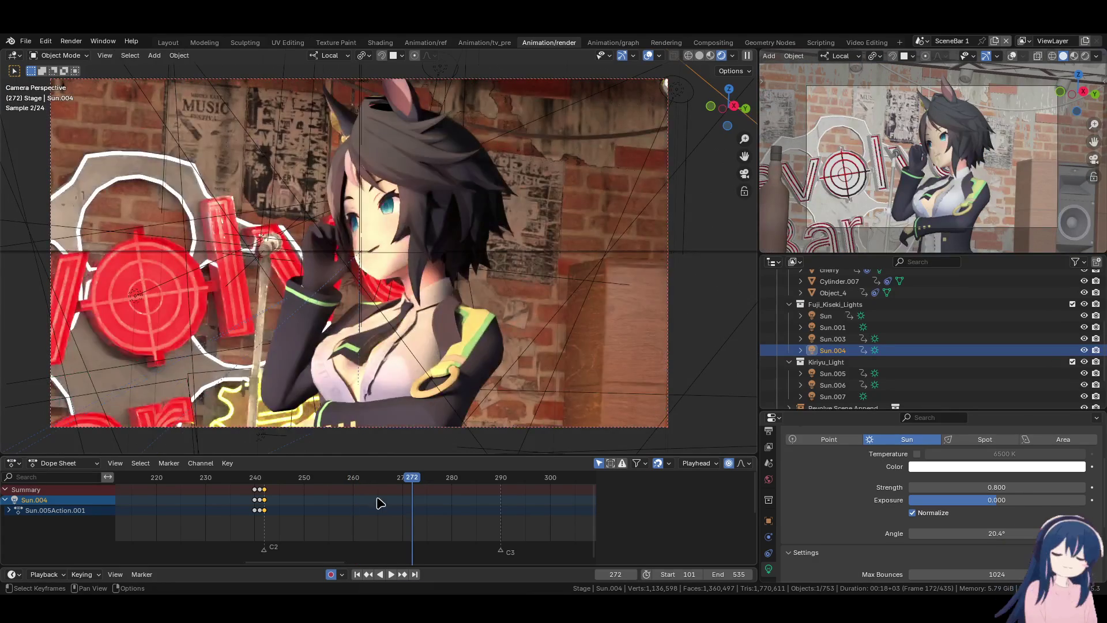
- Rotate Sun.004 to a new keyed angle at frame 272
key("r")
key("r")
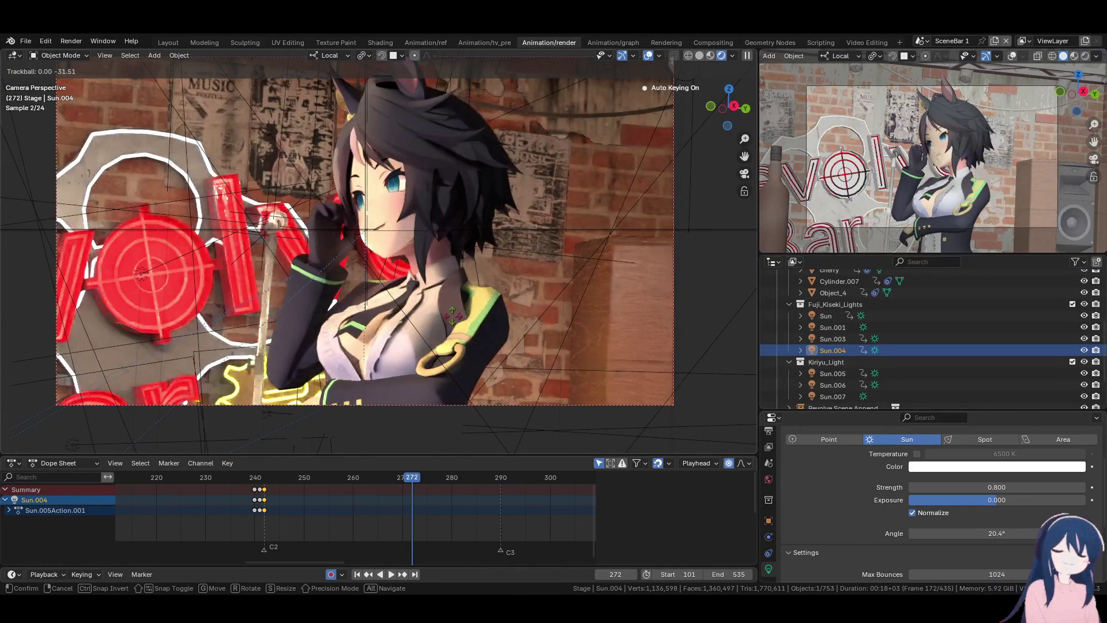
mouse_move(438, 316)
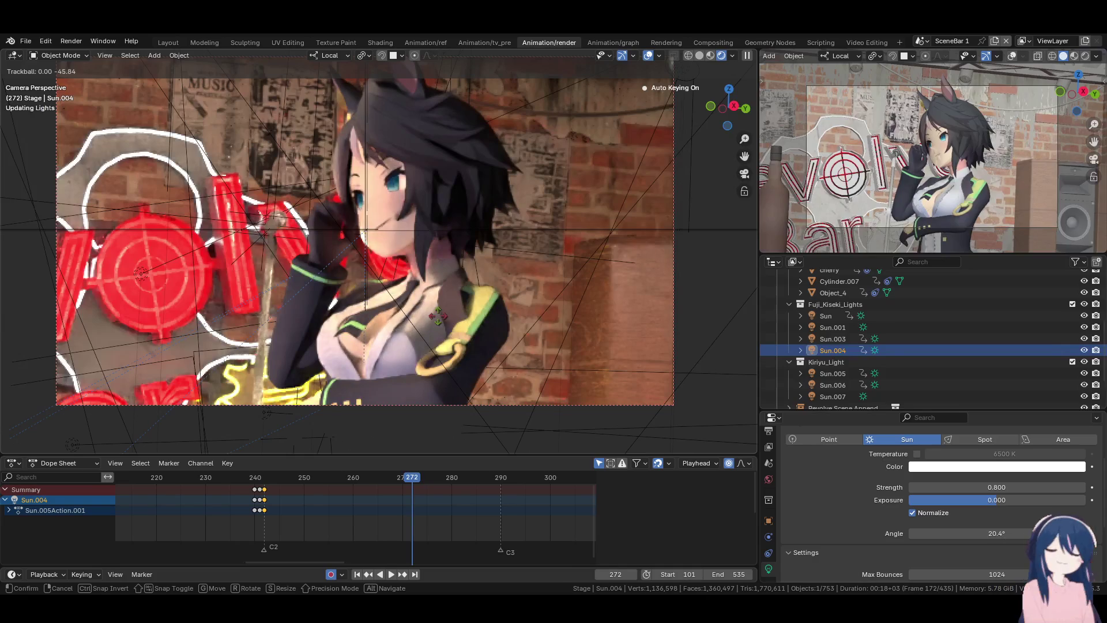
left_click(437, 316)
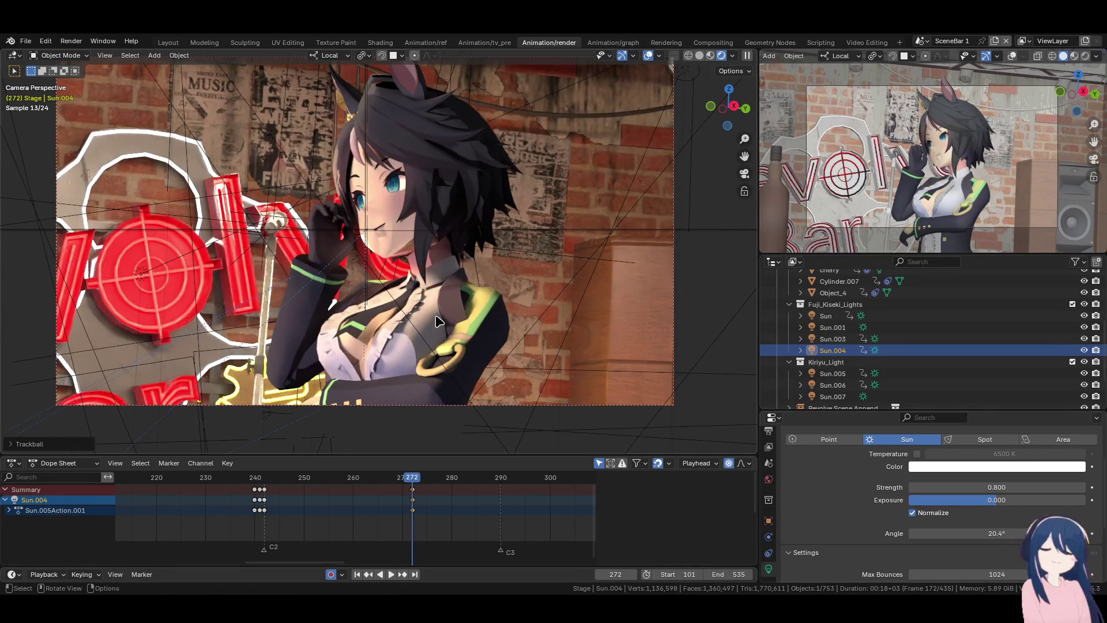
left_click(830, 338)
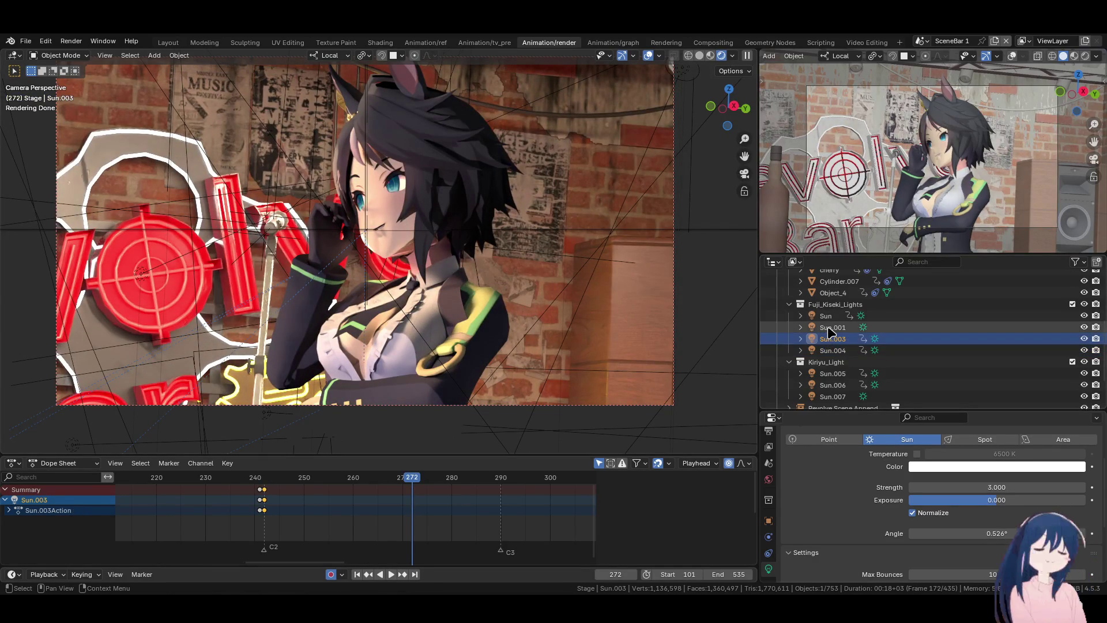
- Duplicate Sun.003 to create Sun.008
left_click(827, 327)
left_click(830, 339)
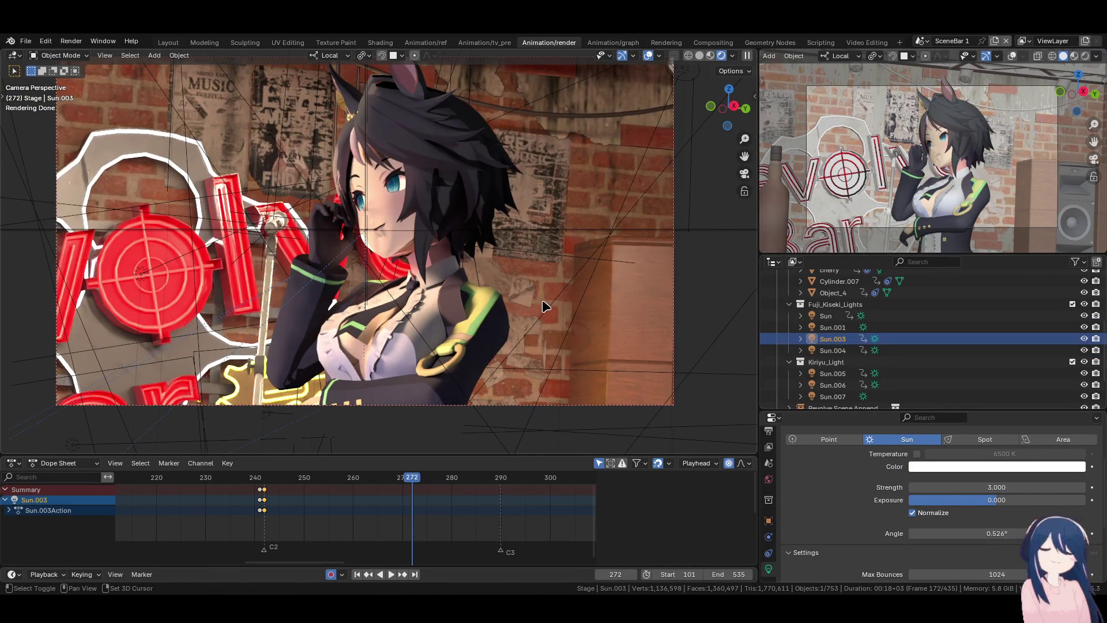
key("shift+d")
- Rotate Sun.008 in three passes to cast new light on the character
key("r")
key("r")
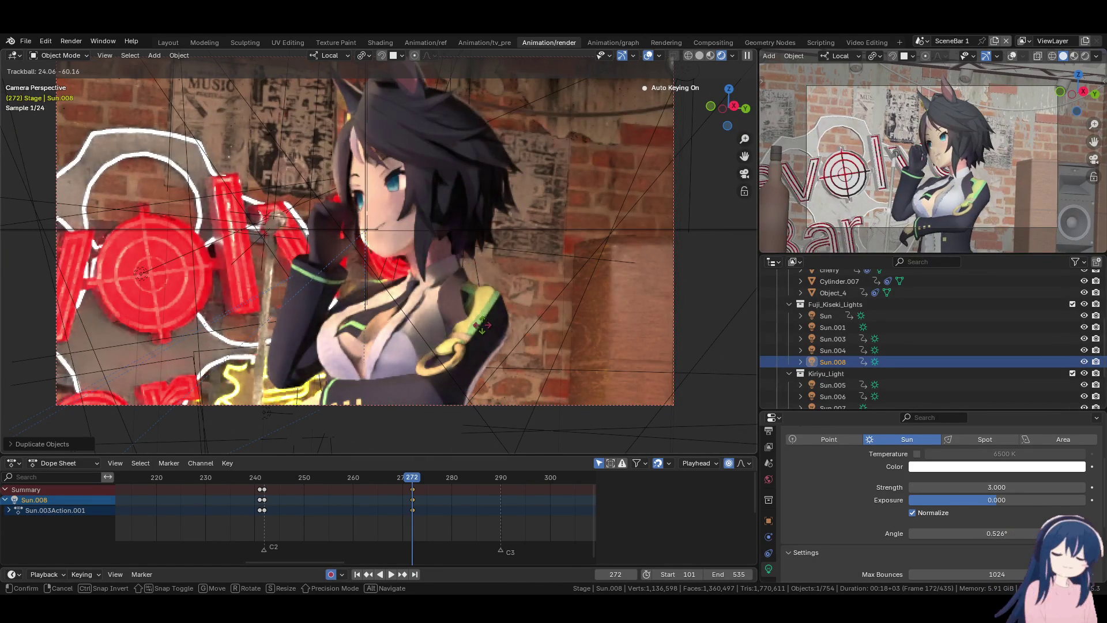
left_click(483, 336)
key("r")
key("r")
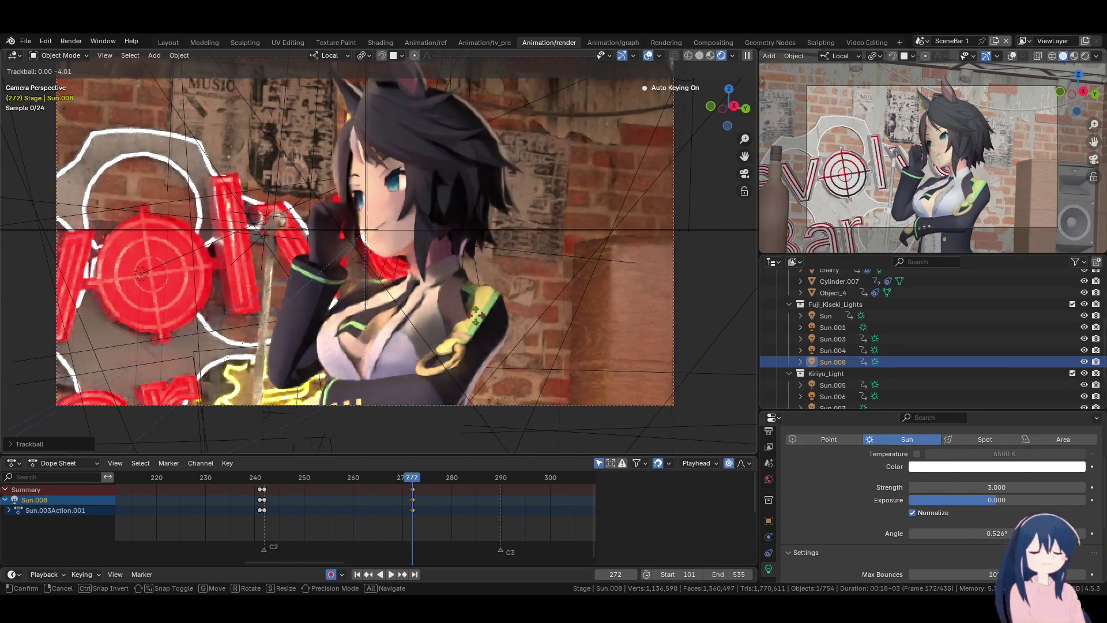
left_click(470, 314)
key("r")
key("r")
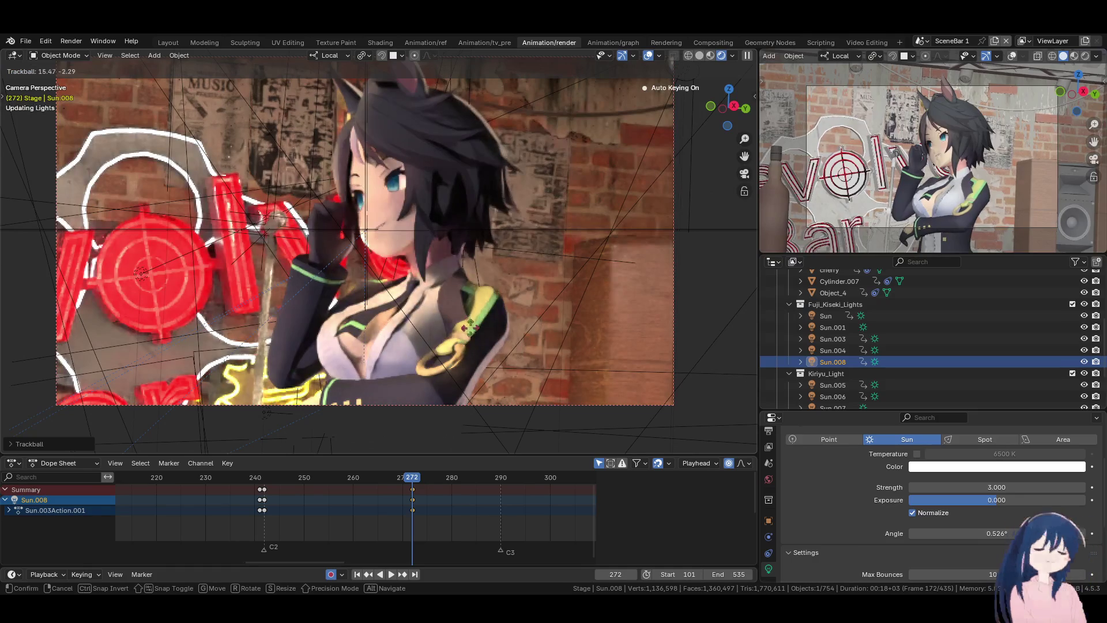
left_click(468, 330)
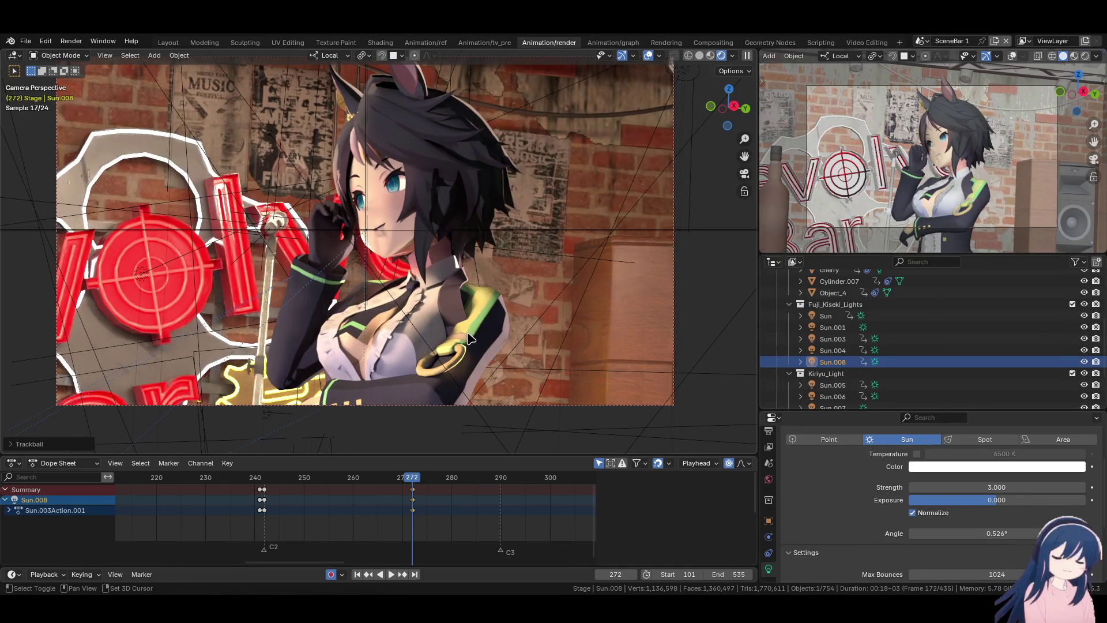
left_click(365, 482)
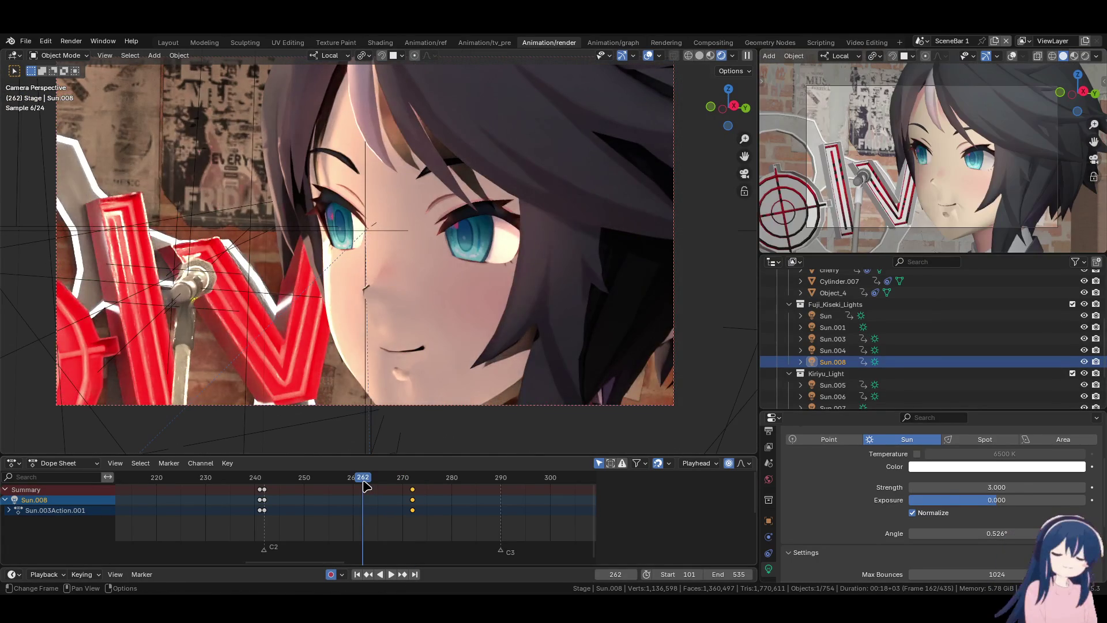
key("Right")
key("Right")
key("Right")
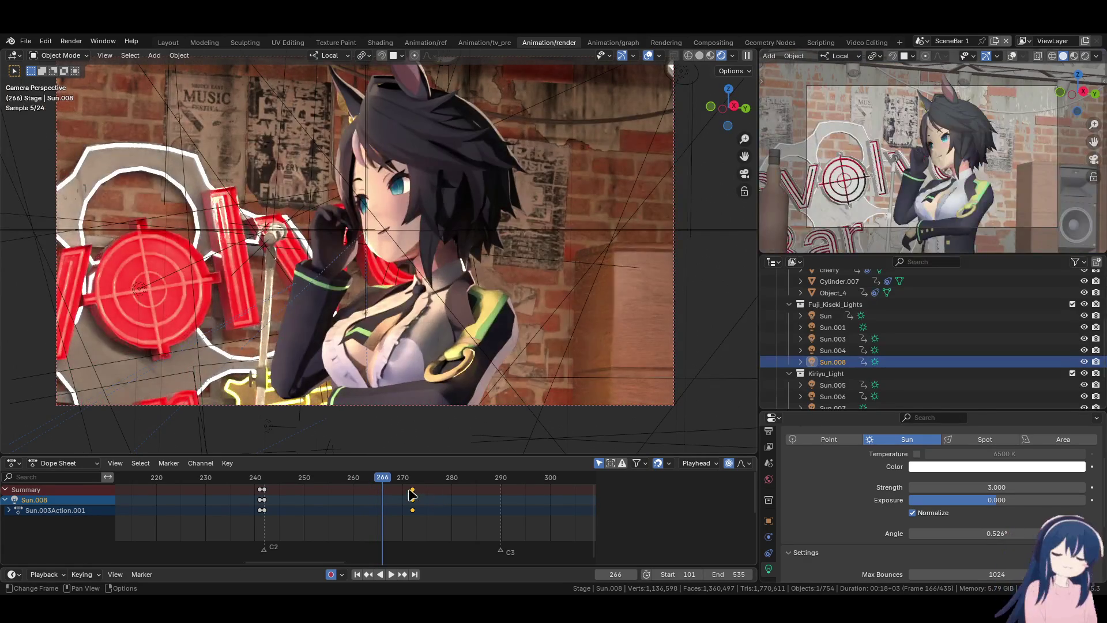
key("g")
left_click(428, 510)
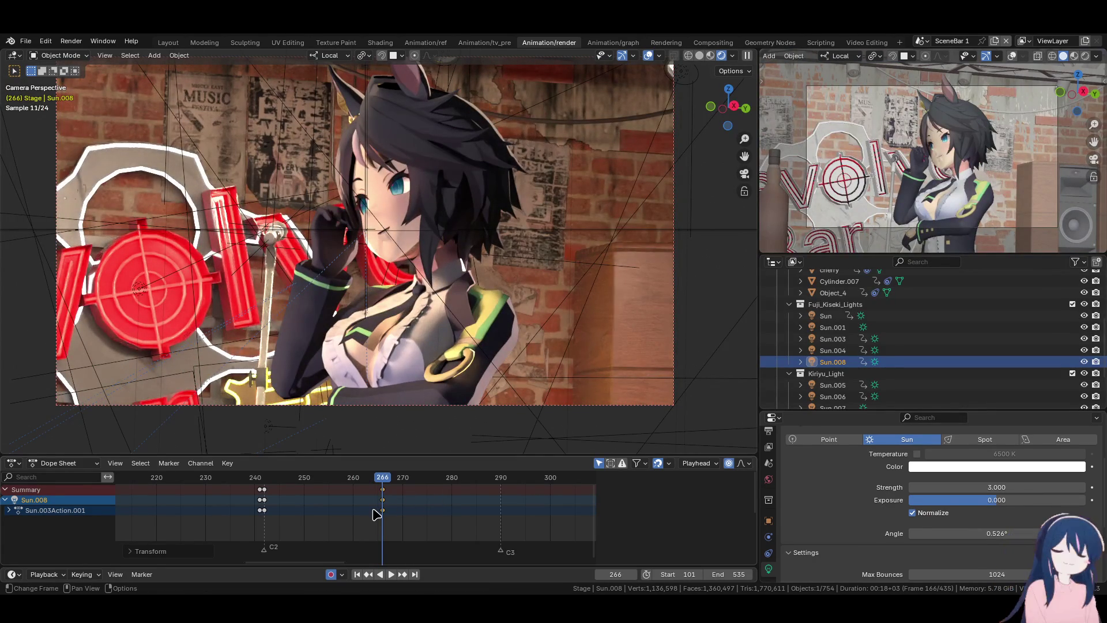
scroll(392, 338, "up", 6)
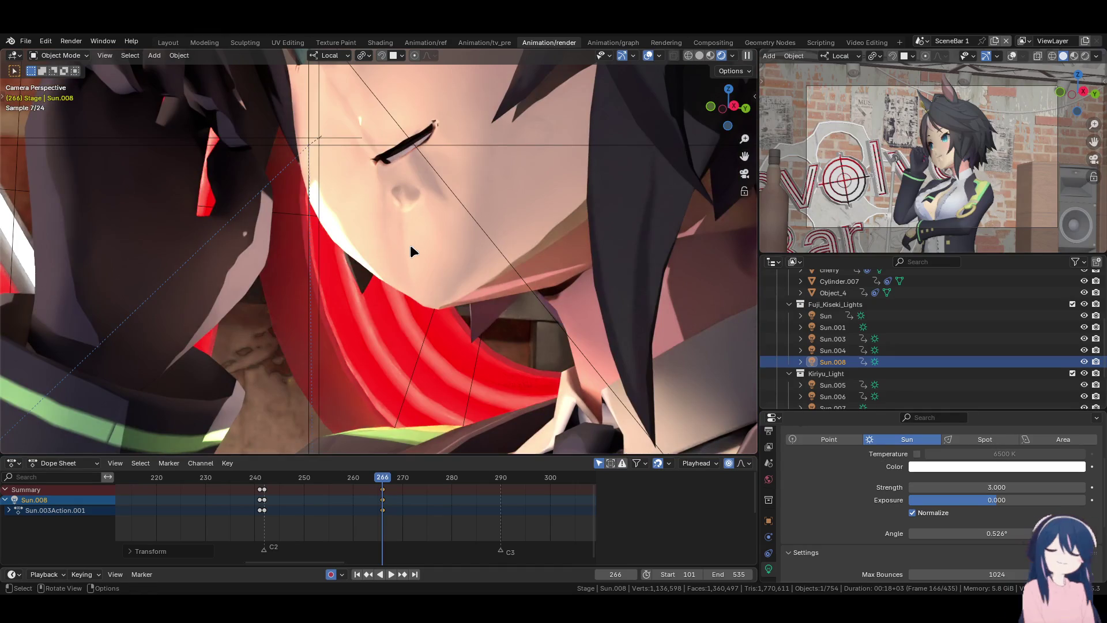
scroll(410, 248, "down", 3)
scroll(410, 248, "down", 3)
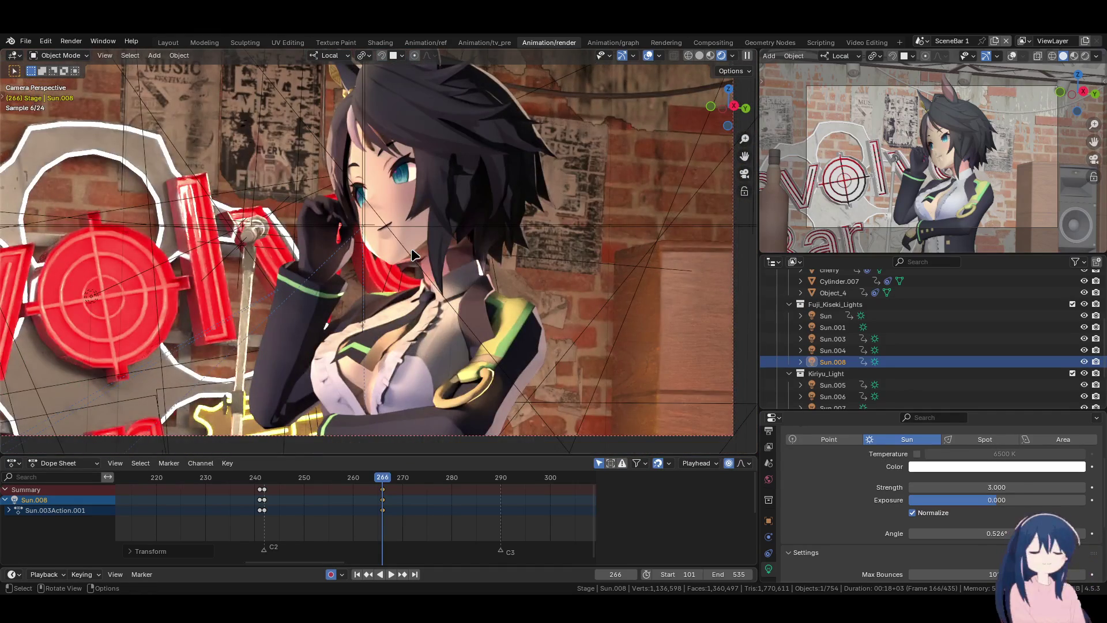
scroll(410, 248, "down", 3)
scroll(411, 248, "up", 1)
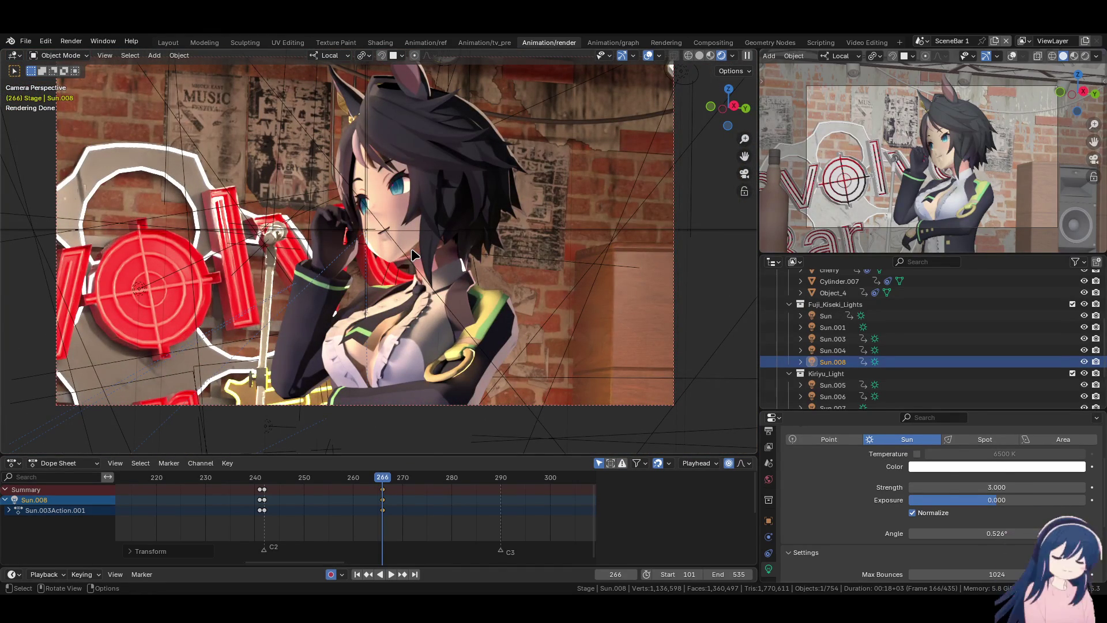
scroll(411, 248, "up", 5)
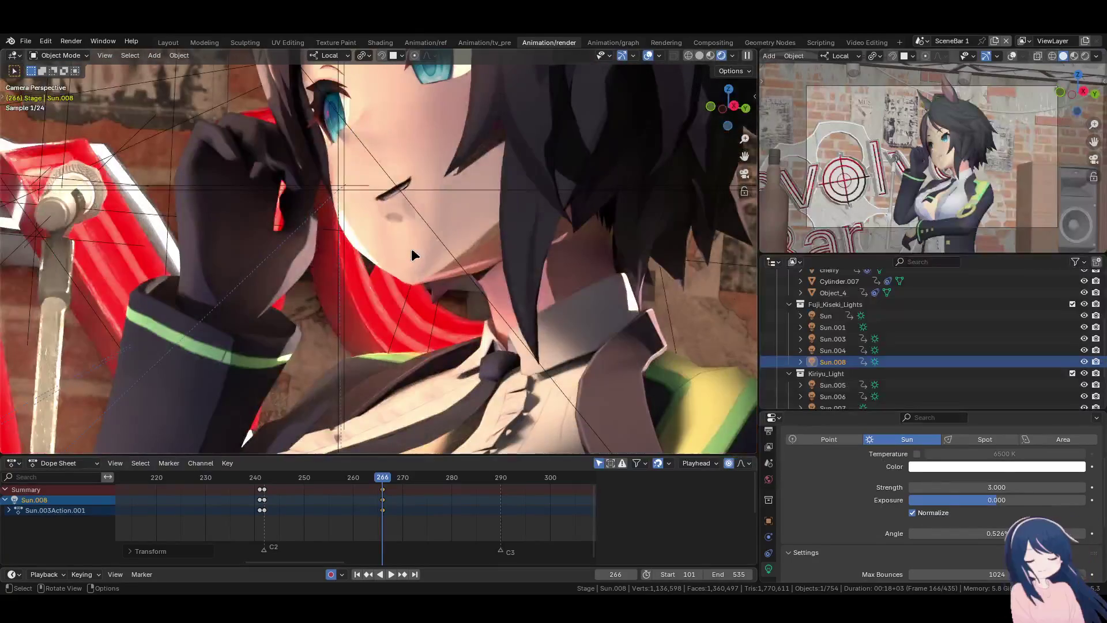
- Select Sun.004 and rotate it in three passes to brighten the character's face
key("Up")
key("Up")
key("Up")
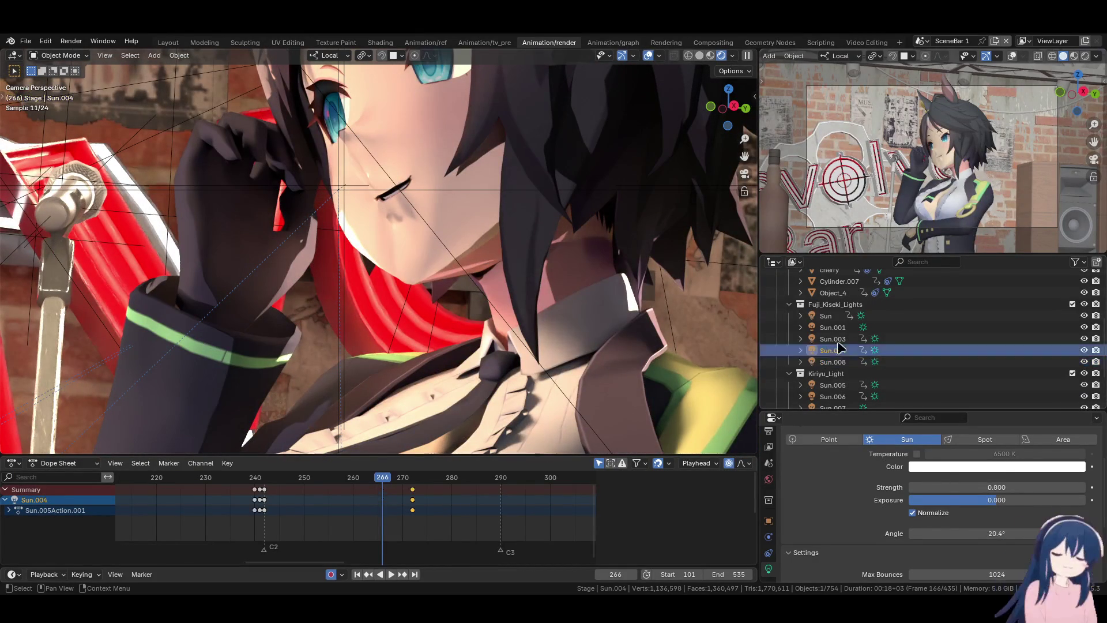
key("r")
key("Escape")
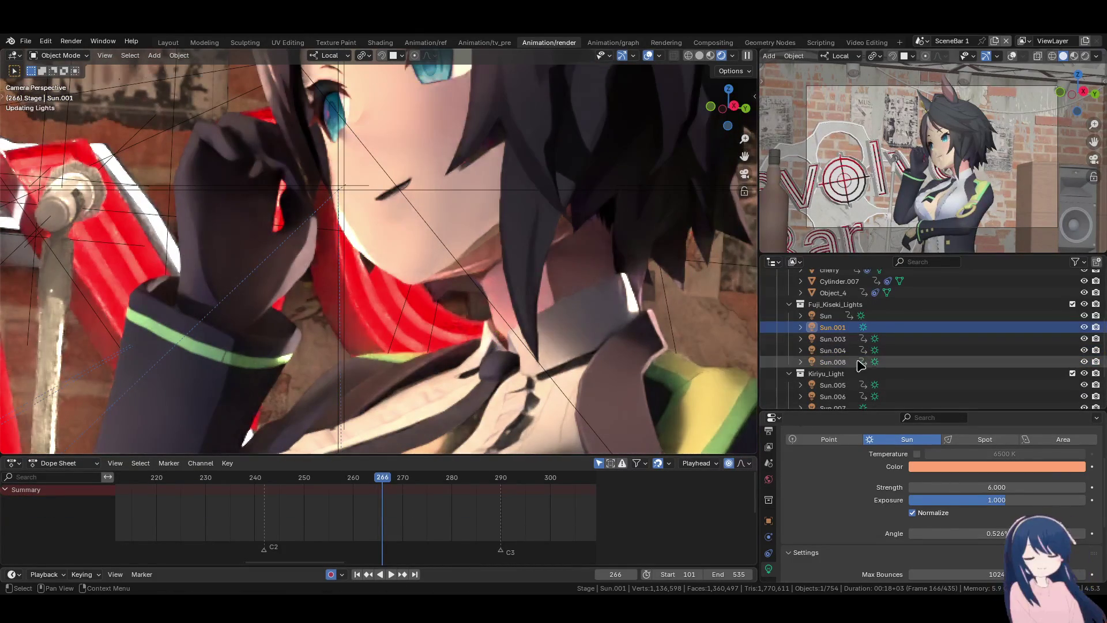
left_click(832, 339)
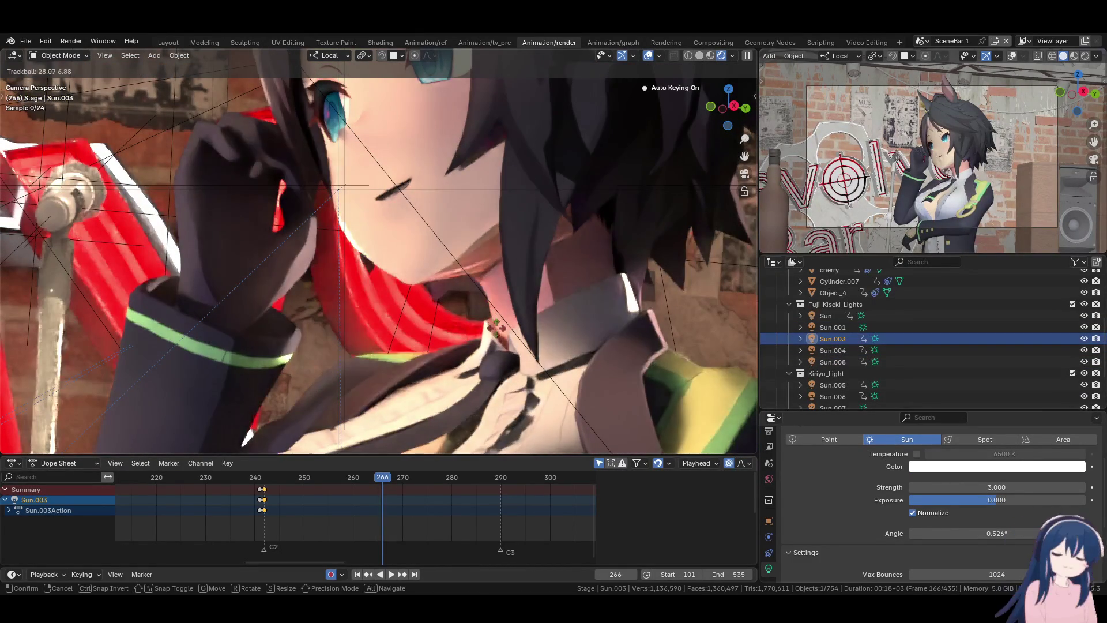
key("Escape")
key("Down")
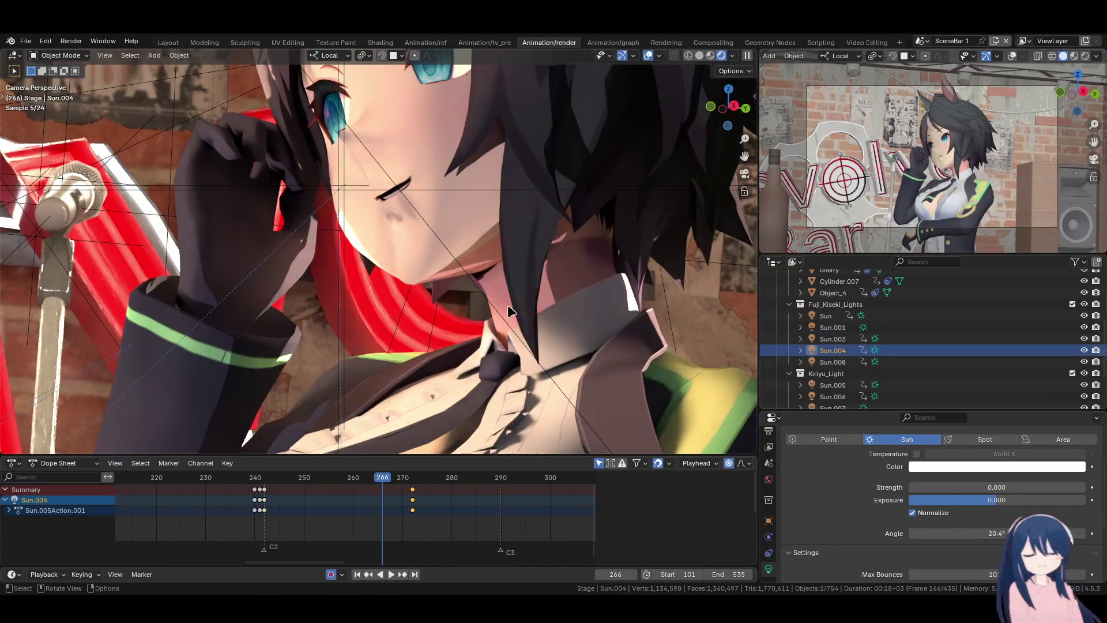
key("r")
key("r")
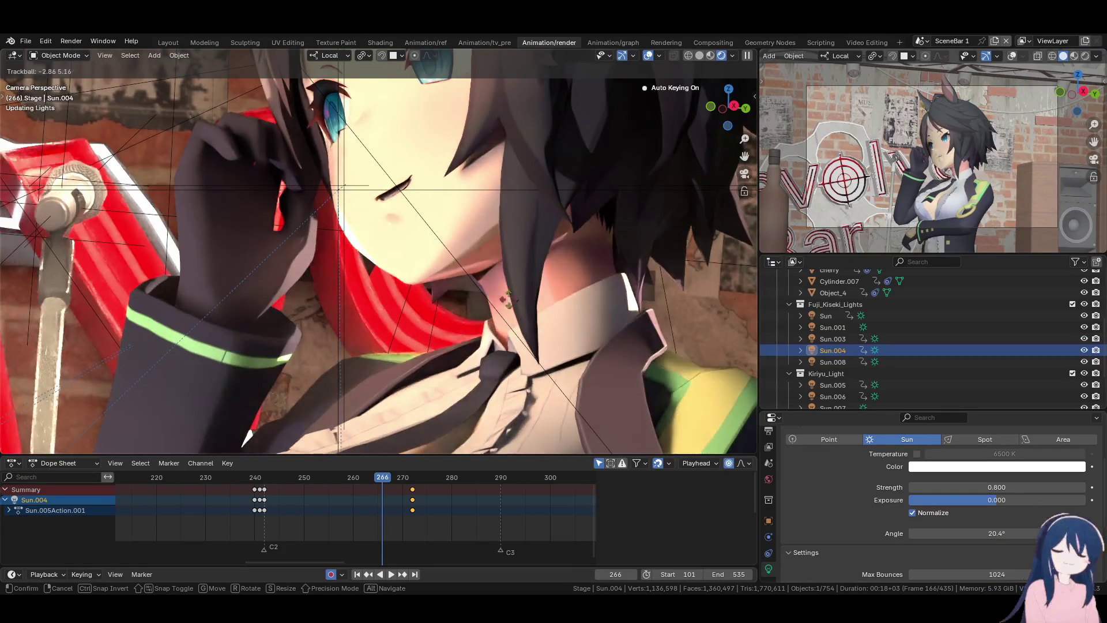
left_click(432, 260)
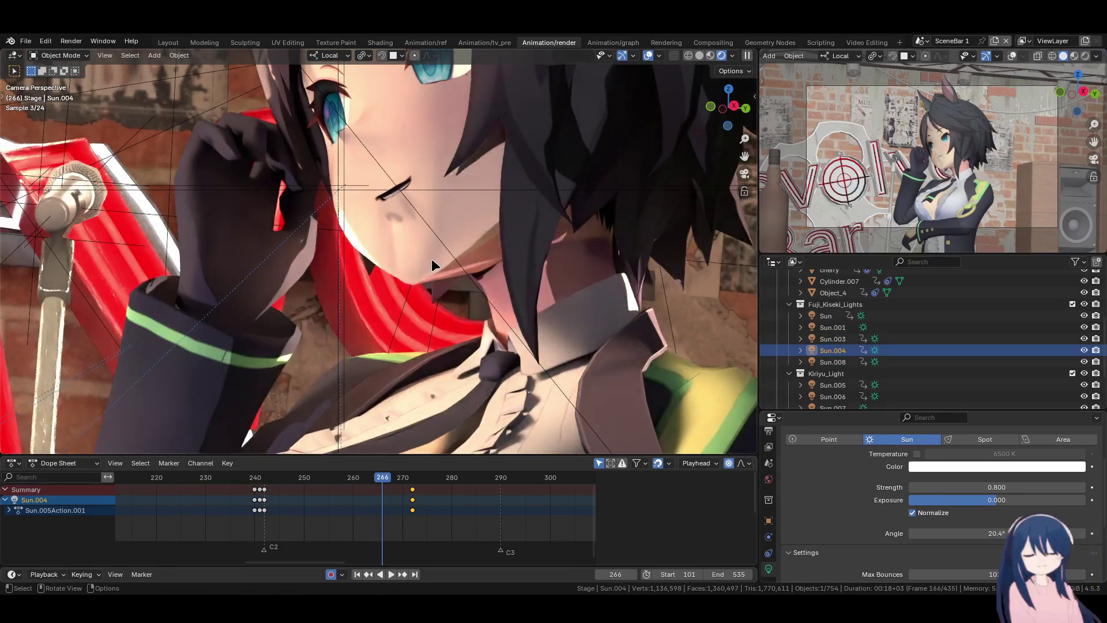
key("r")
key("r")
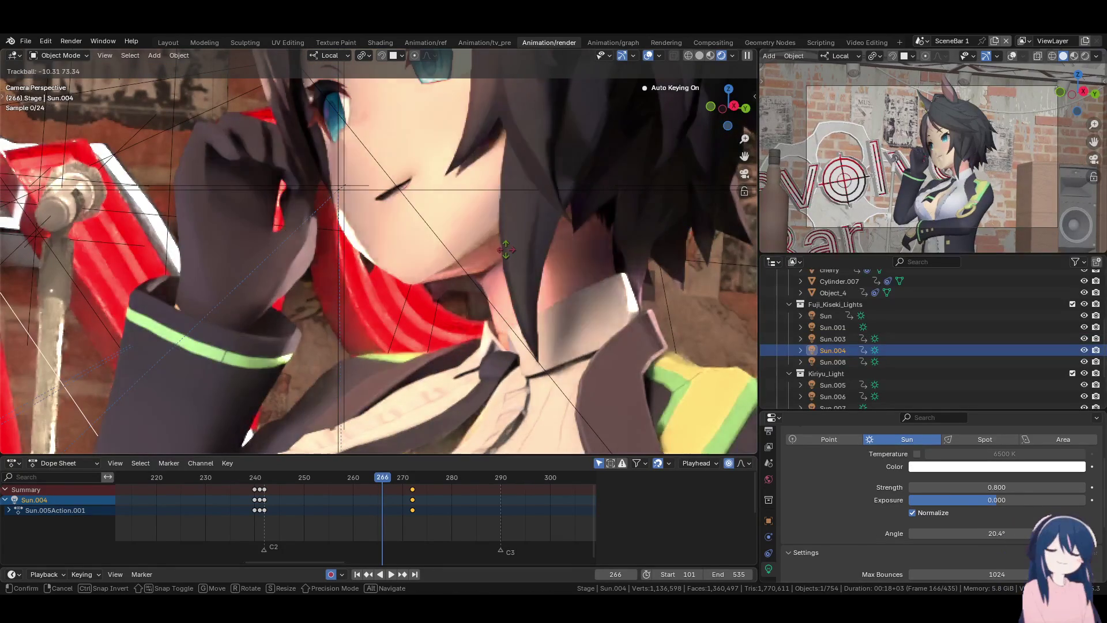
left_click(438, 283)
key("r")
key("r")
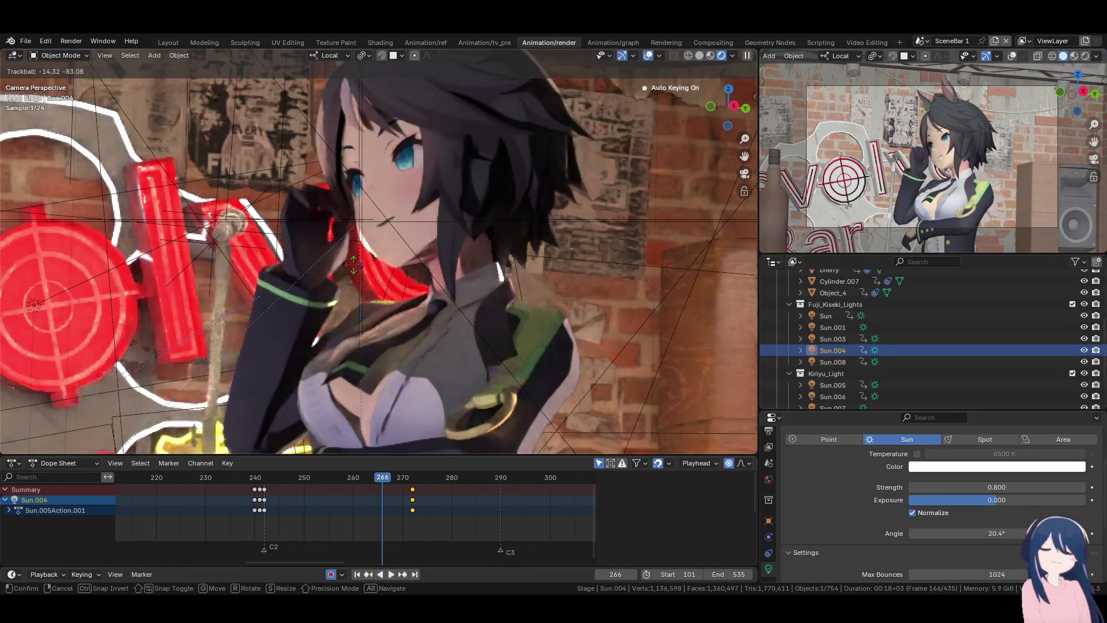
left_click(355, 270)
- Save the blend file and play the animation to preview the lighting
scroll(369, 274, "down", 5)
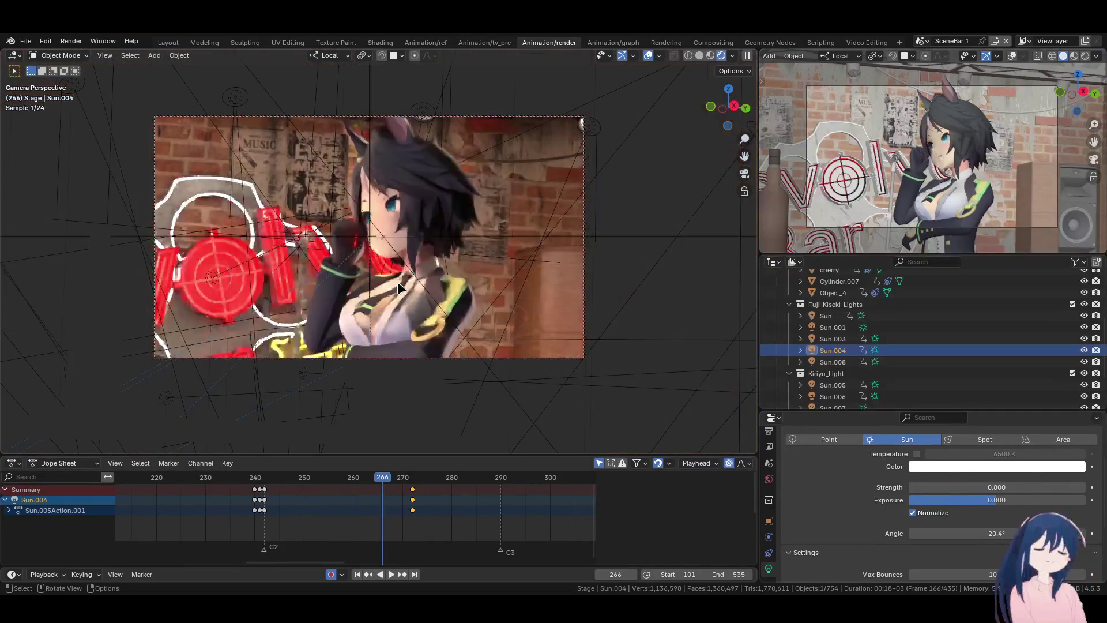
key("ctrl+s")
scroll(397, 282, "up", 2)
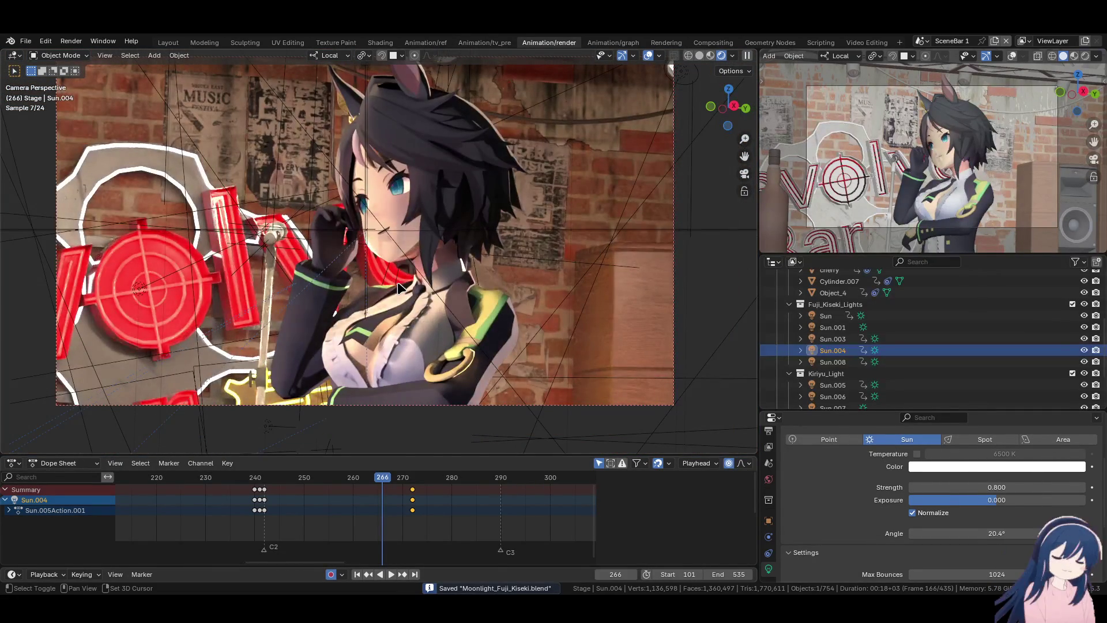
key("space")
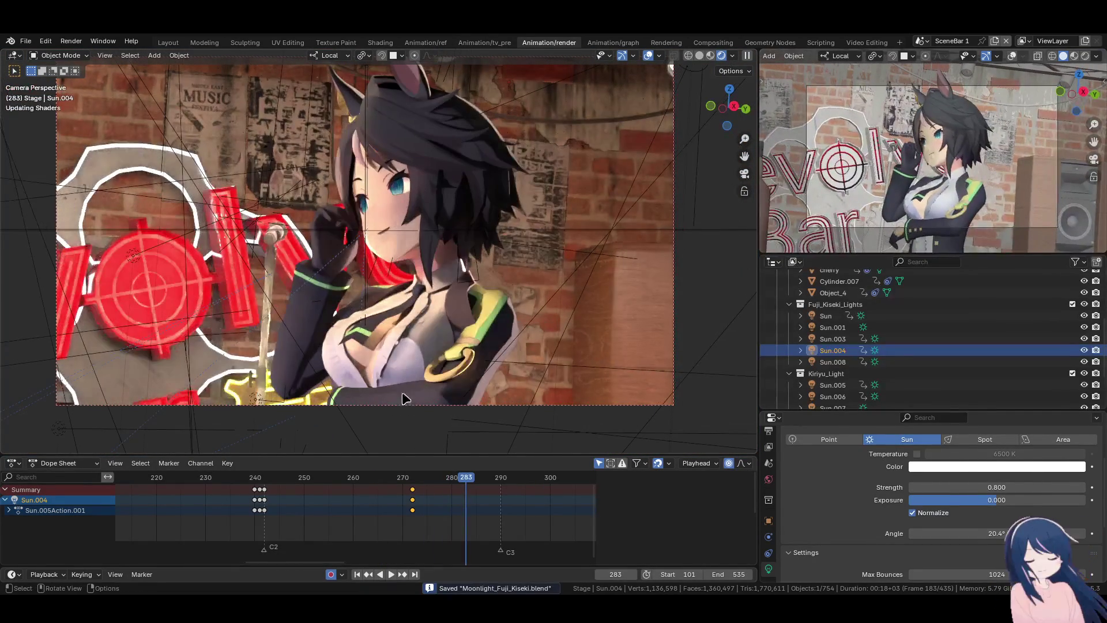
key("space")
- At frame 266, slide Sun.004's later keyframe a few frames earlier
left_click(374, 479)
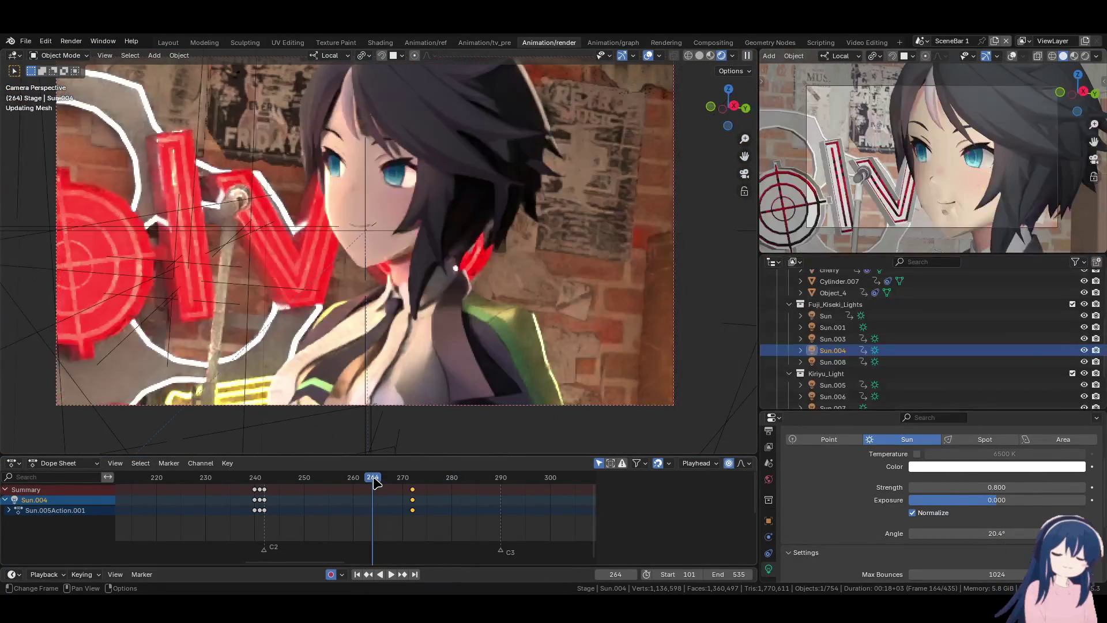
key("Right")
key("Right")
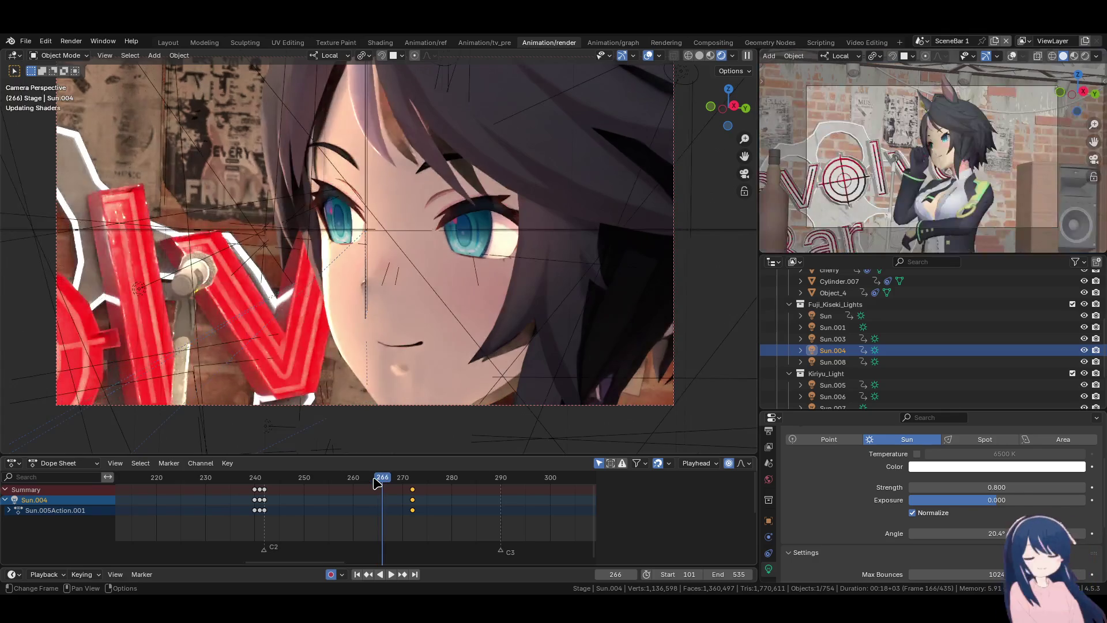
left_click_drag(413, 489, 384, 490)
left_click(833, 362)
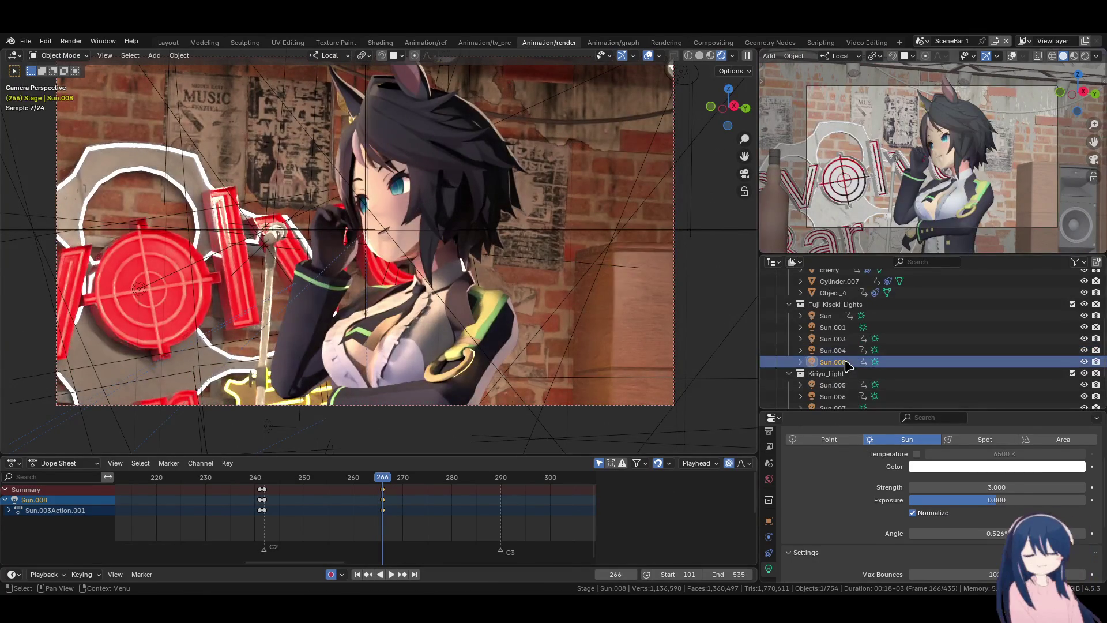
- Select Sun.003, Sun.004 and Sun.008 together in the Outliner
left_click(833, 339)
left_click(832, 327)
left_click(832, 317)
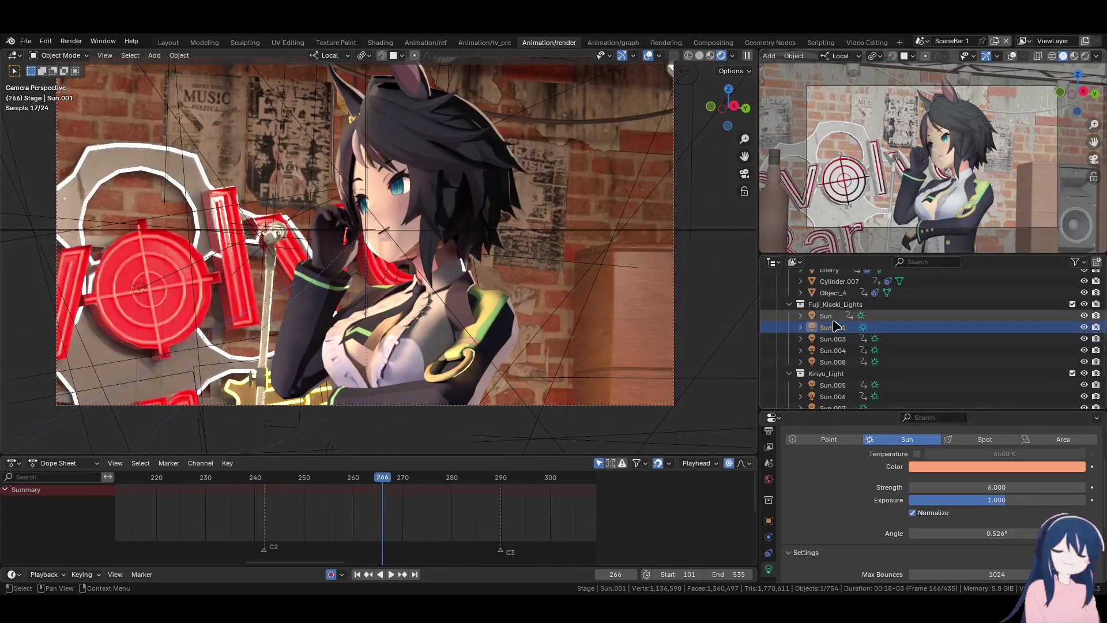
left_click(832, 328)
left_click(834, 341)
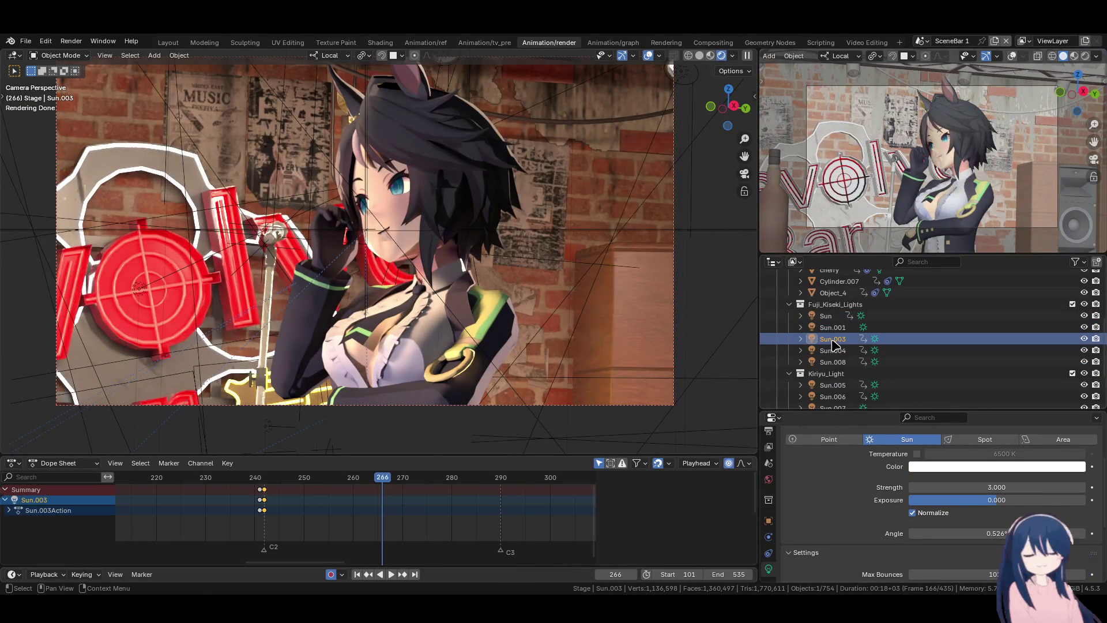
left_click(833, 350, "ctrl")
left_click(833, 361, "ctrl")
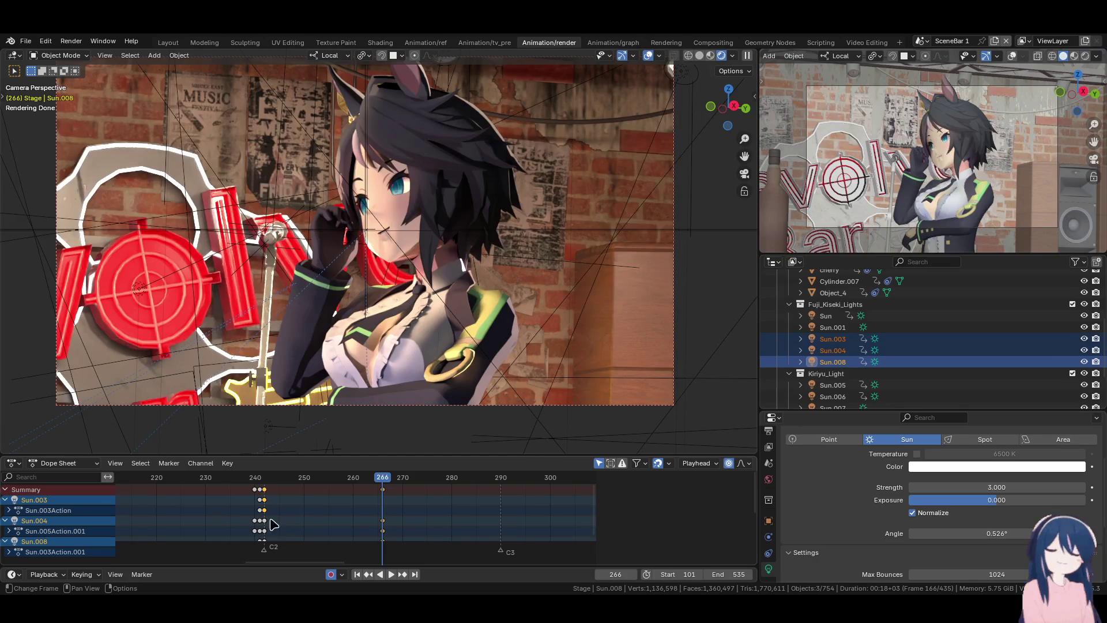
- Duplicate the lamps' frame-266 and frame-242 keys onto frame 289, just before C3
left_click(501, 479)
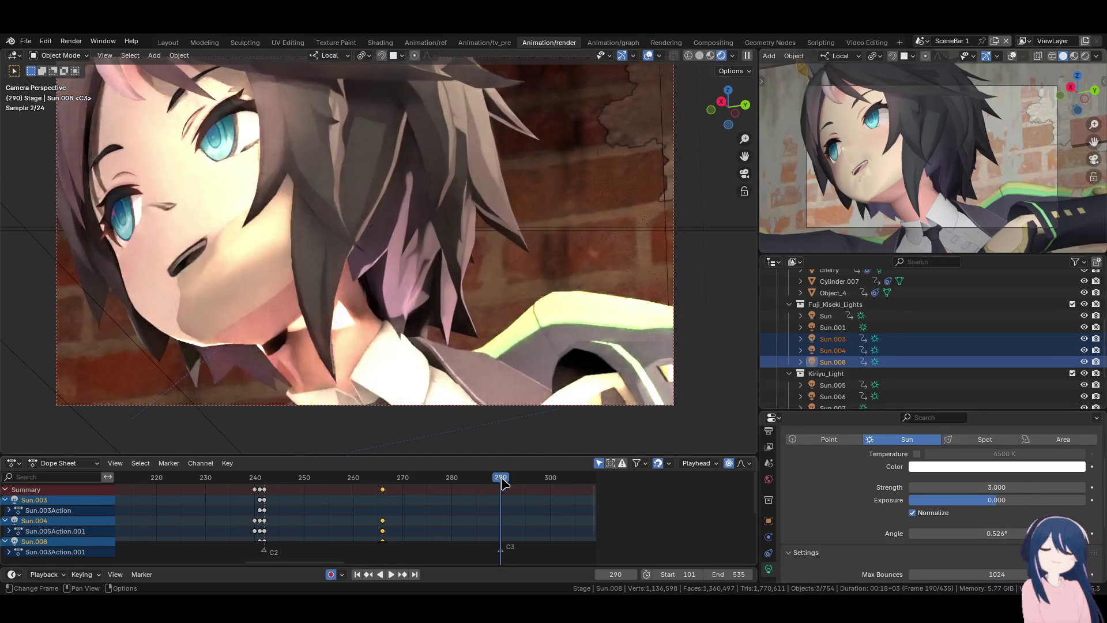
key("Left")
key("shift+d")
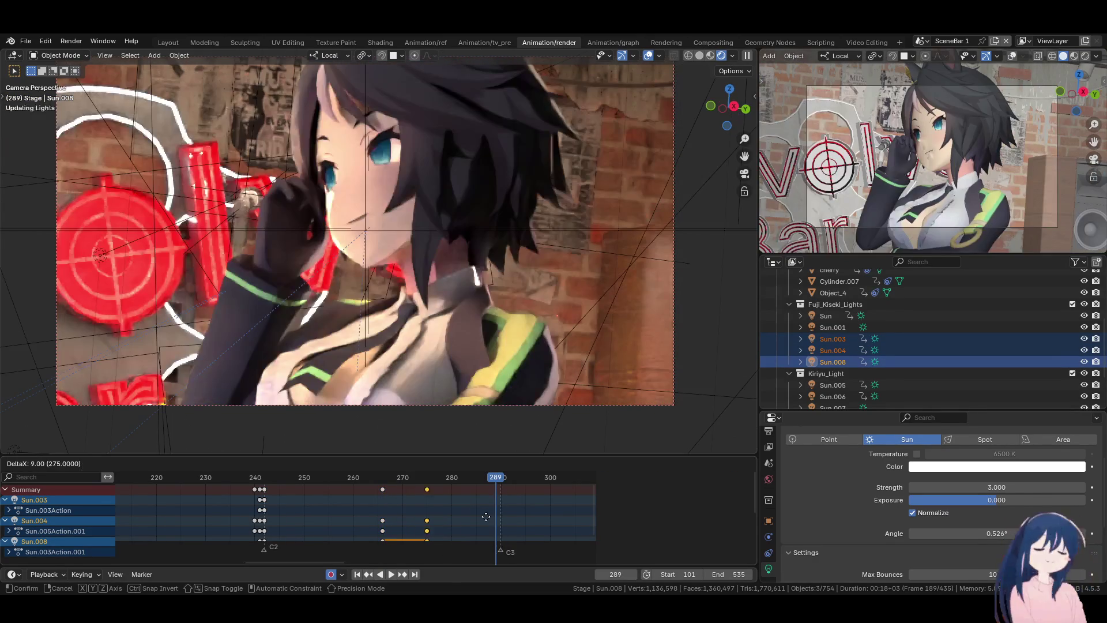
left_click(532, 514)
left_click(264, 489)
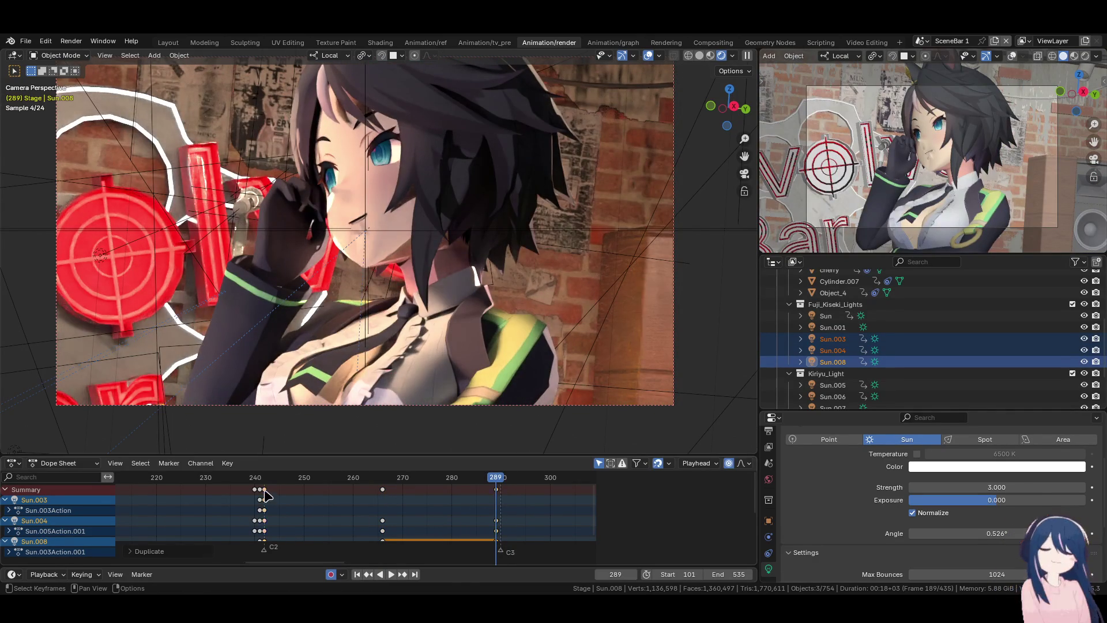
key("shift+d")
left_click(517, 506)
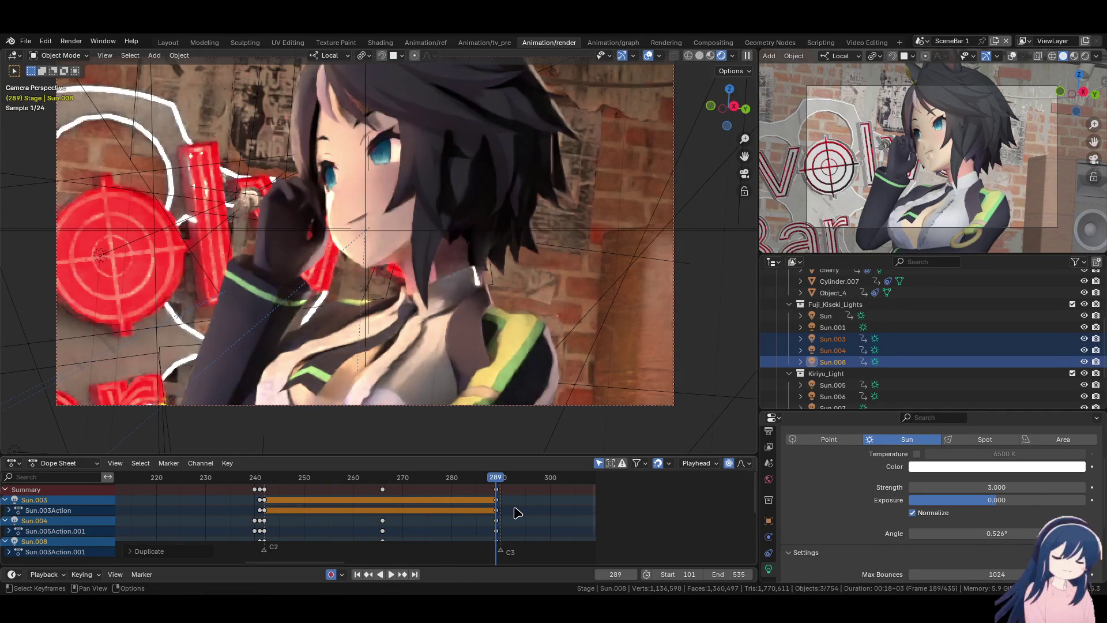
- Duplicate the lamps' frame-288 keys to a new frame, then return to frame 242
key("Right")
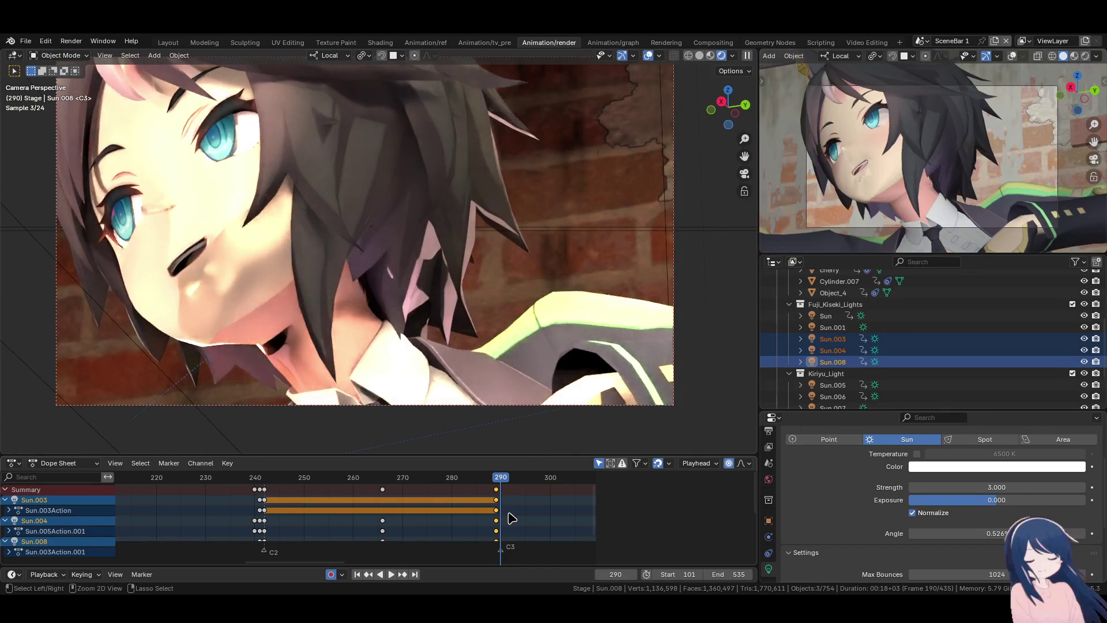
key("Left")
key("Left")
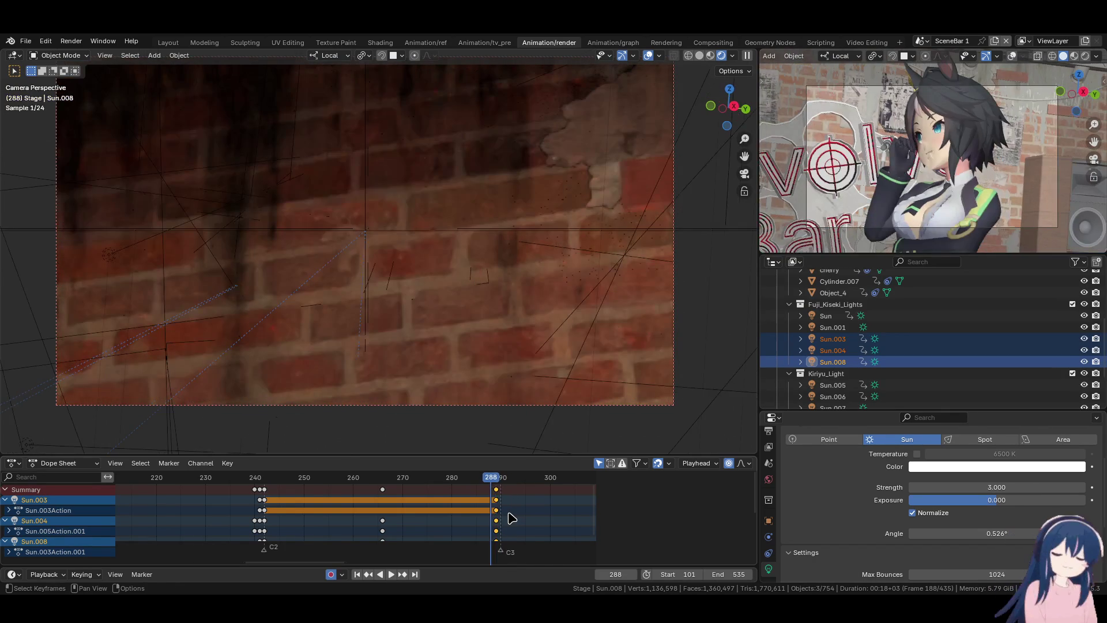
key("Right")
key("shift+d")
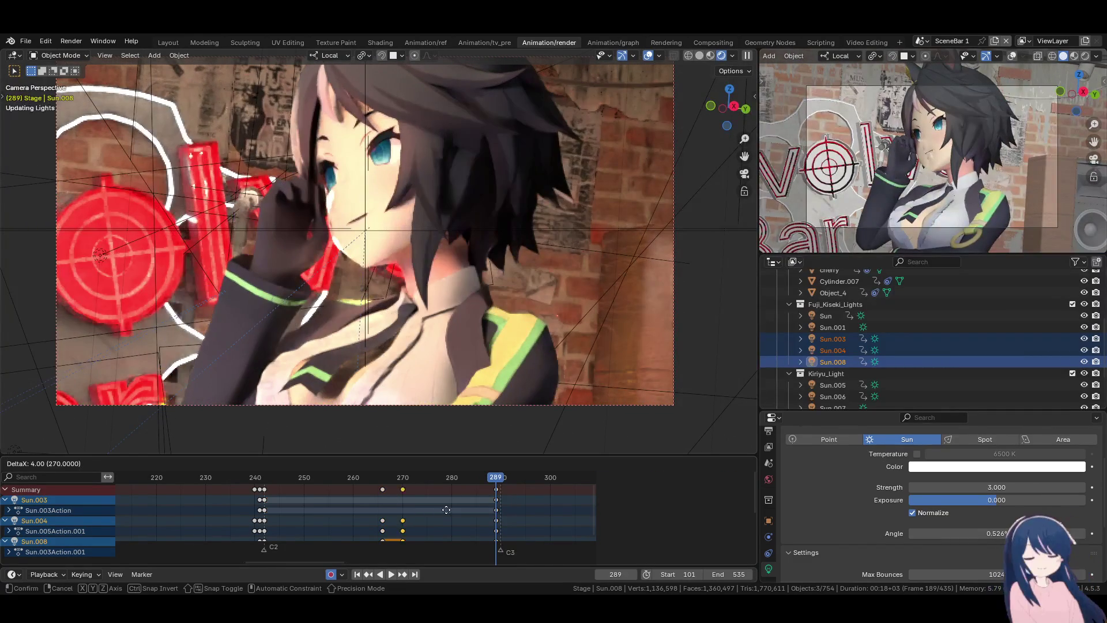
left_click(527, 512)
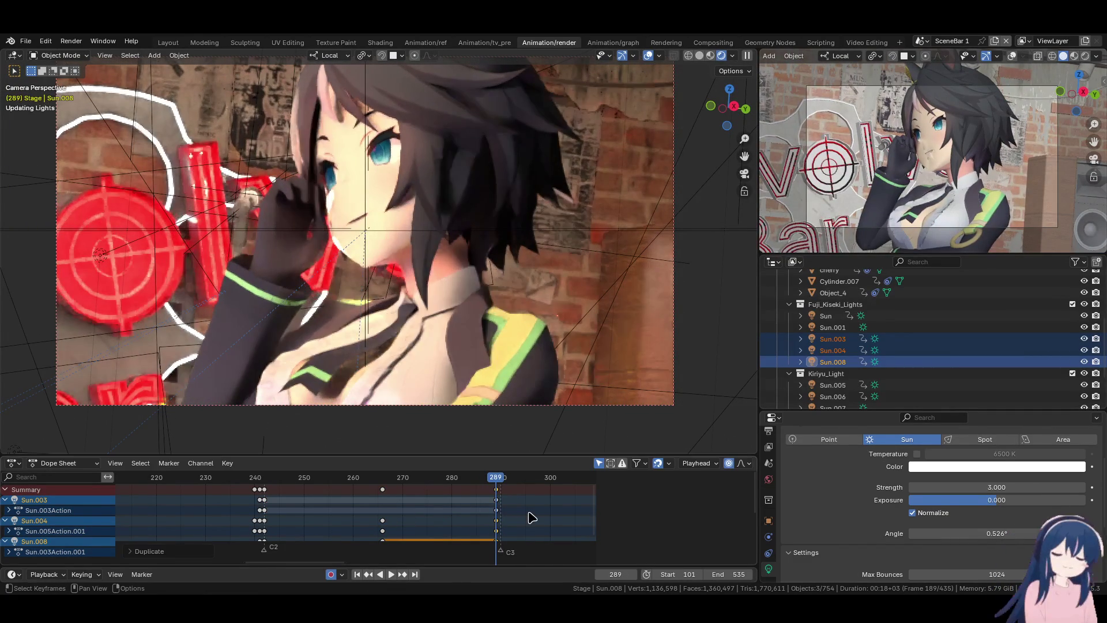
key("Down")
key("Down")
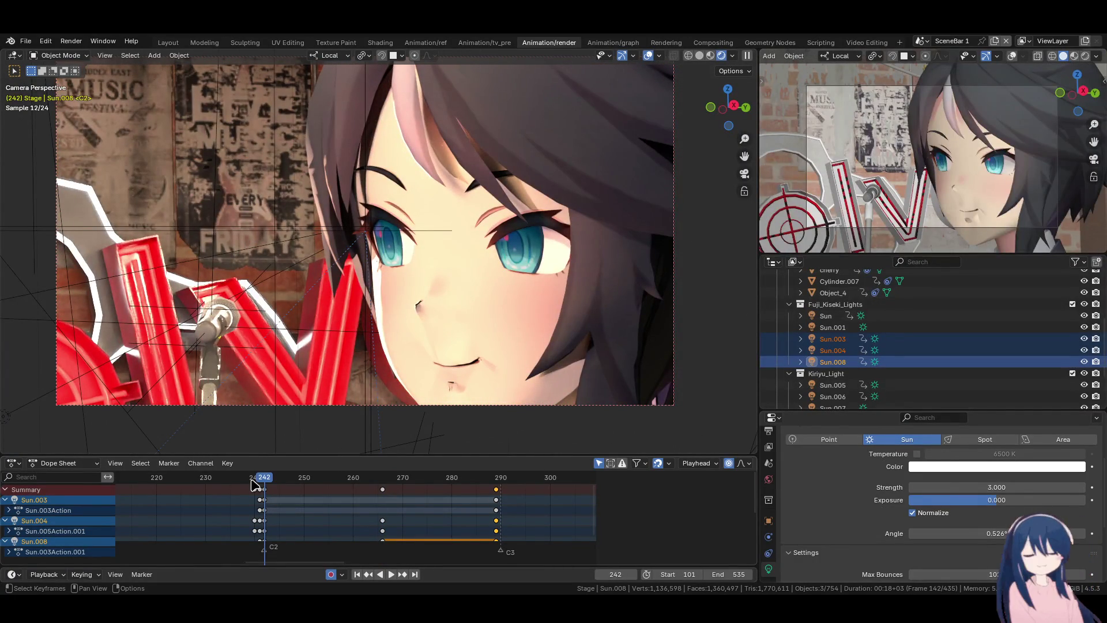
- Drop the copied frame-242 keys on frame 265, then step to frame 290
key("Up")
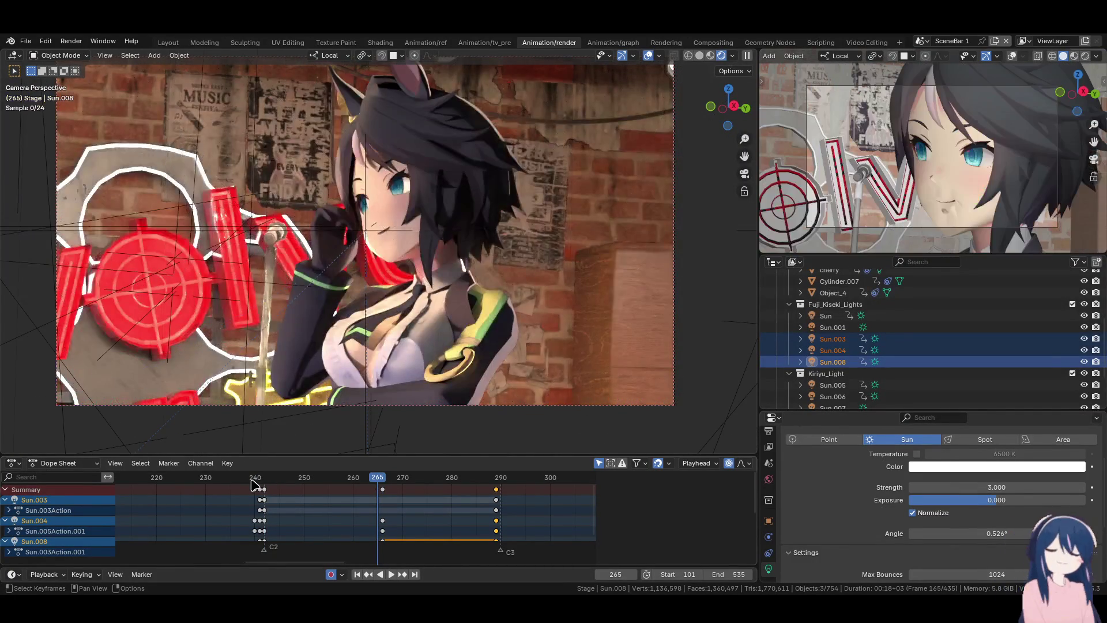
left_click_drag(267, 495, 366, 498)
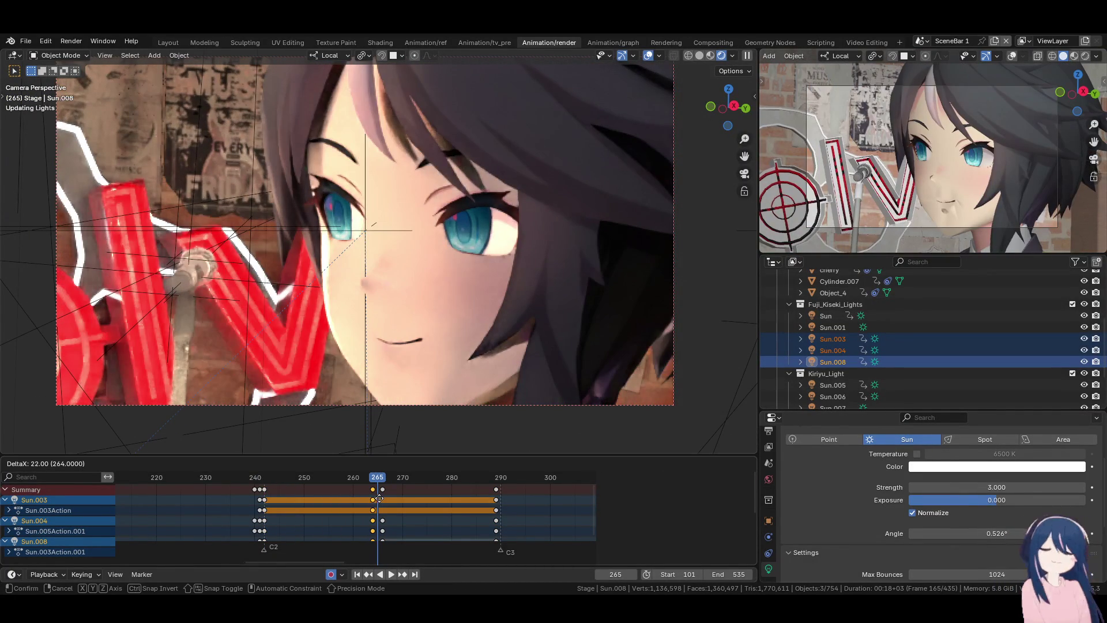
left_click(380, 500)
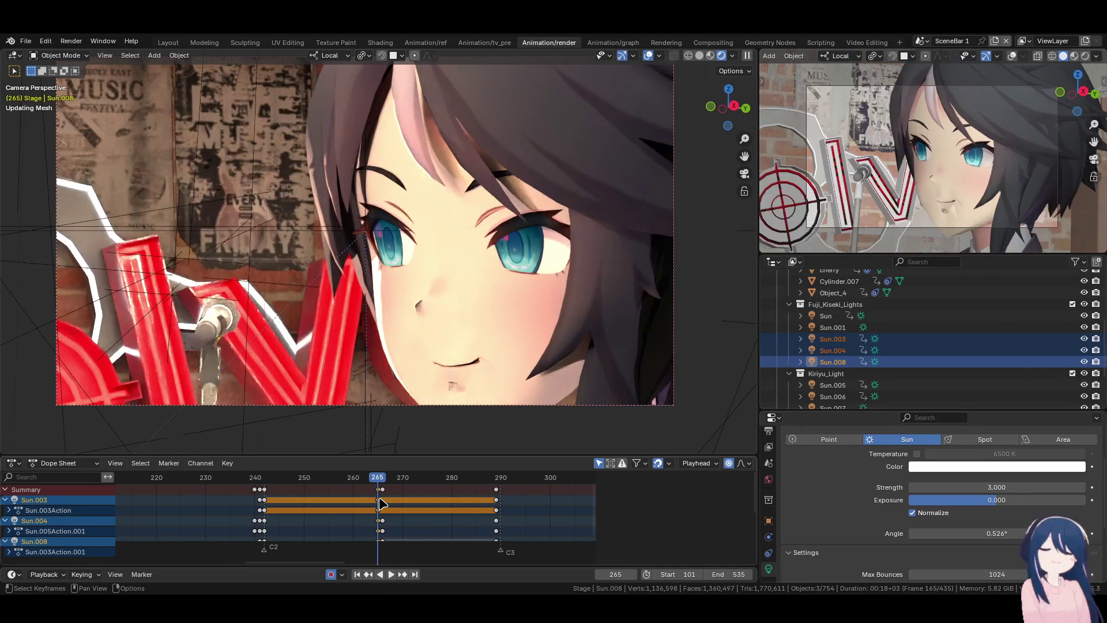
key("Right")
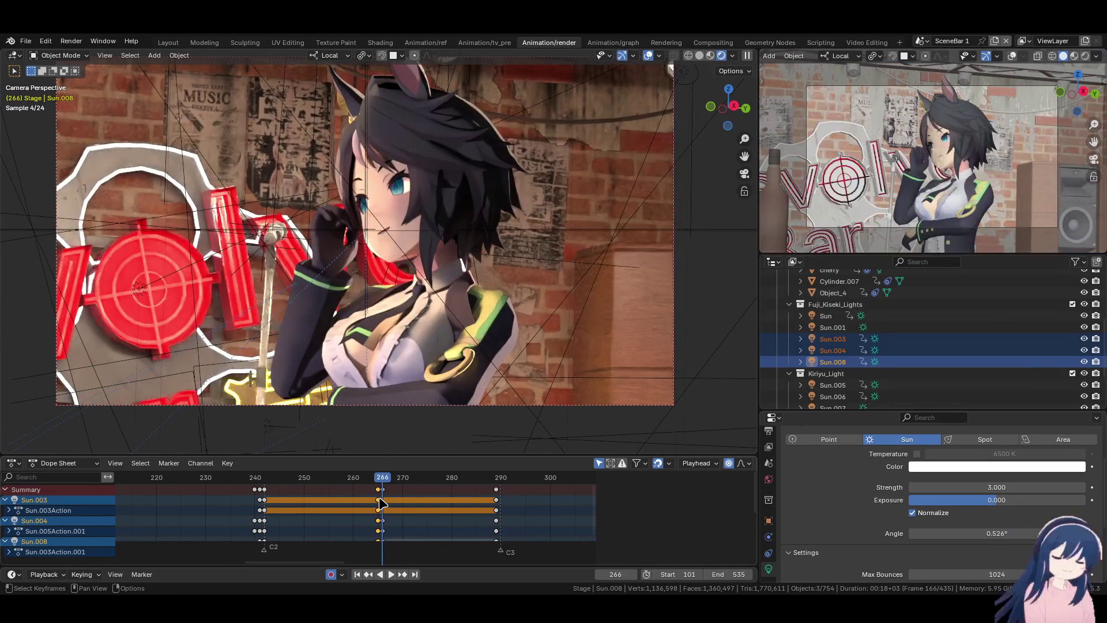
key("Up")
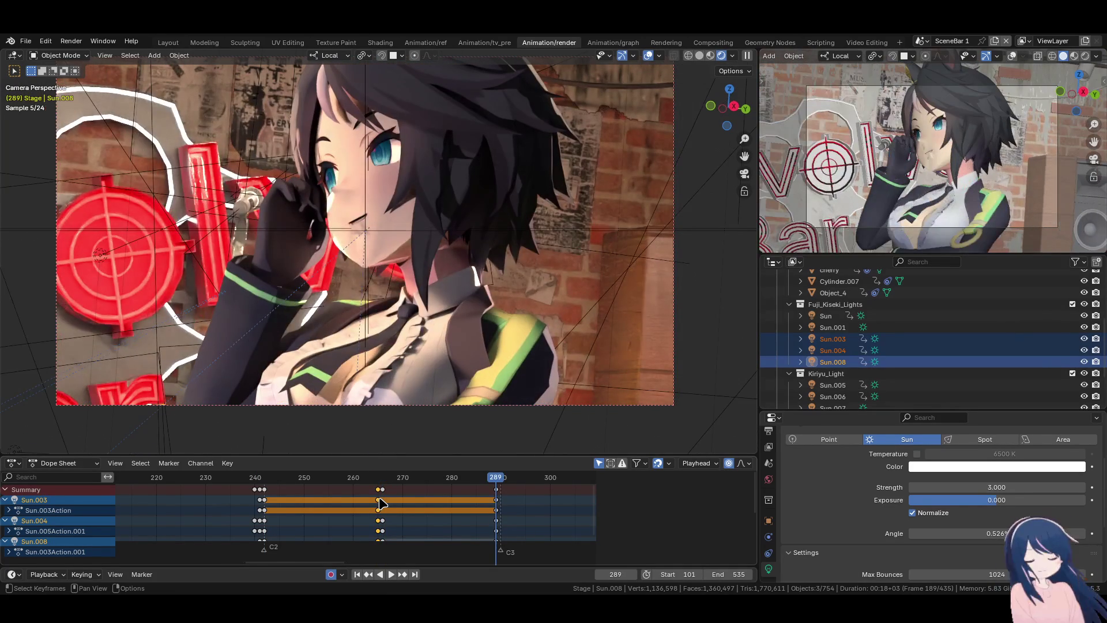
key("Right")
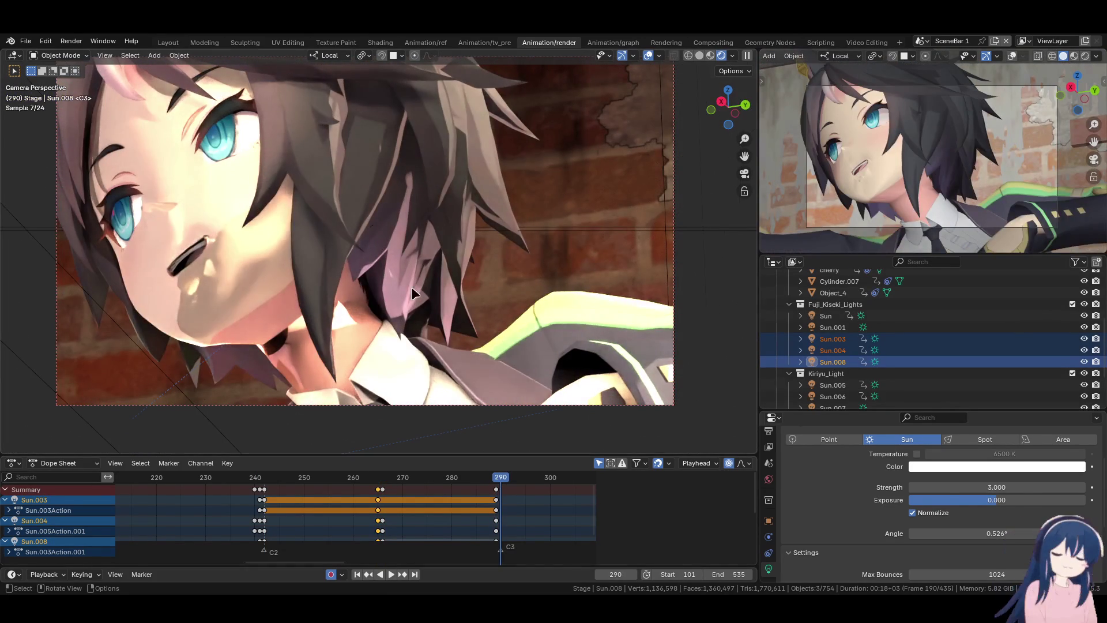
scroll(360, 226, "down", 3)
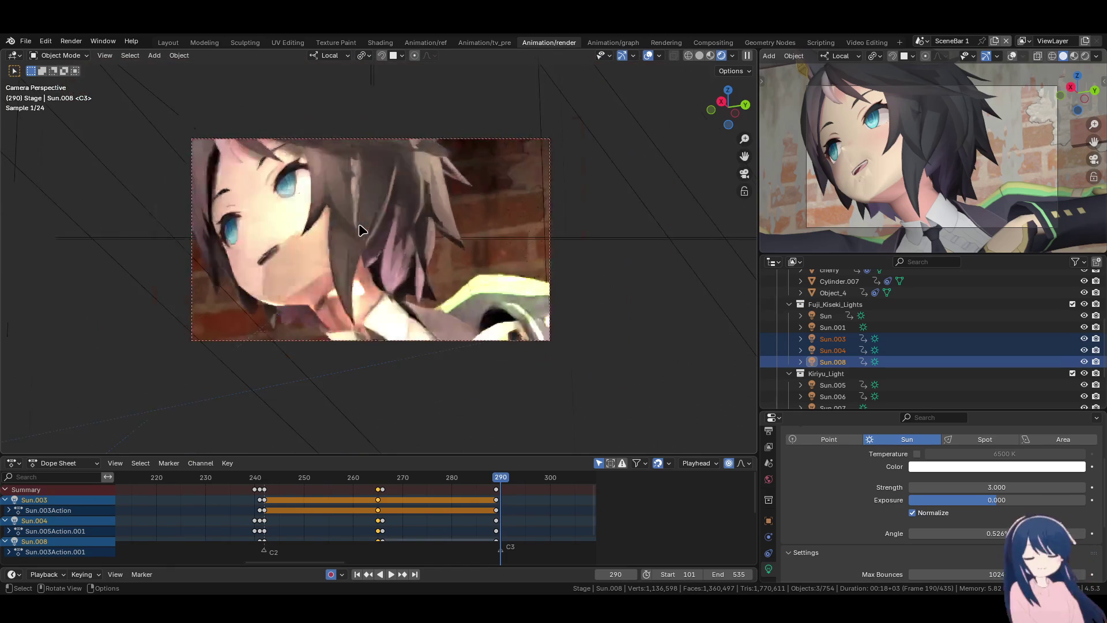
- At frame 290, rotate Sun.004, then Sun.003, then Sun.004 again to relight the face
scroll(363, 230, "up", 3)
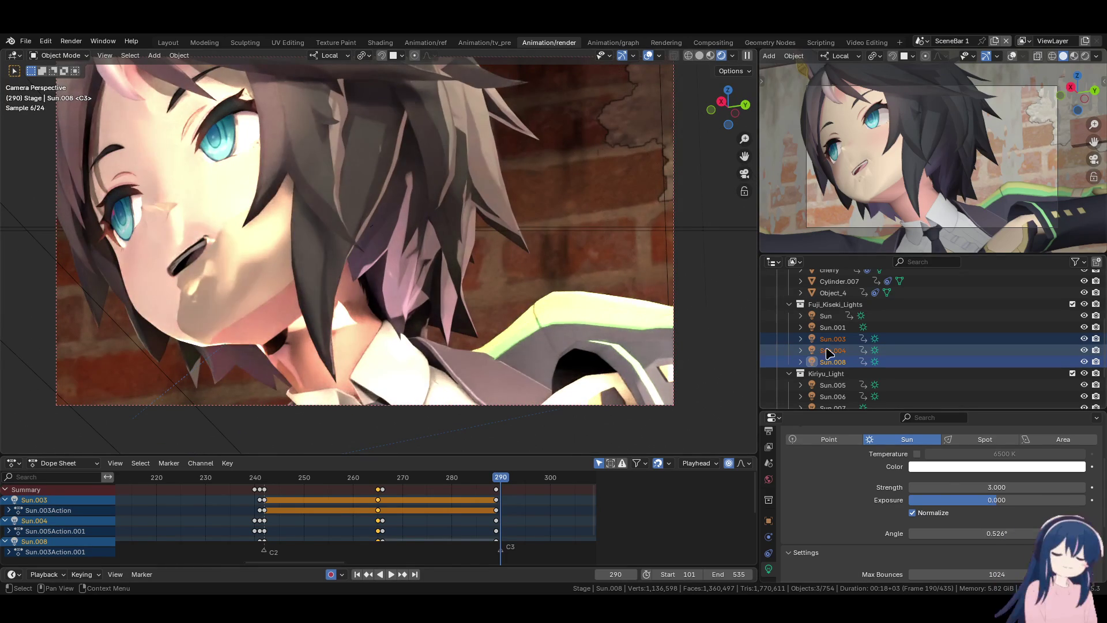
left_click(842, 355)
key("r")
key("r")
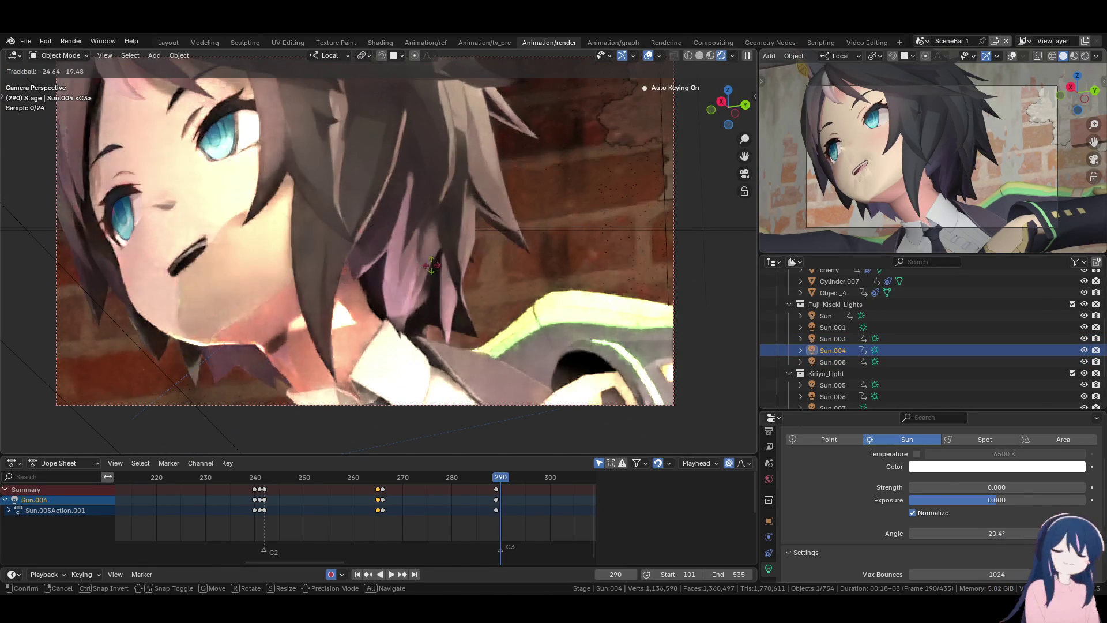
left_click(431, 237)
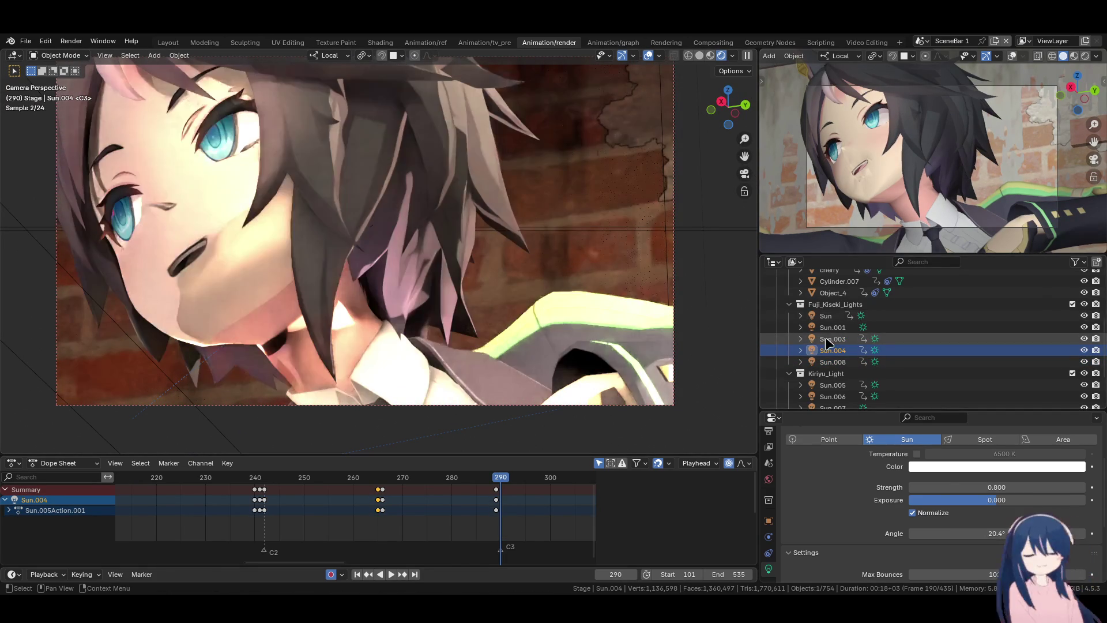
left_click(833, 339)
key("r")
key("r")
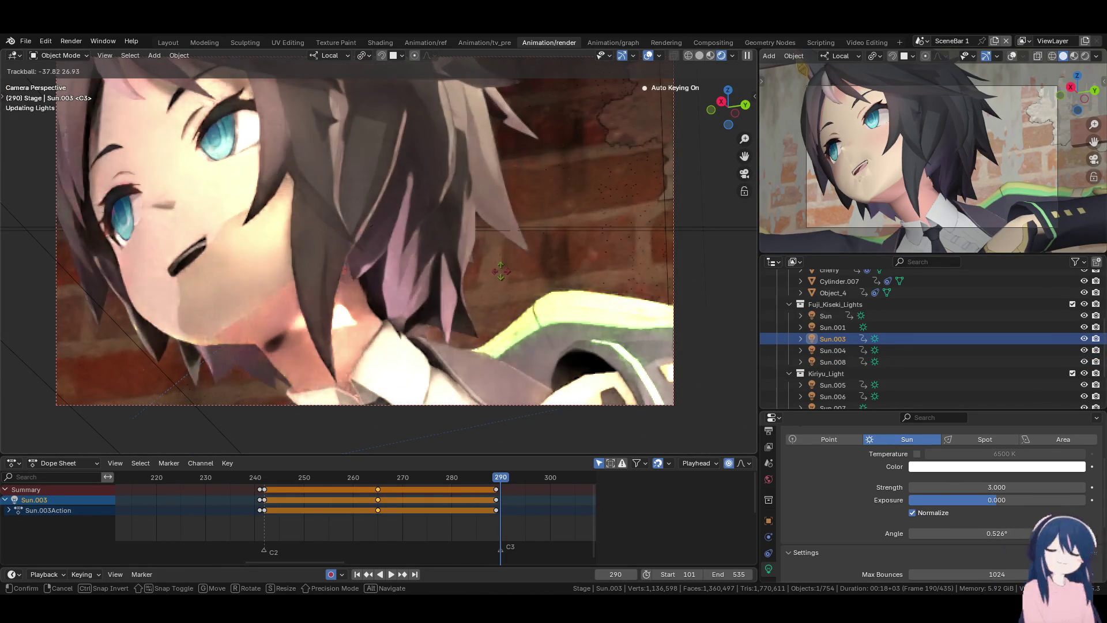
left_click(479, 304)
left_click(815, 352)
key("r")
key("r")
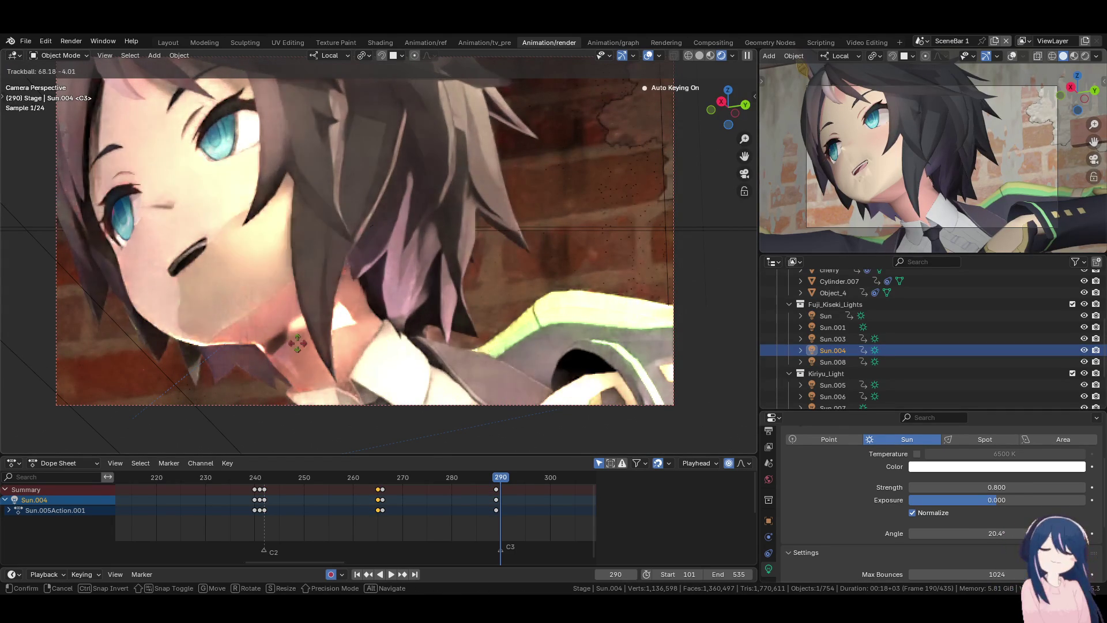
left_click(364, 333)
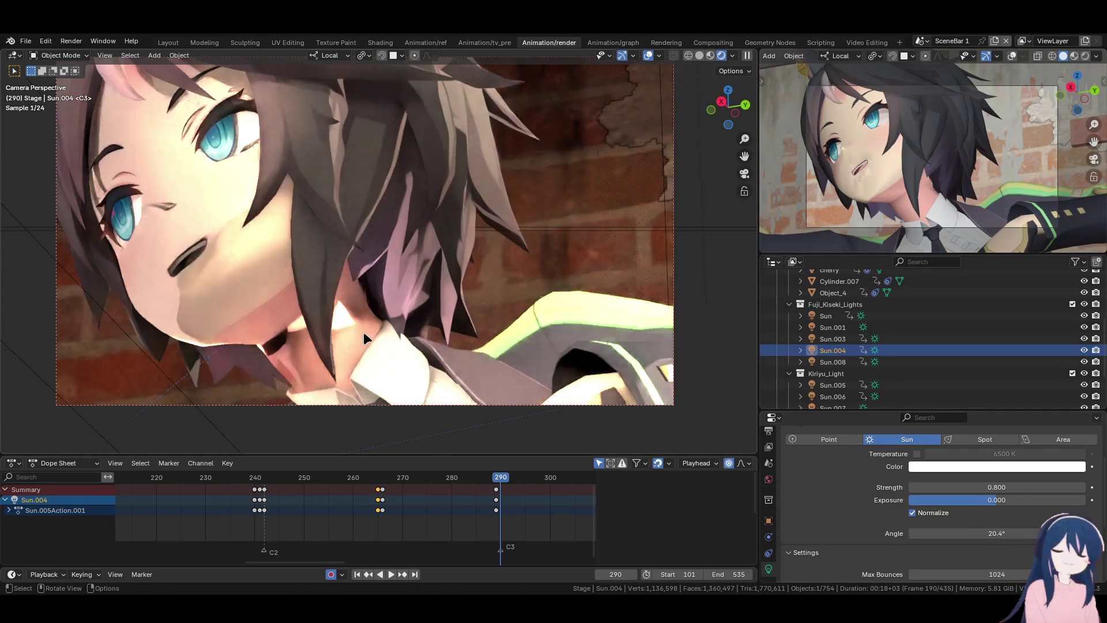
- Hide Sun.008, Sun.003, Sun.001 and Sun in the viewport
left_click(1084, 362)
left_click(1084, 339)
left_click(1084, 327)
left_click(1084, 316)
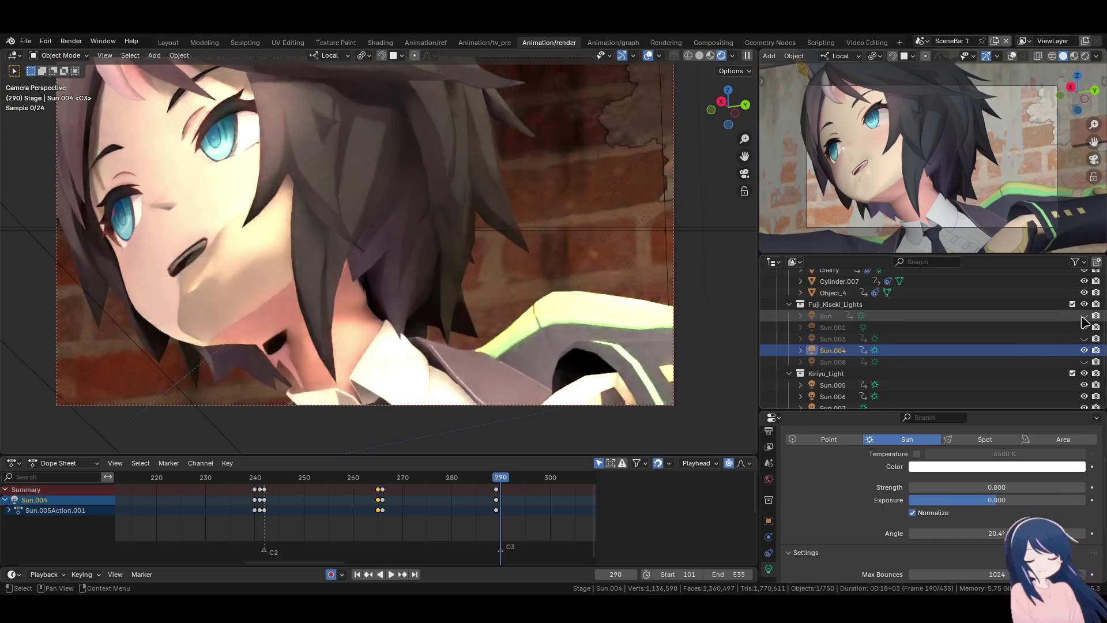
- Rotate Sun.004 twice at frame 290, then unhide and select Sun.008
key("r")
key("r")
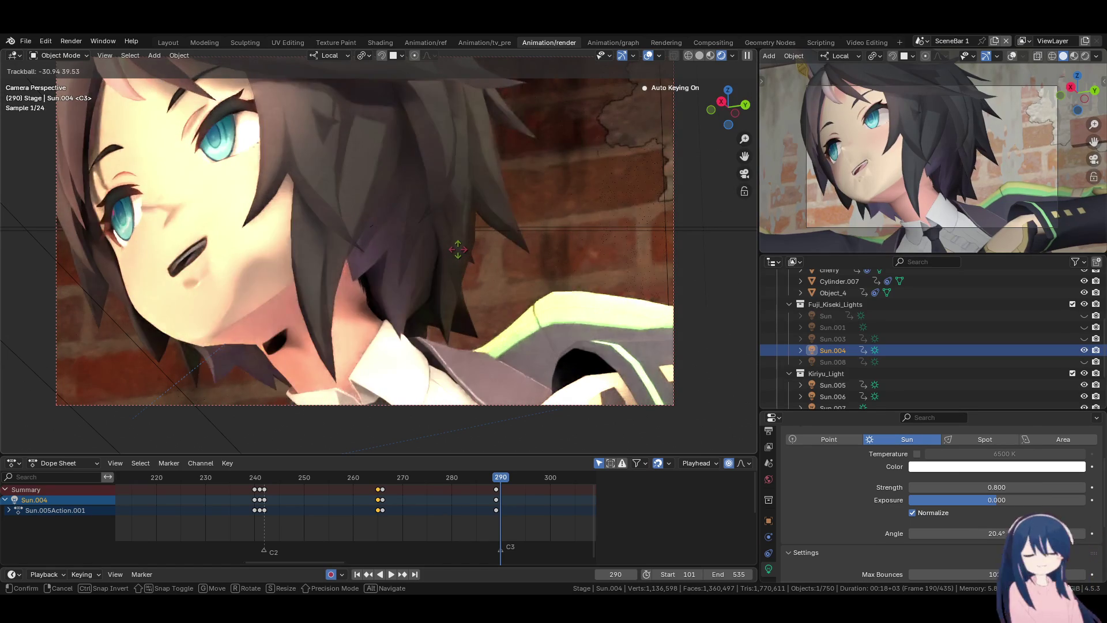
left_click(461, 256)
key("r")
key("r")
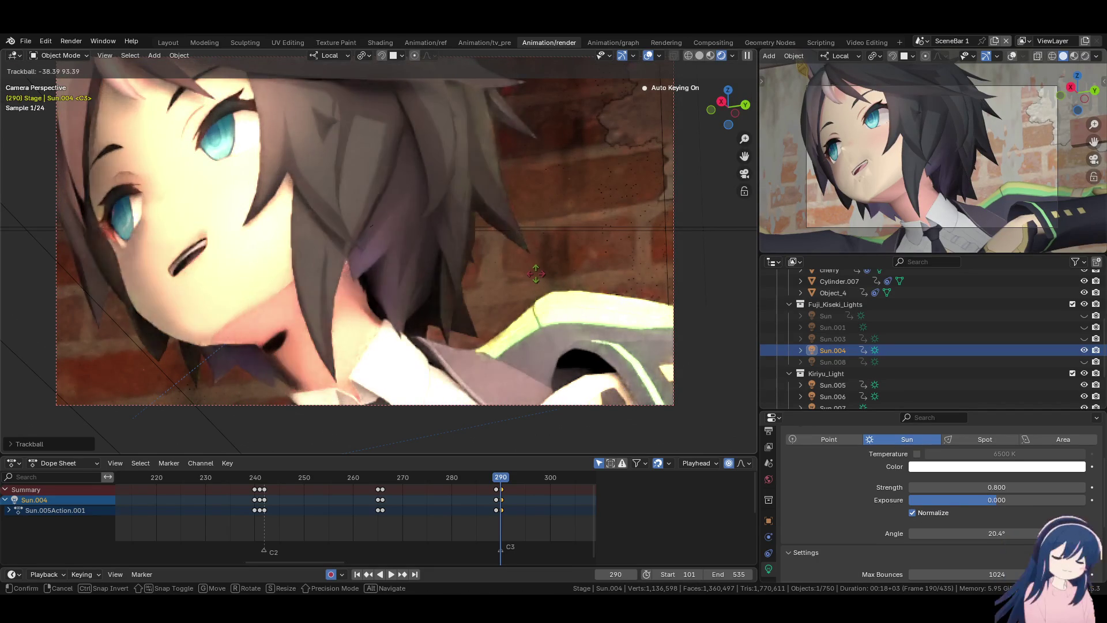
left_click(491, 264)
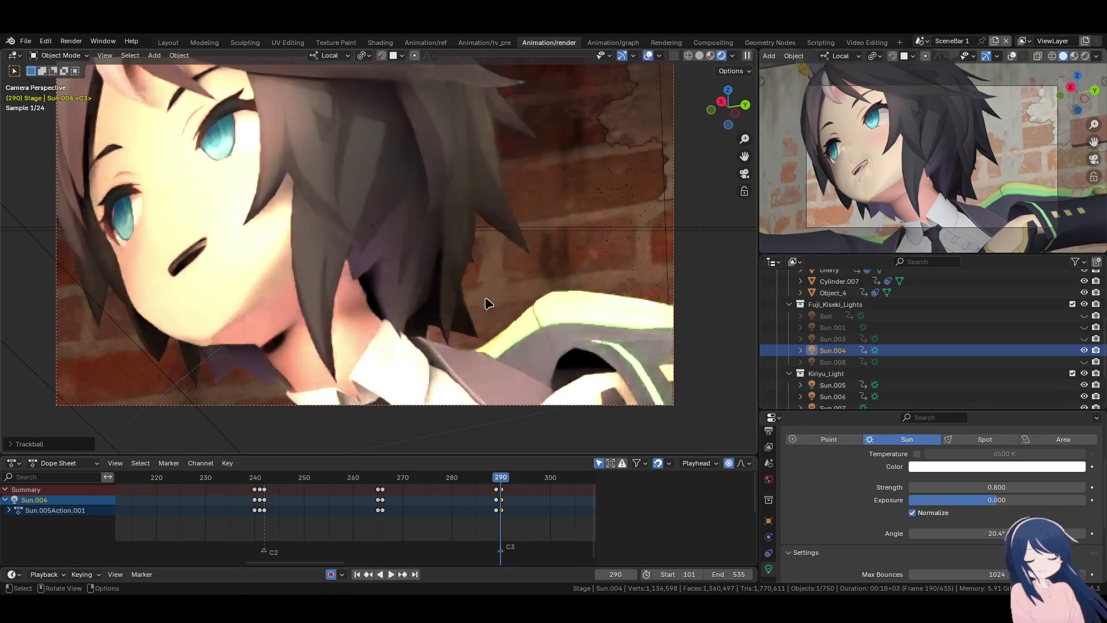
left_click(1084, 362)
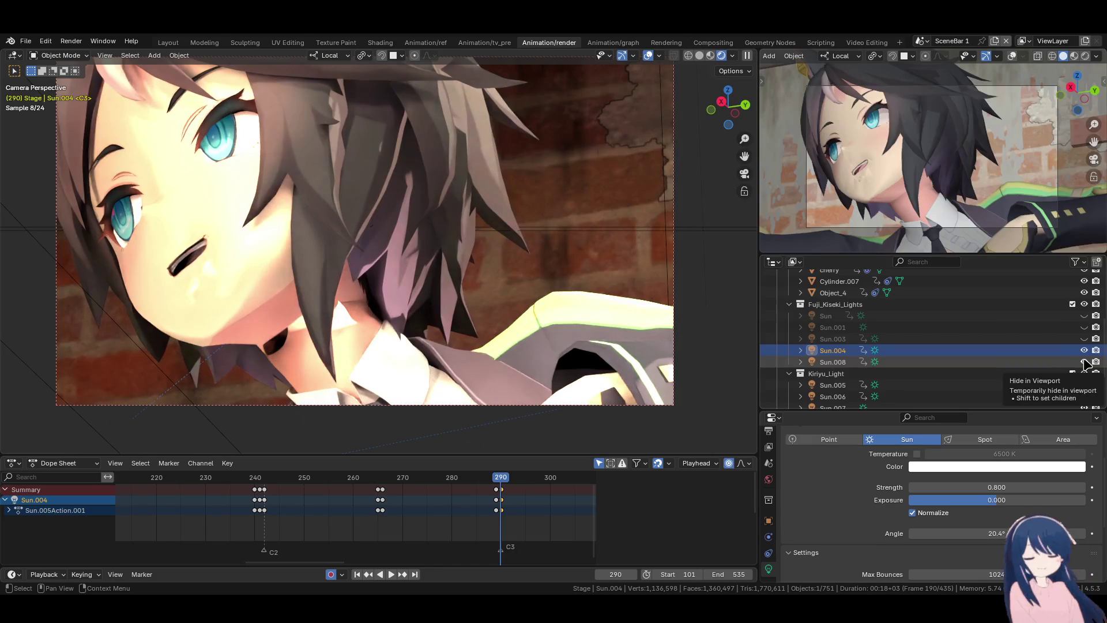
left_click(835, 362)
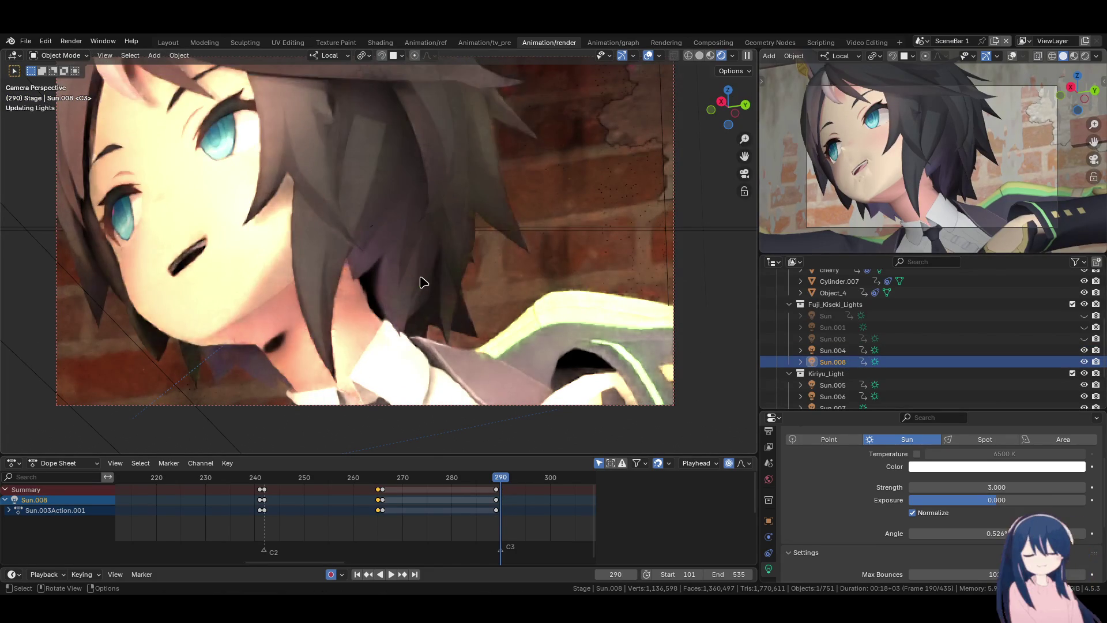
- Rotate Sun.008, then unhide Sun.003 and rotate it to a new angle
key("r")
key("r")
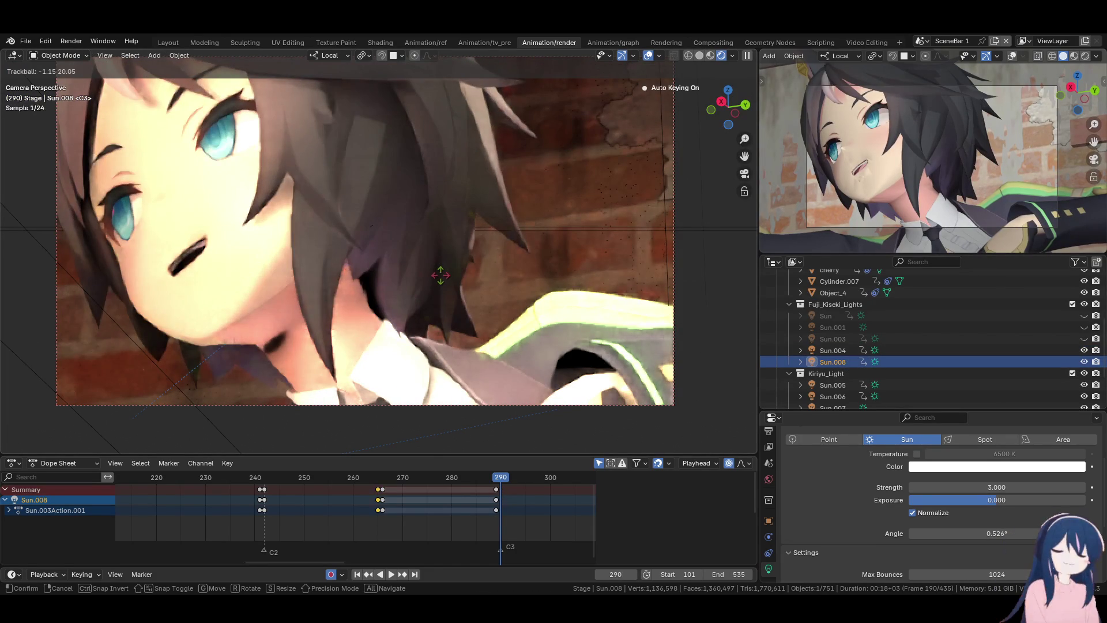
left_click(441, 275)
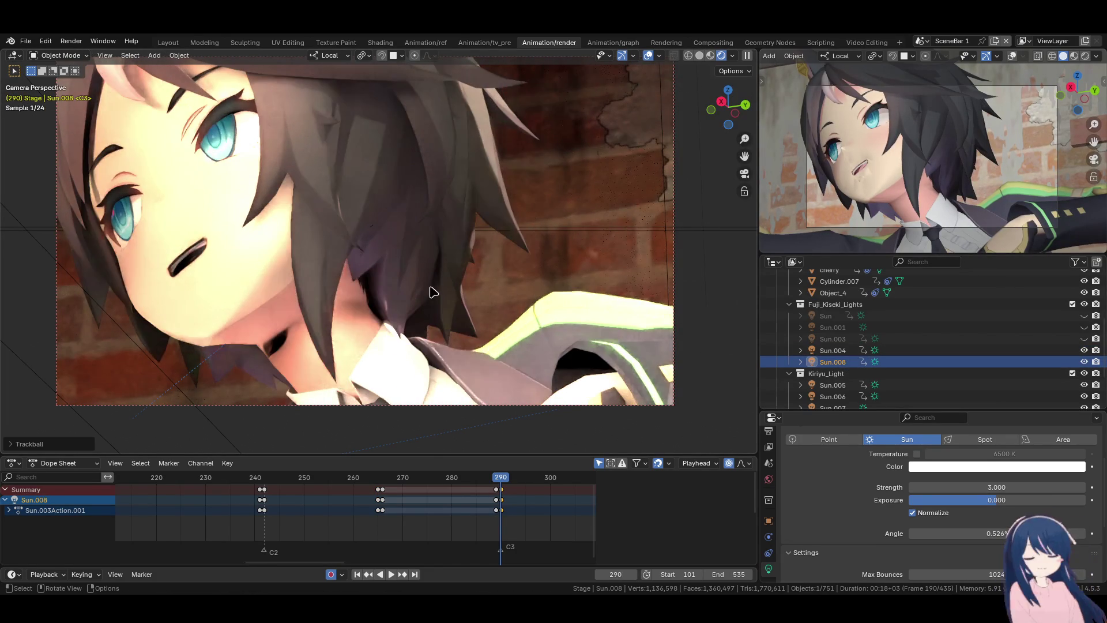
left_click(832, 338)
left_click(1083, 339)
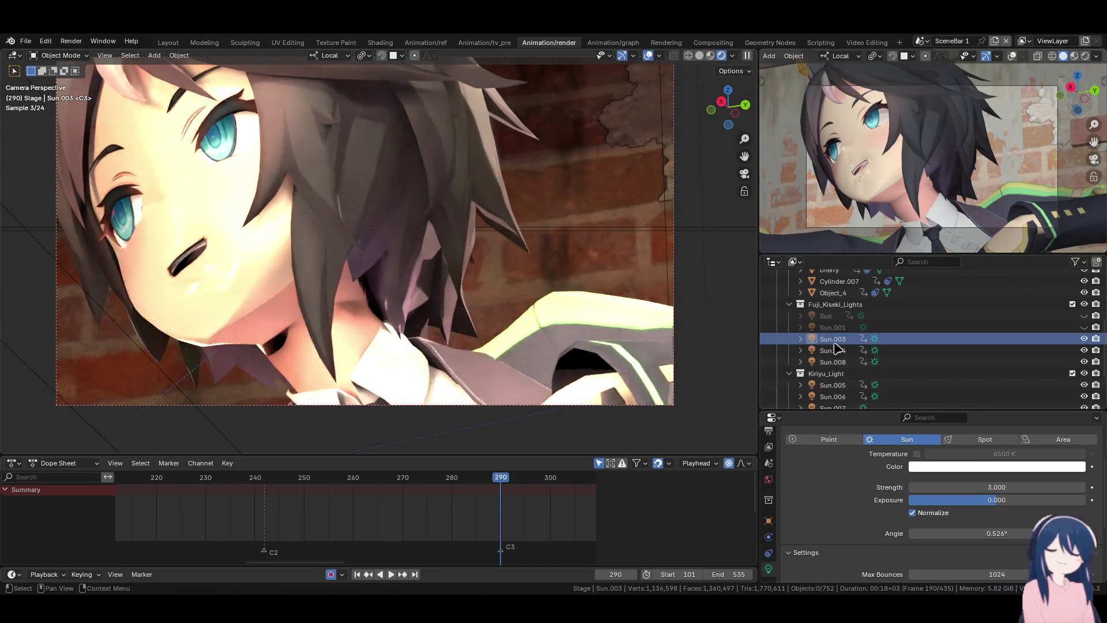
key("r")
key("r")
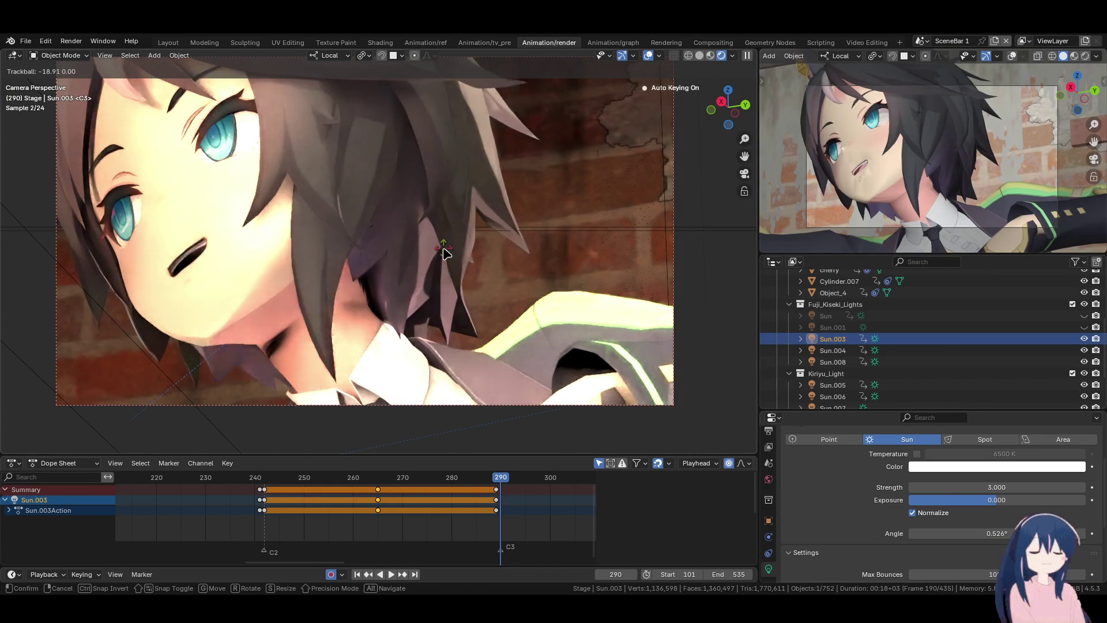
left_click(445, 252)
- Rotate Sun.004, unhide Sun.001, and re-angle Sun.003 keyed at frame 290
left_click(833, 350)
key("r")
key("r")
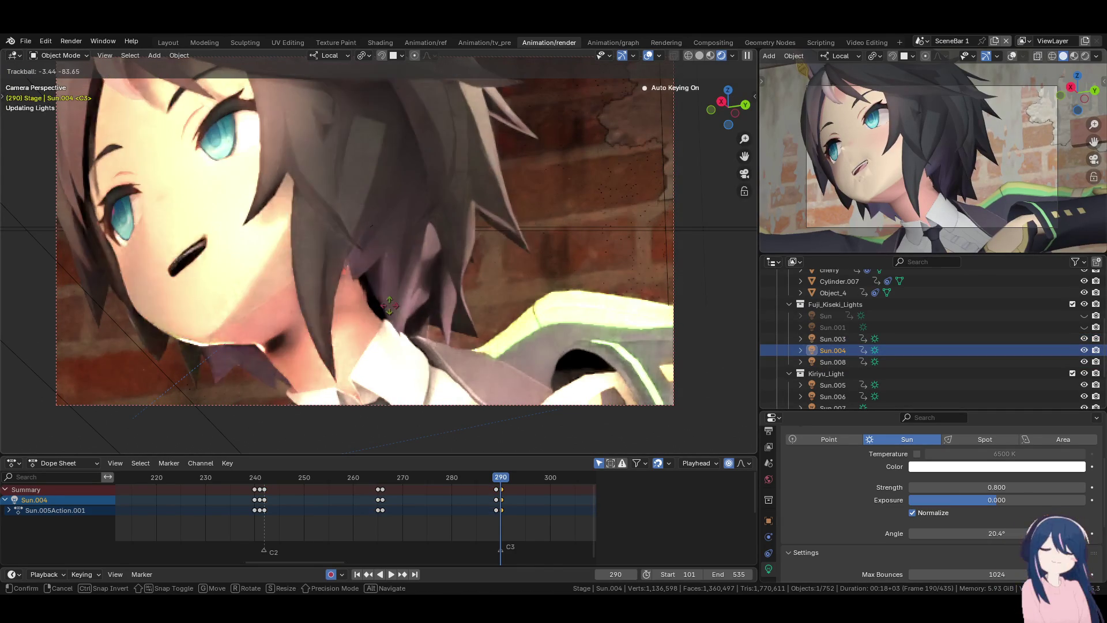
left_click(261, 304)
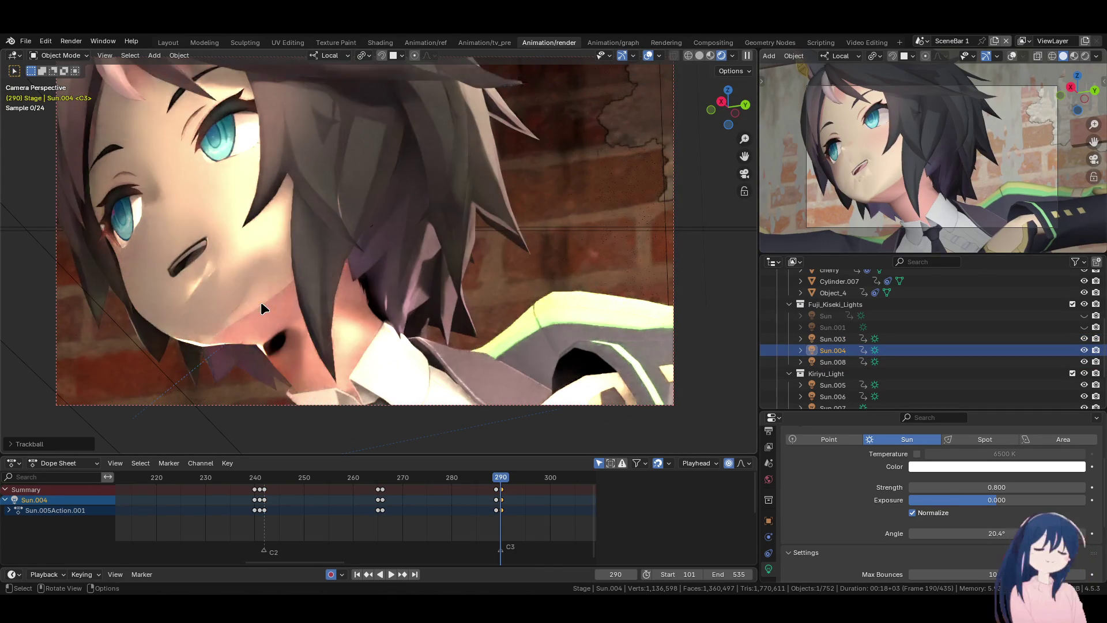
left_click(1083, 327)
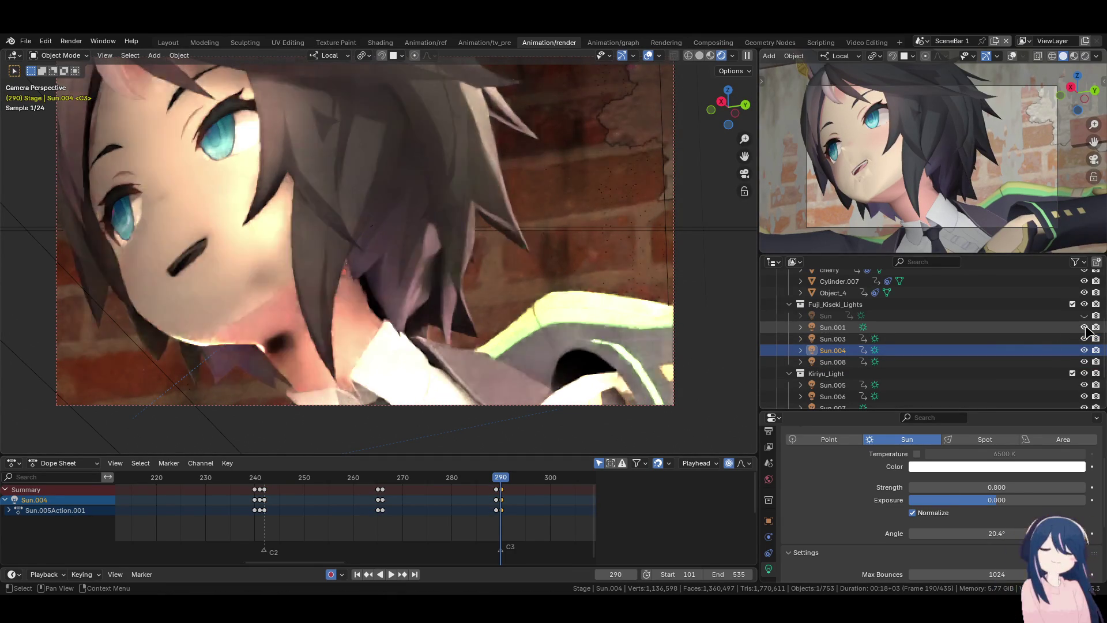
left_click(966, 339)
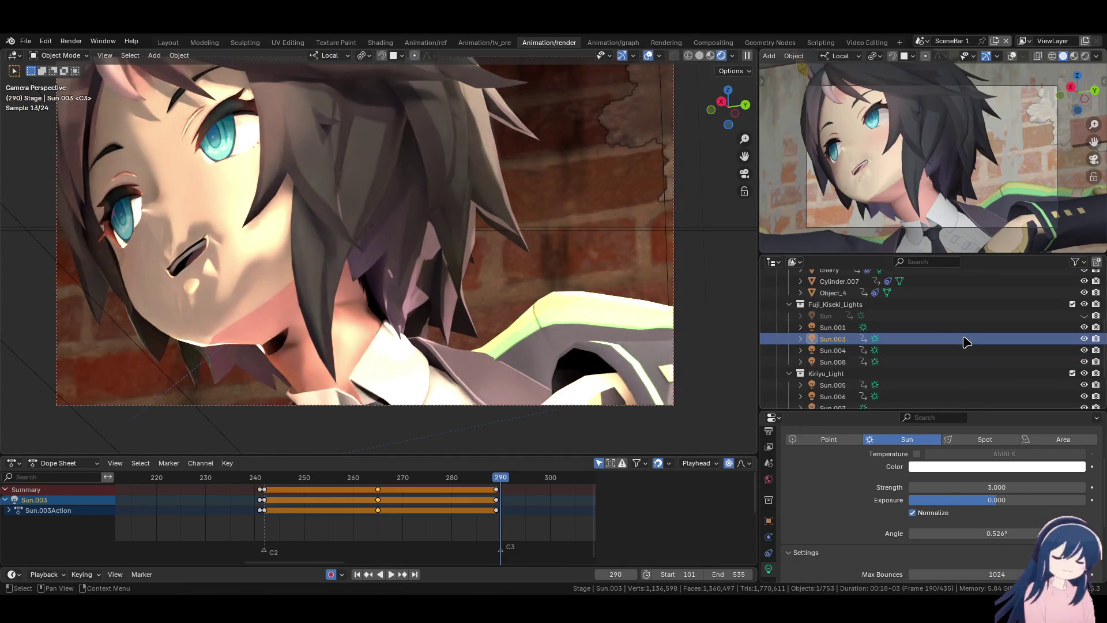
key("r")
key("r")
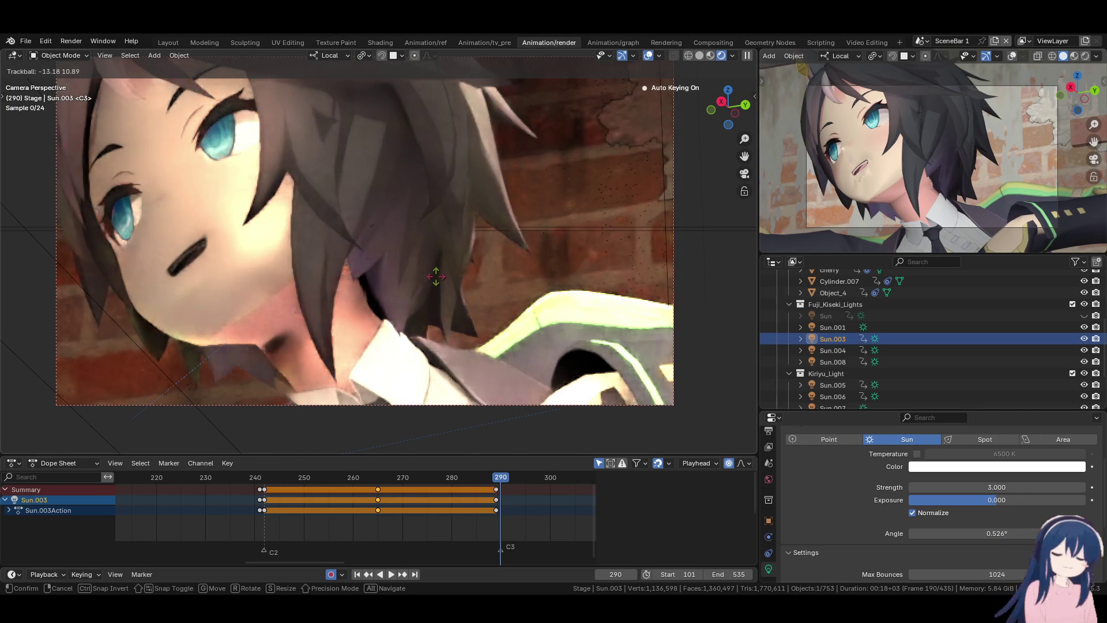
left_click(440, 288)
scroll(439, 296, "down", 1)
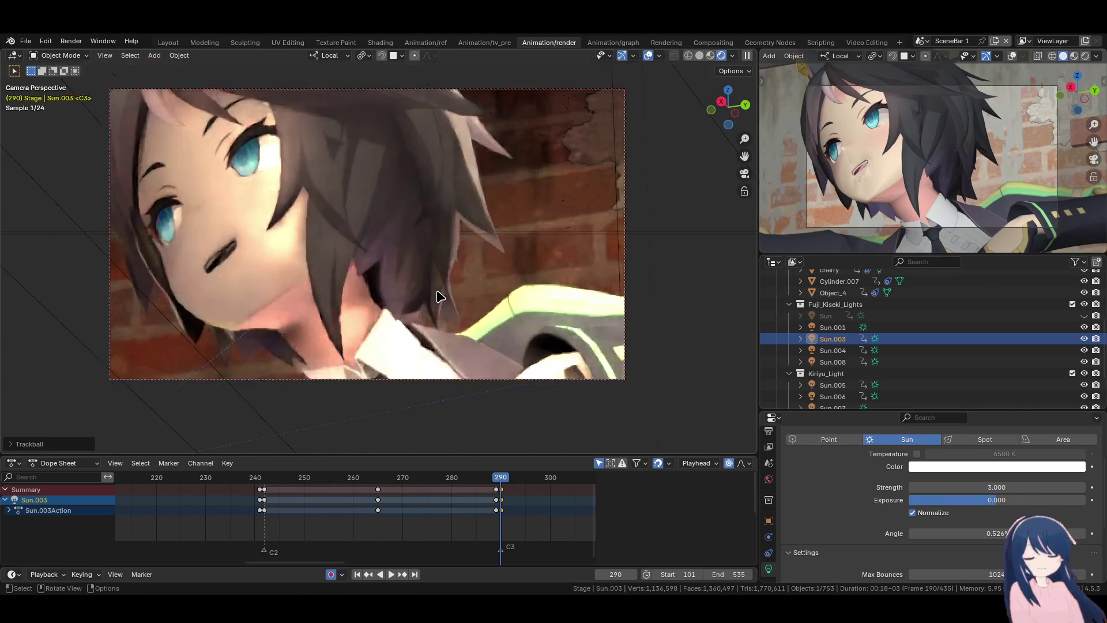
- Rotate Sun.003 on a single axis for brighter face highlights at frame 290, then switch to Material Preview shading
scroll(444, 296, "down", 1)
scroll(444, 297, "up", 2)
key("r")
key("r")
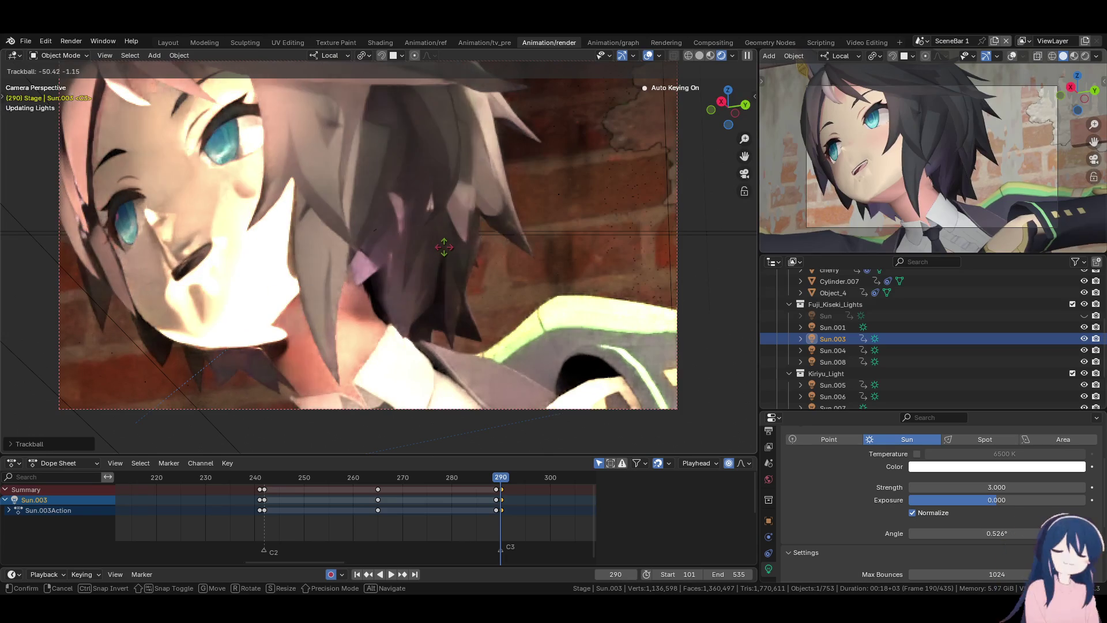
key("r")
key("r")
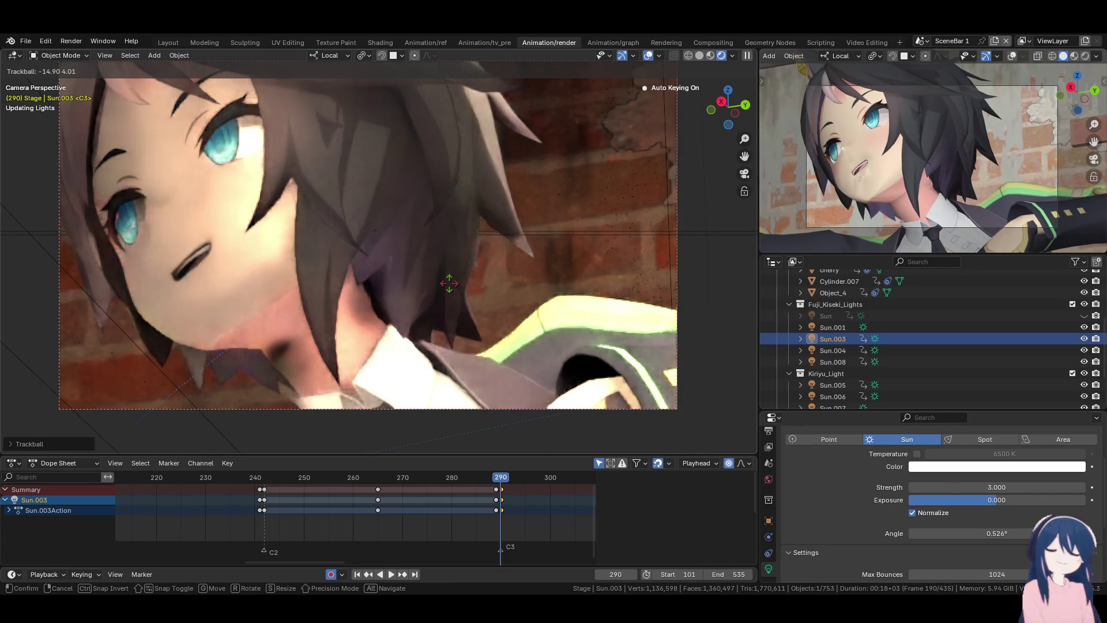
key("r")
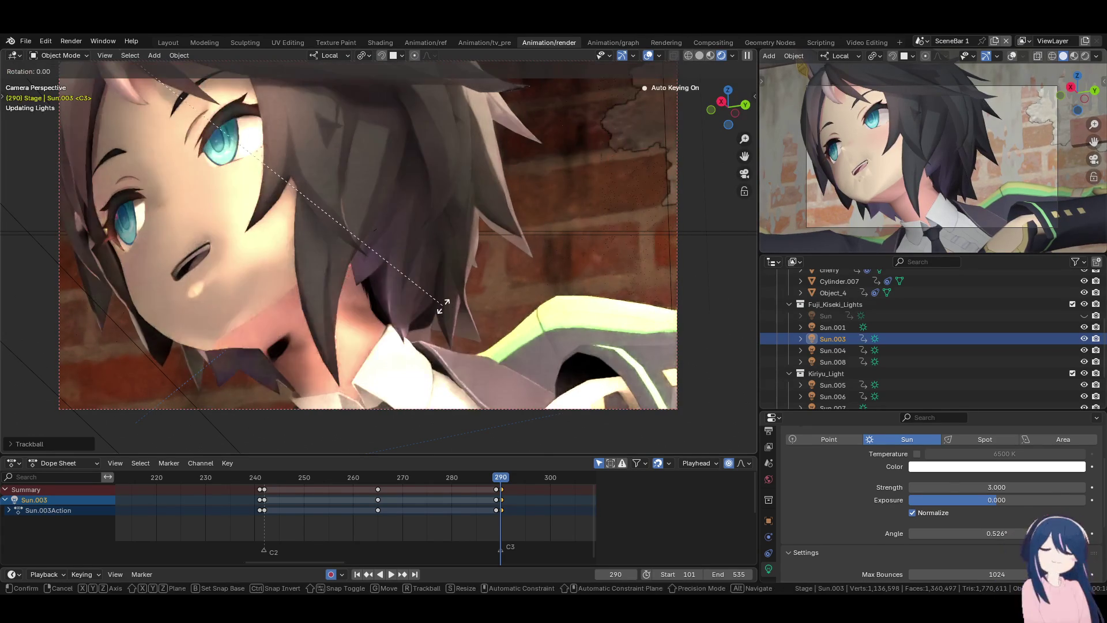
left_click(667, 186)
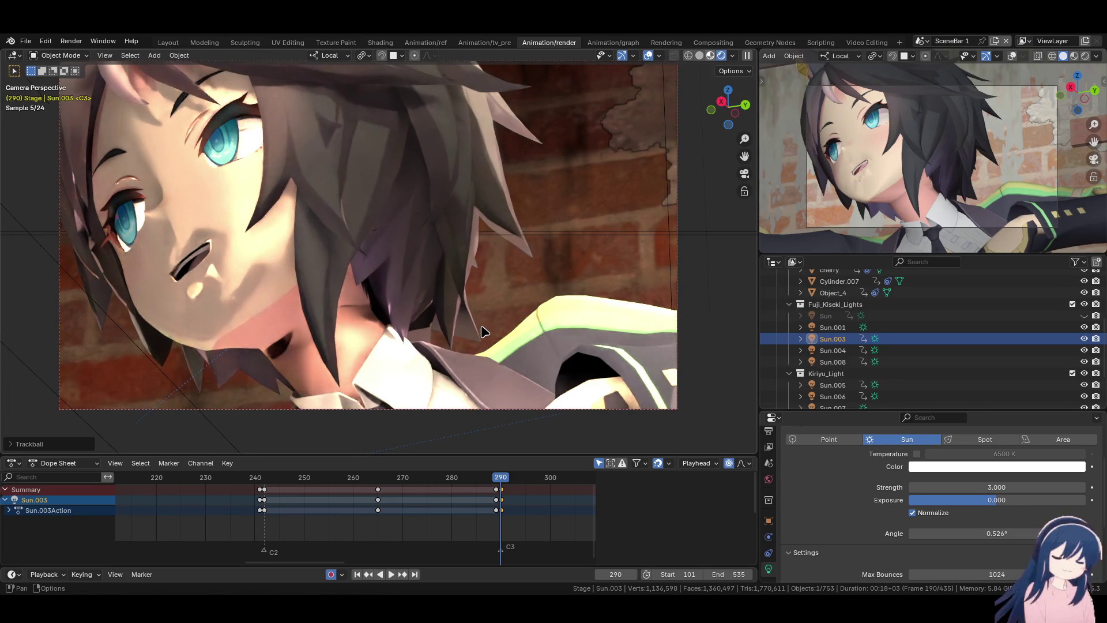
key("z")
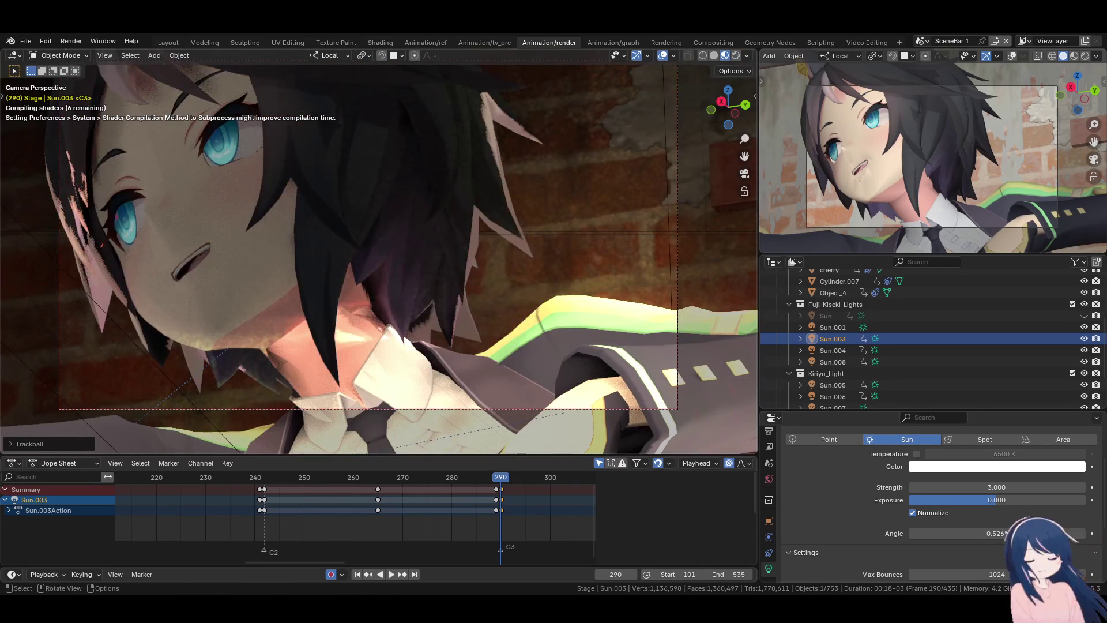
- Swing Sun.003 to cast warm light over the girl's face and collar, abandoning a second rotation attempt
key("r")
key("r")
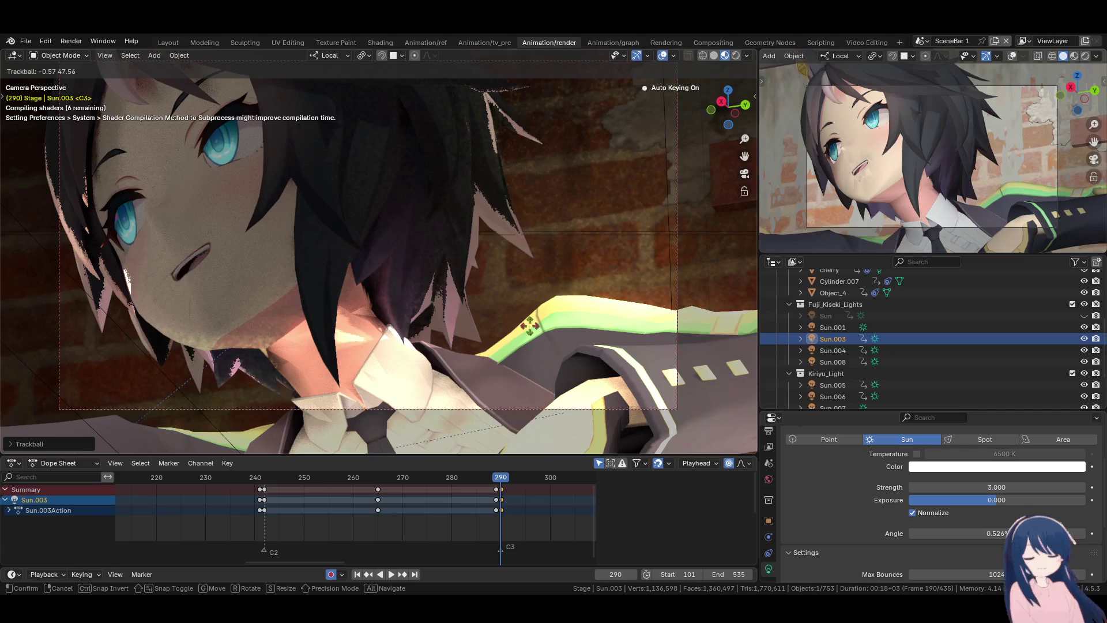
left_click(470, 92)
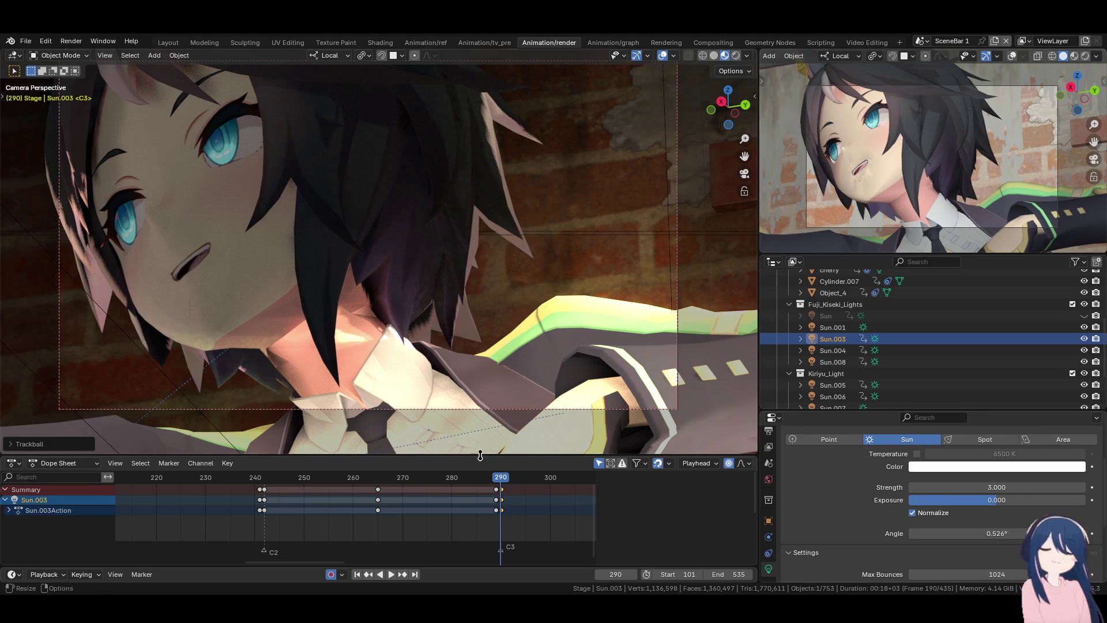
middle_click_drag(513, 331, 520, 329, "shift")
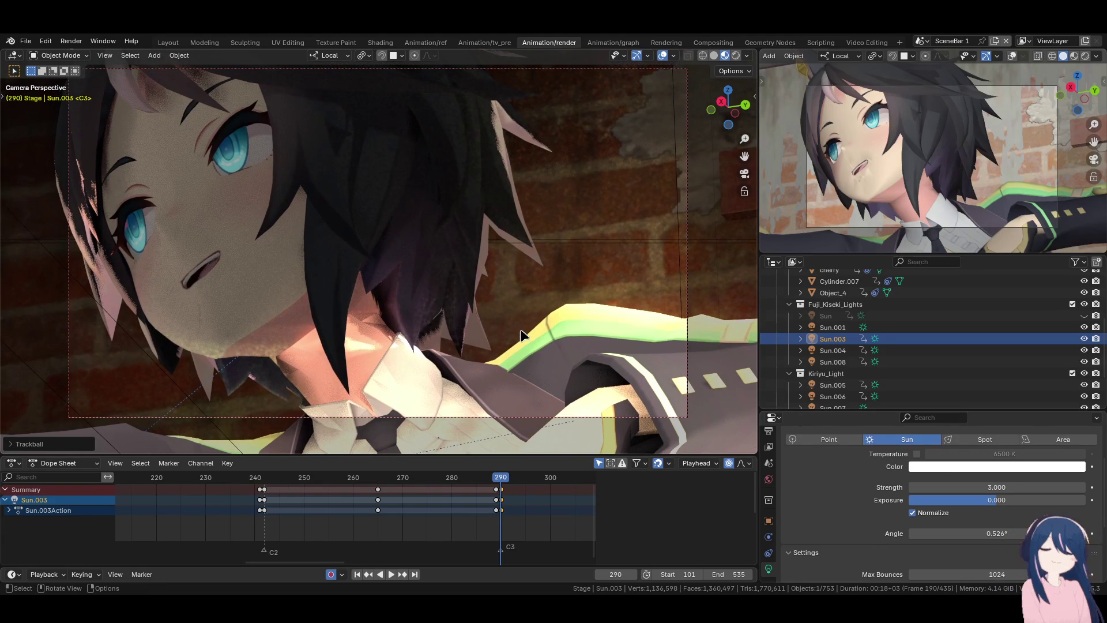
key("r")
key("r")
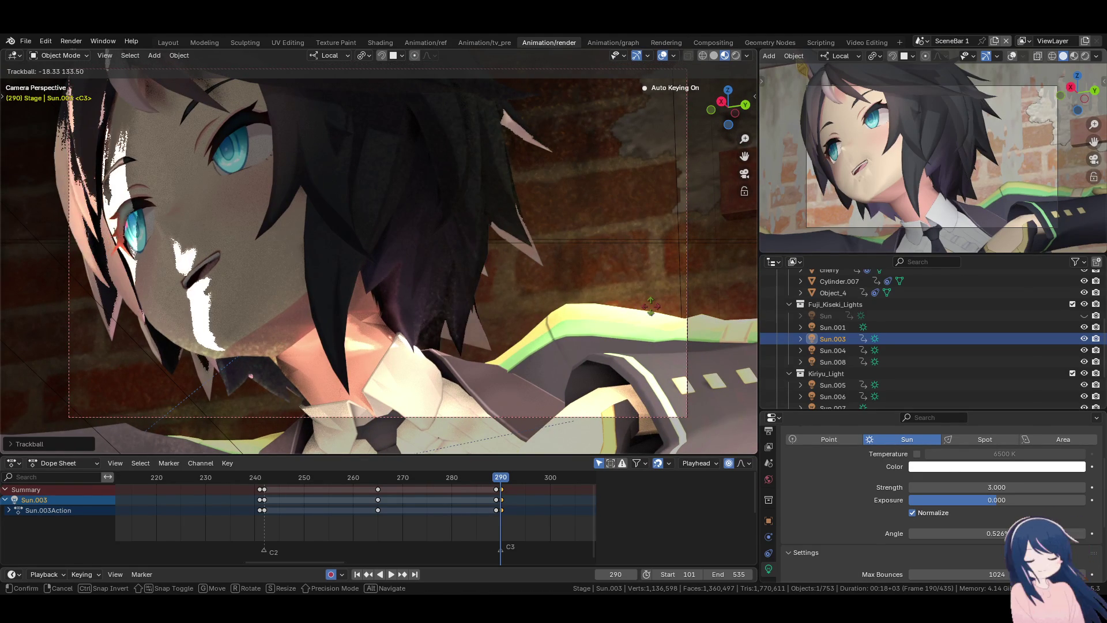
right_click(635, 334)
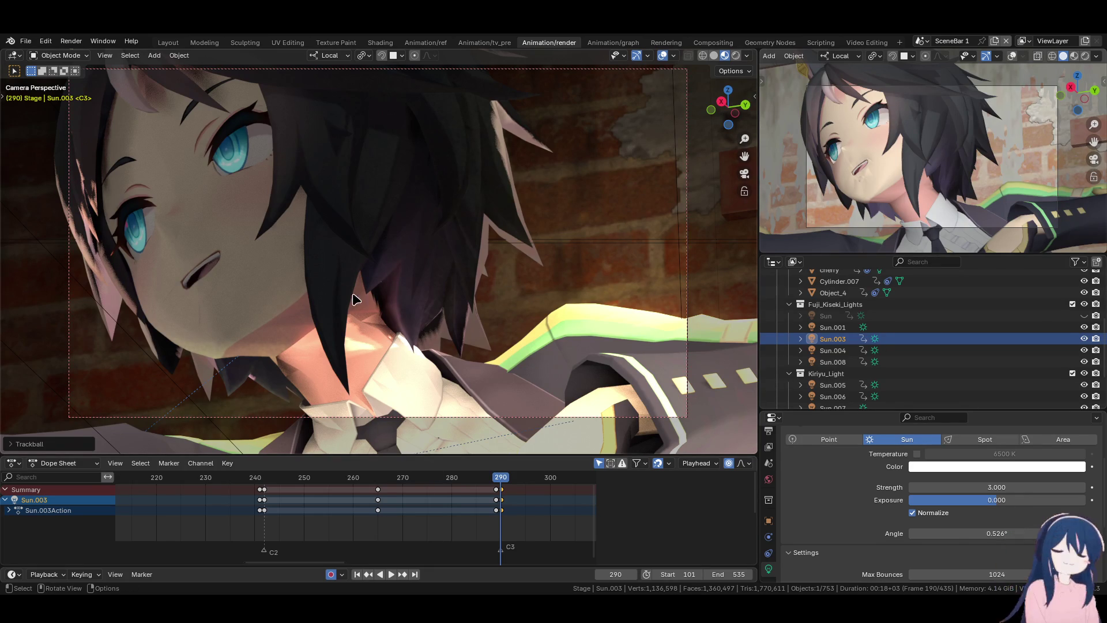
- Tweak the angles of Sun.003 and then Sun.004 for the frame 290 face lighting
key("r")
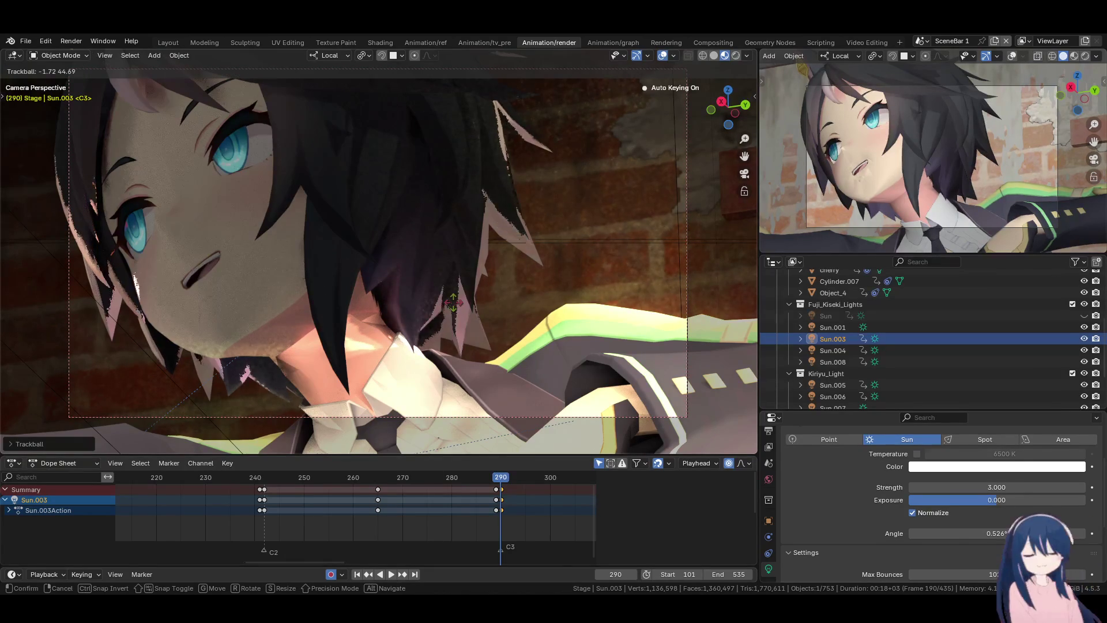
left_click(459, 308)
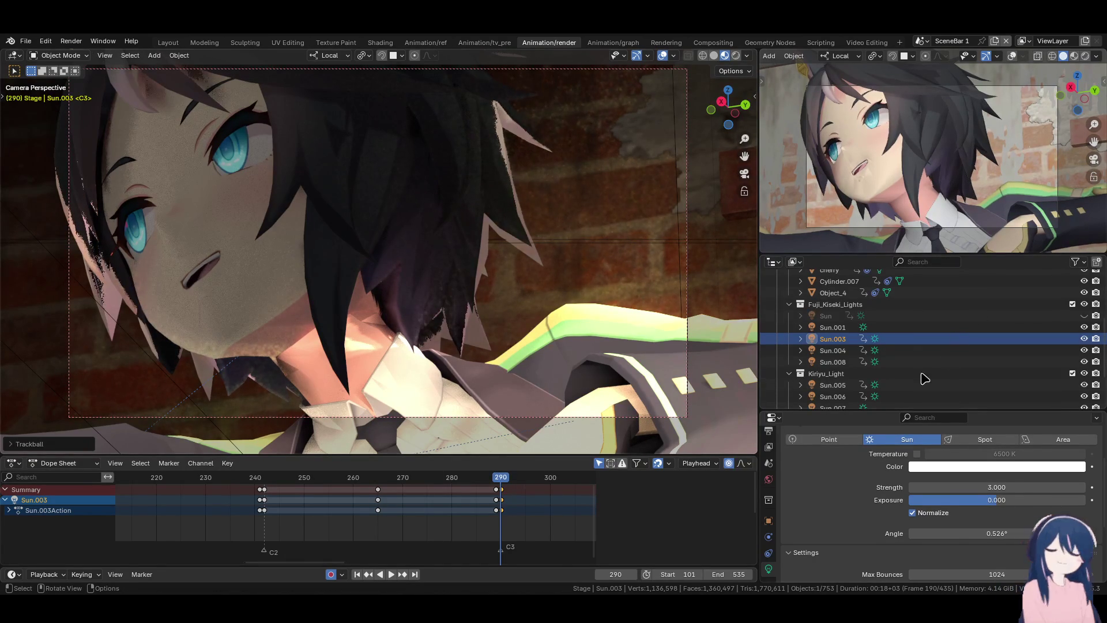
left_click(841, 350)
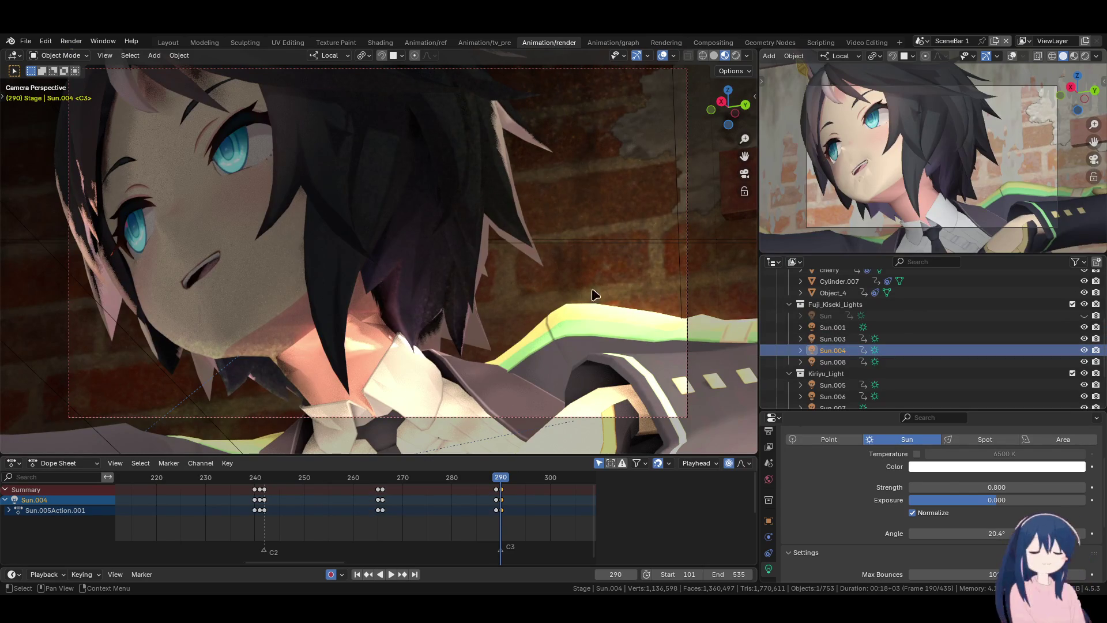
key("r")
key("r")
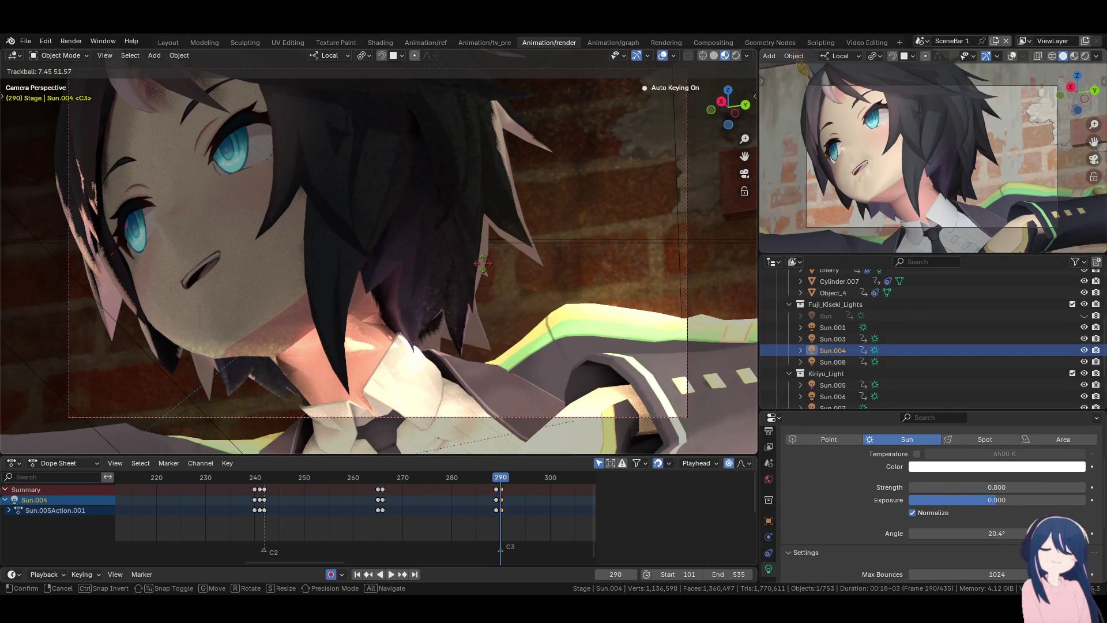
left_click(535, 283)
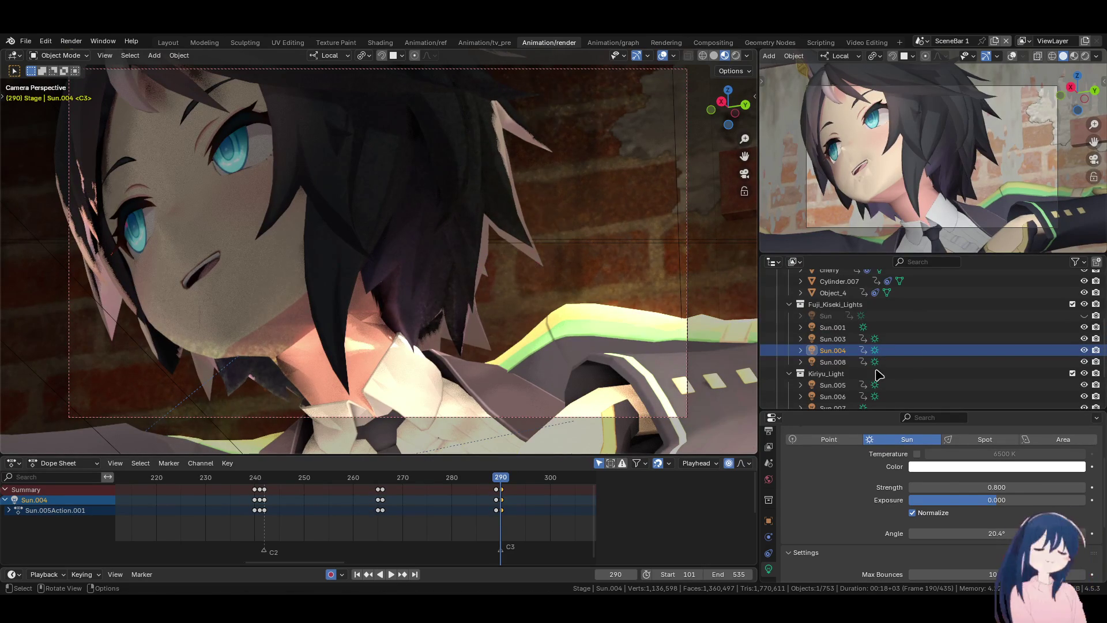
- Try and cancel a Sun.008 rotation, check Sun.001, then re-angle Sun.003 once more
left_click(830, 362)
key("r")
key("r")
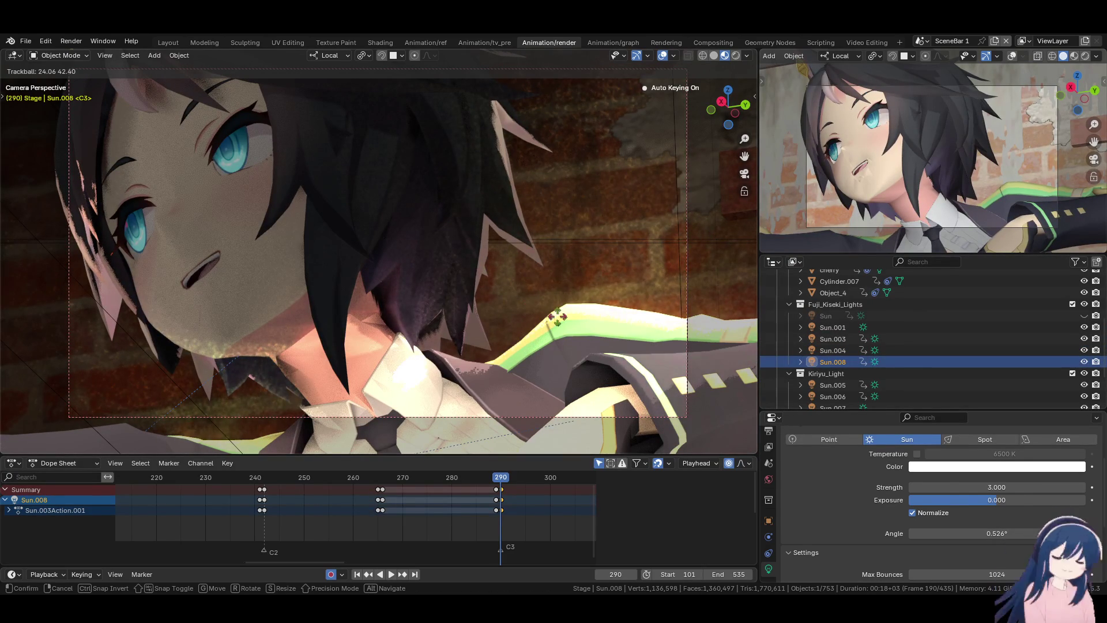
right_click(569, 365)
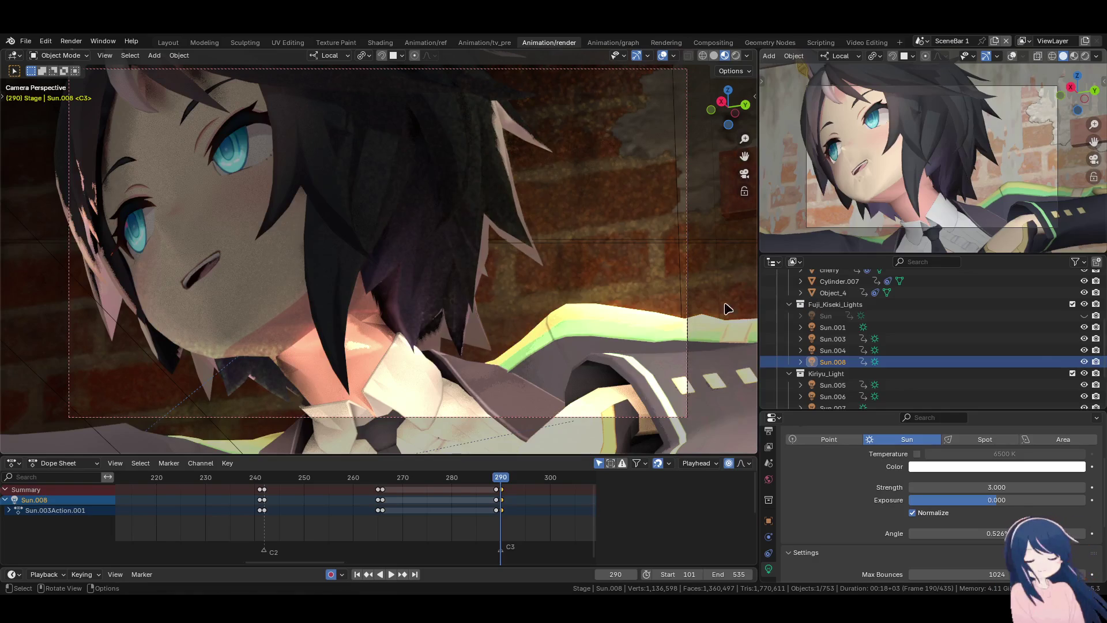
left_click(834, 329)
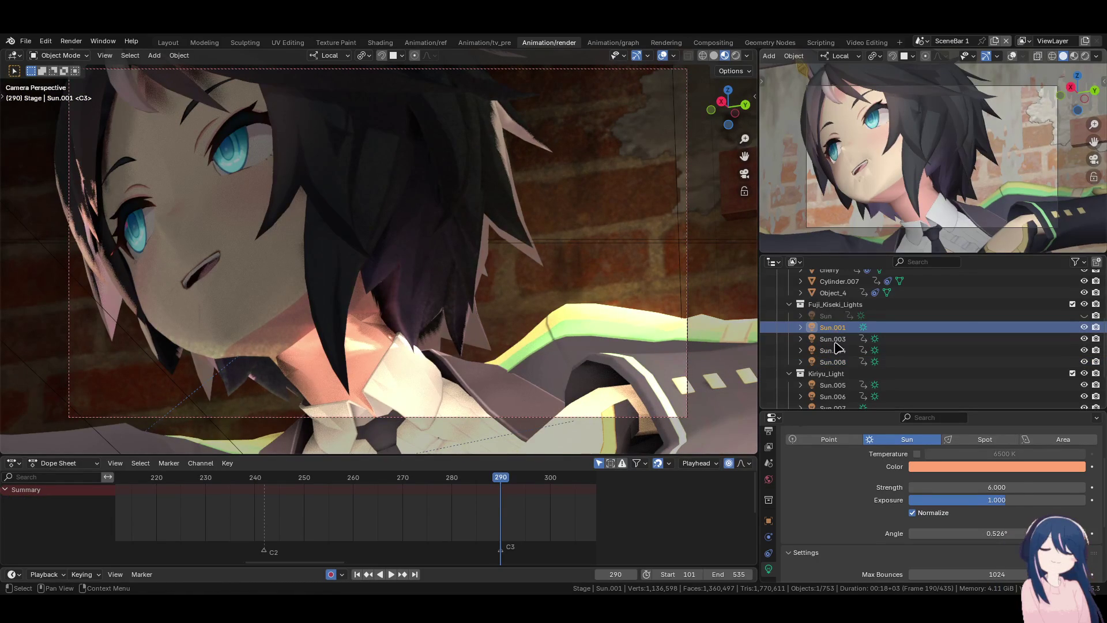
left_click(834, 340)
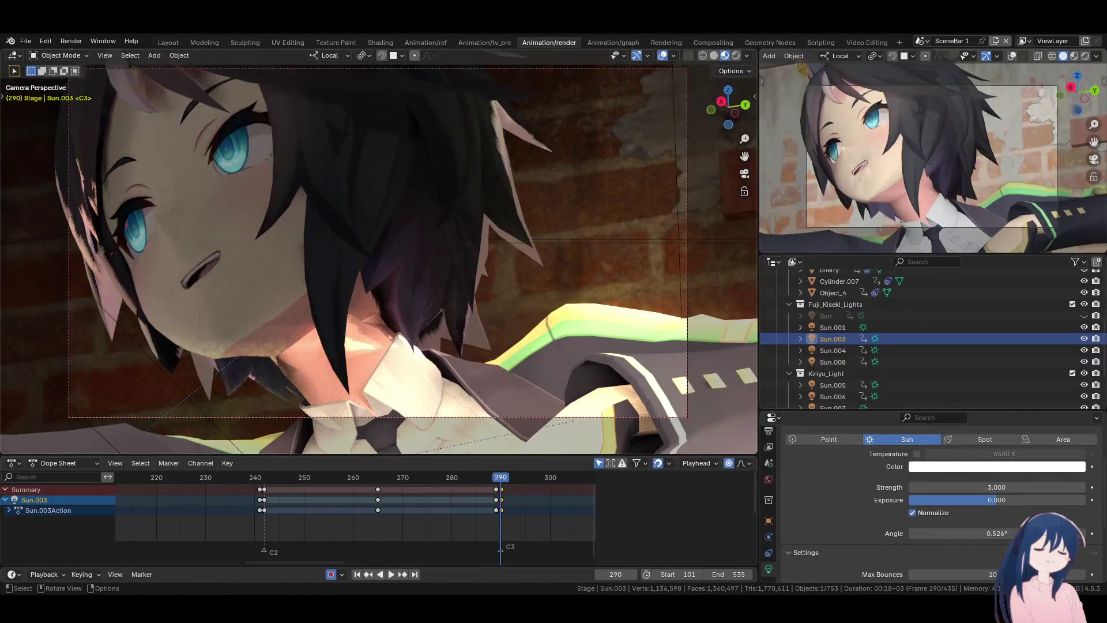
key("r")
key("r")
left_click(566, 310)
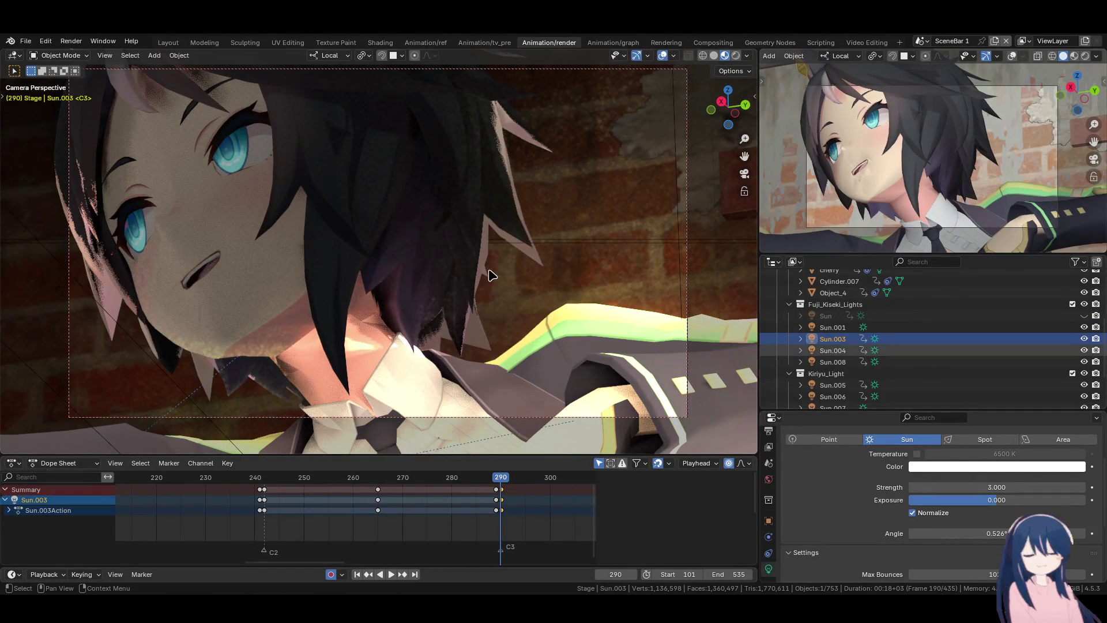
key("r")
key("r")
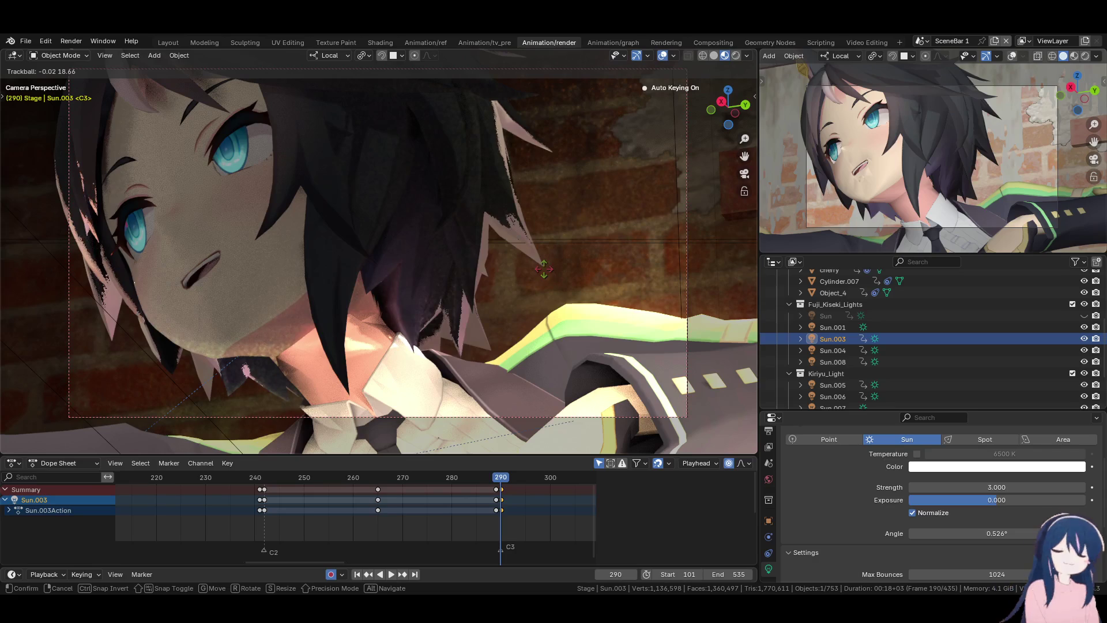